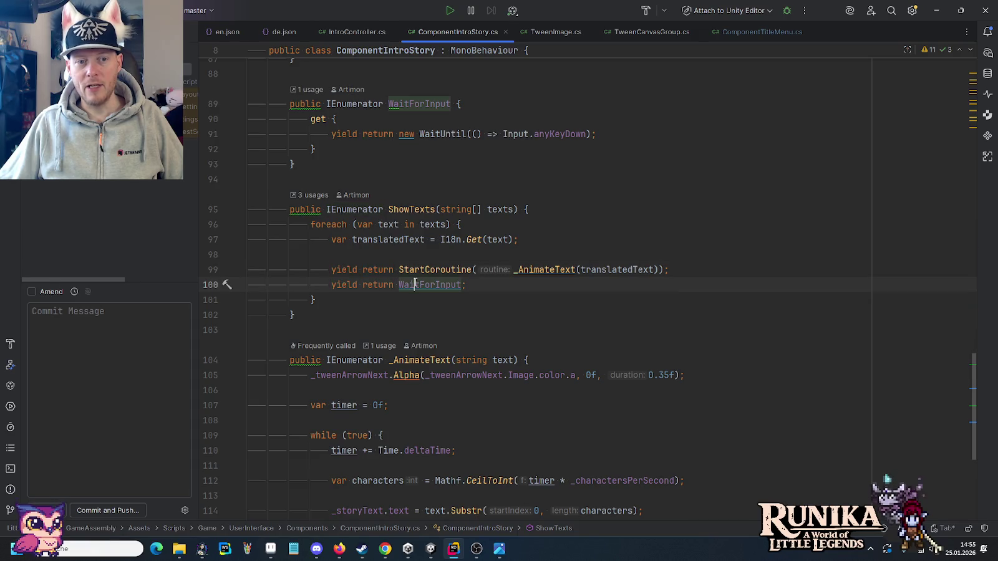
Place the cursor at the end of line 99, then on WaitForInput in line 100 of ComponentIntroStory.cs.
scroll(415, 285, "up", 1)
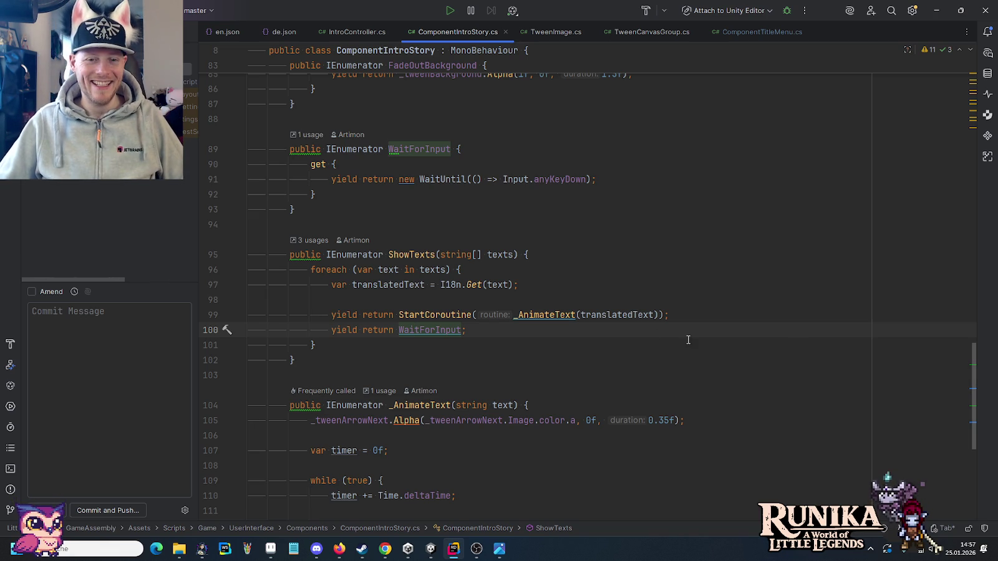
left_click(663, 314)
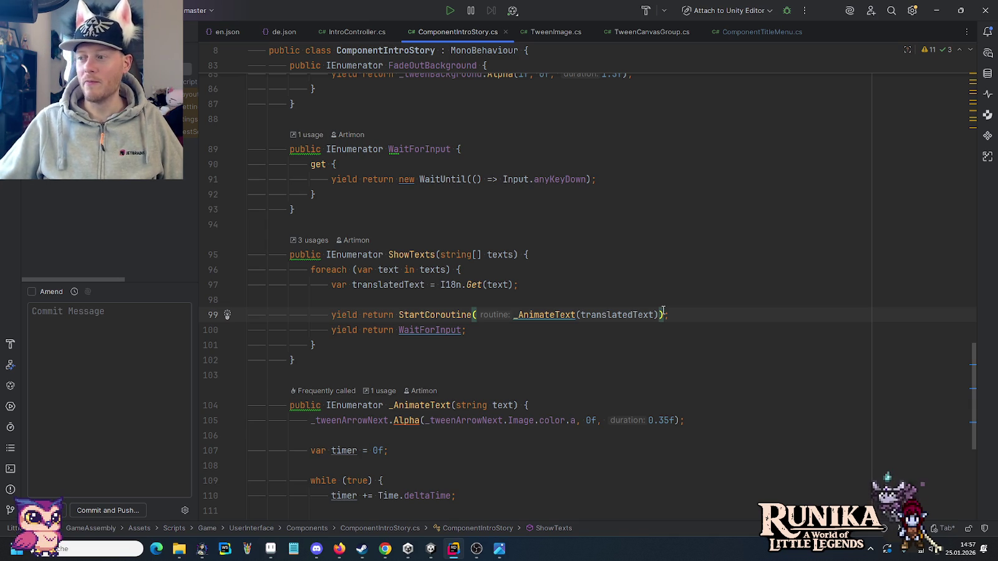
left_click(464, 325)
mouse_move(430, 330)
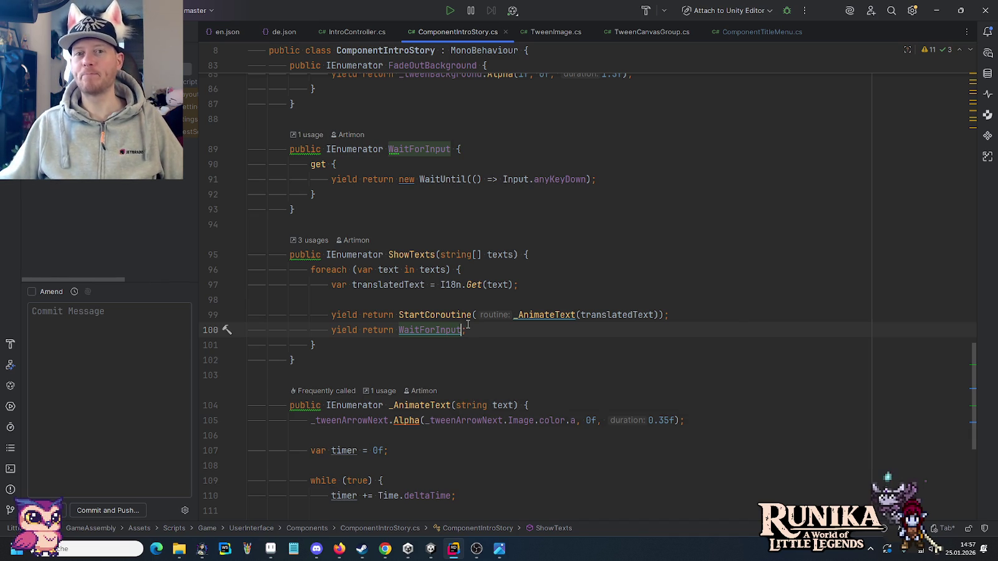
Scroll through ComponentIntroStory.cs, then minimize Rider to reveal the pixel editor behind it.
scroll(485, 321, "down", 5)
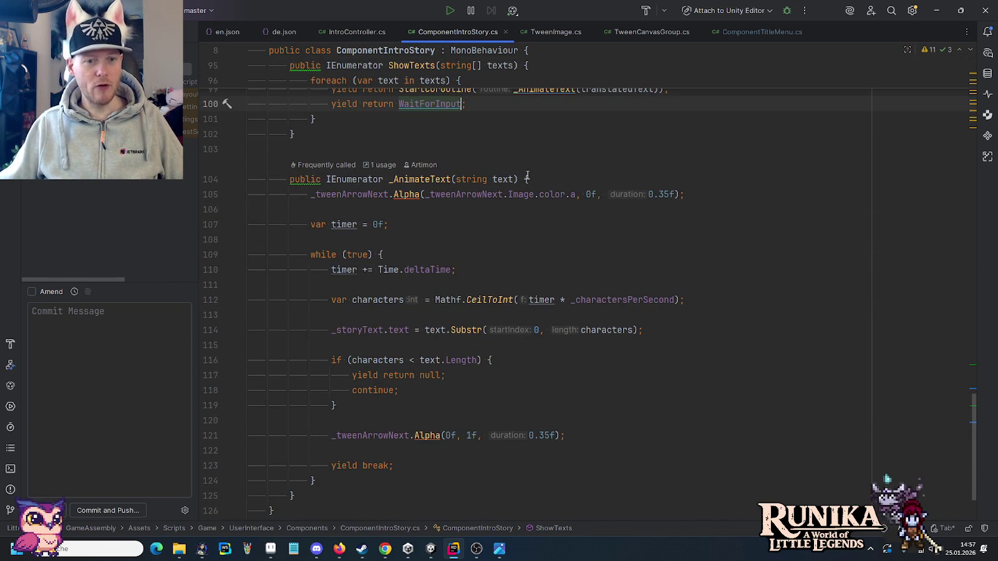
scroll(608, 275, "up", 1)
scroll(606, 275, "up", 2)
scroll(604, 276, "down", 2)
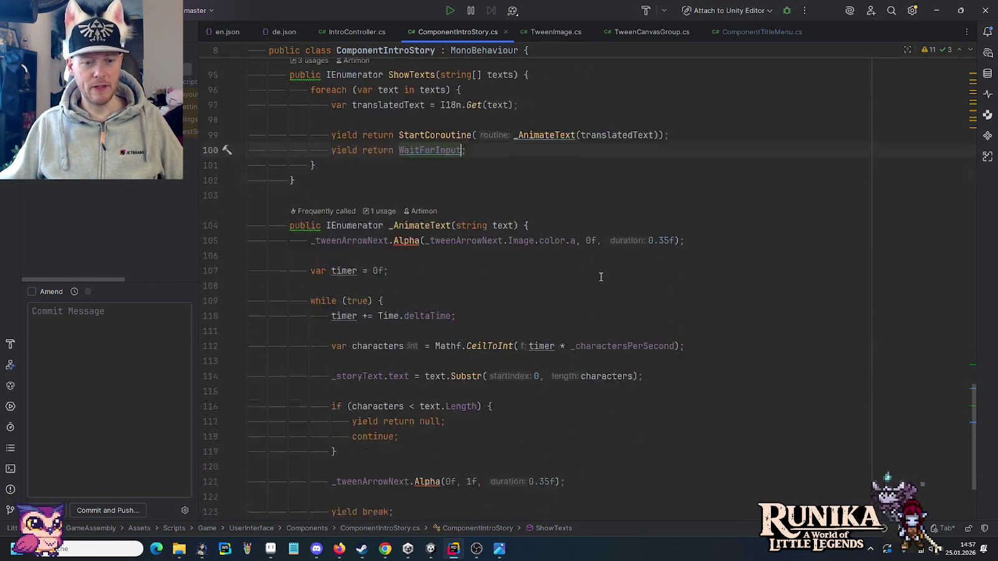
scroll(601, 277, "down", 3)
scroll(600, 276, "up", 1)
scroll(601, 277, "up", 4)
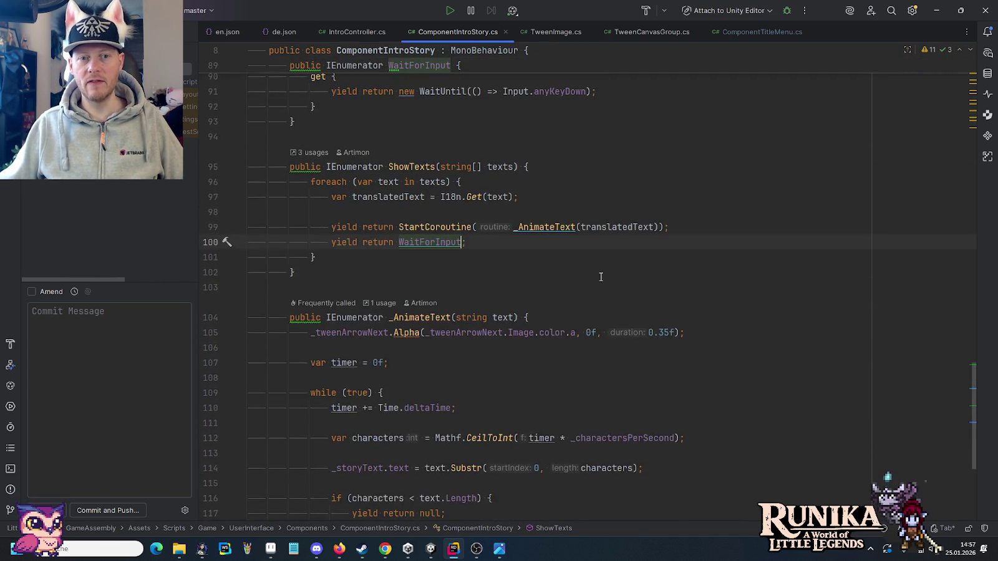
scroll(601, 276, "up", 2)
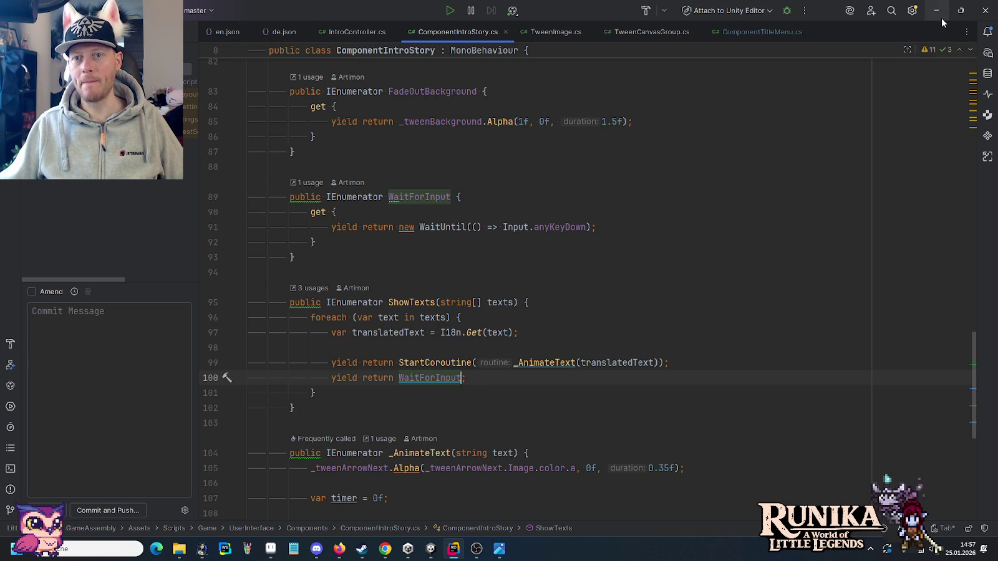
left_click(941, 17)
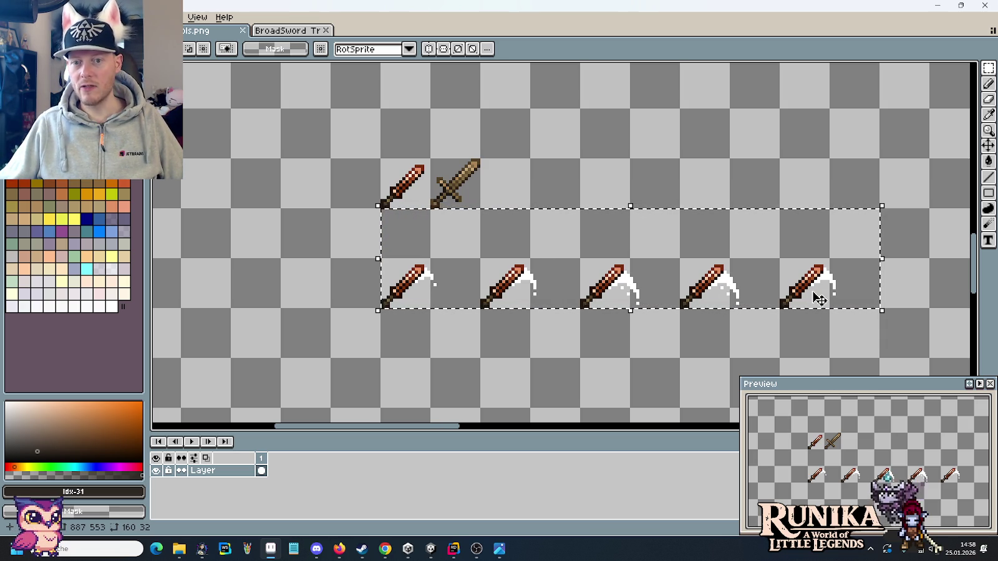
left_click(125, 30)
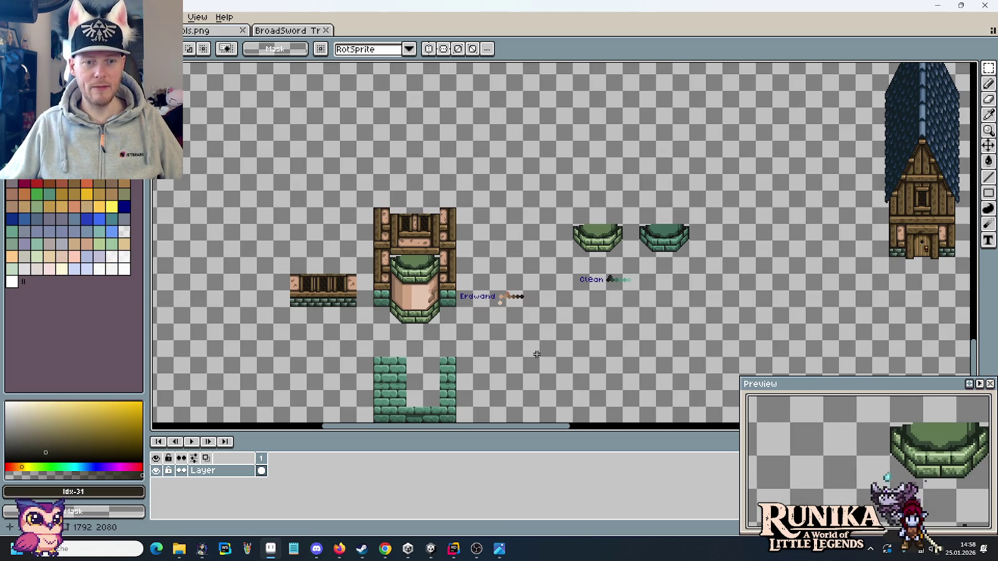
mouse_move(760, 249)
left_mouse_down()
mouse_move(403, 220)
mouse_move(274, 318)
left_mouse_up()
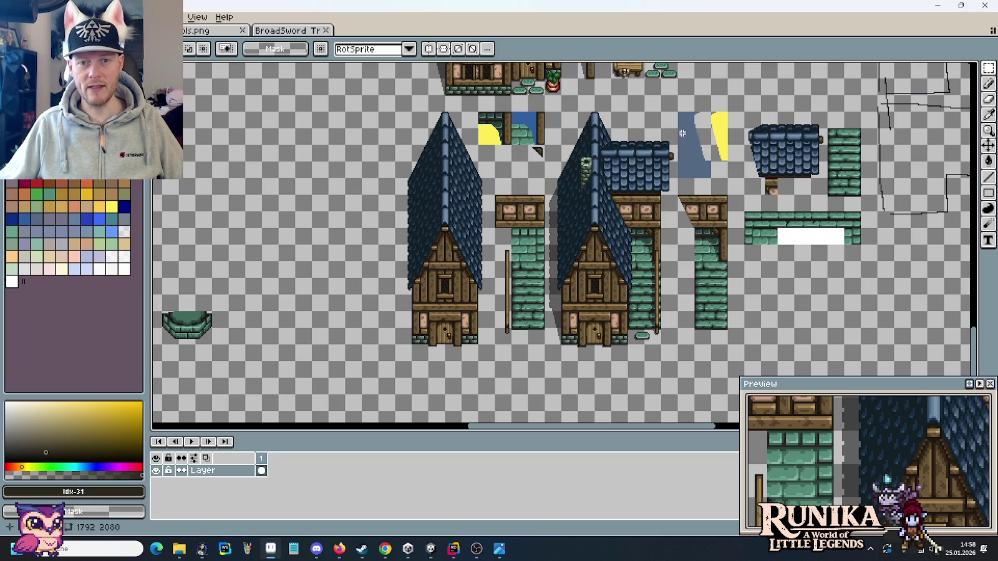
left_click_drag(679, 112, 542, 363)
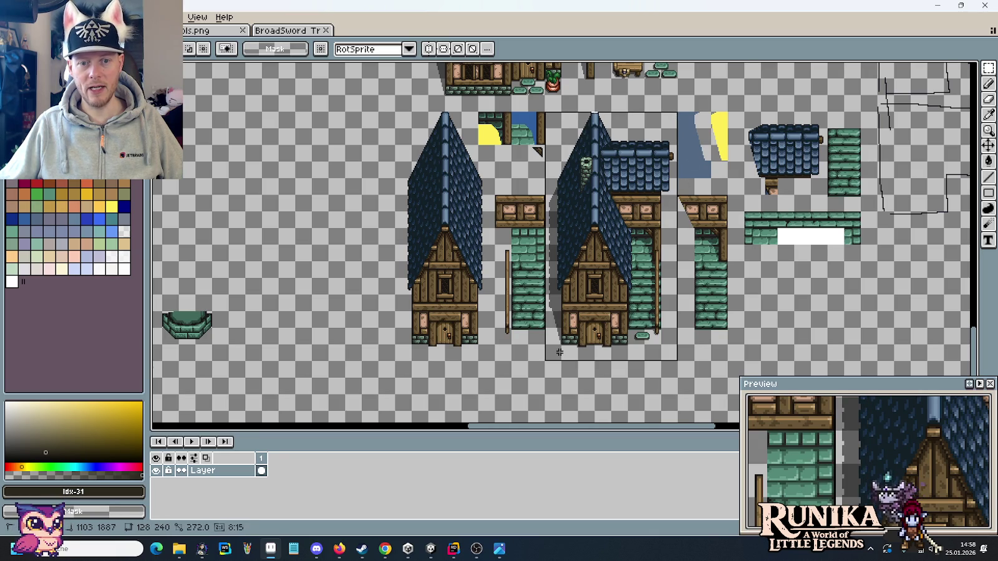
left_click_drag(341, 363, 840, 254)
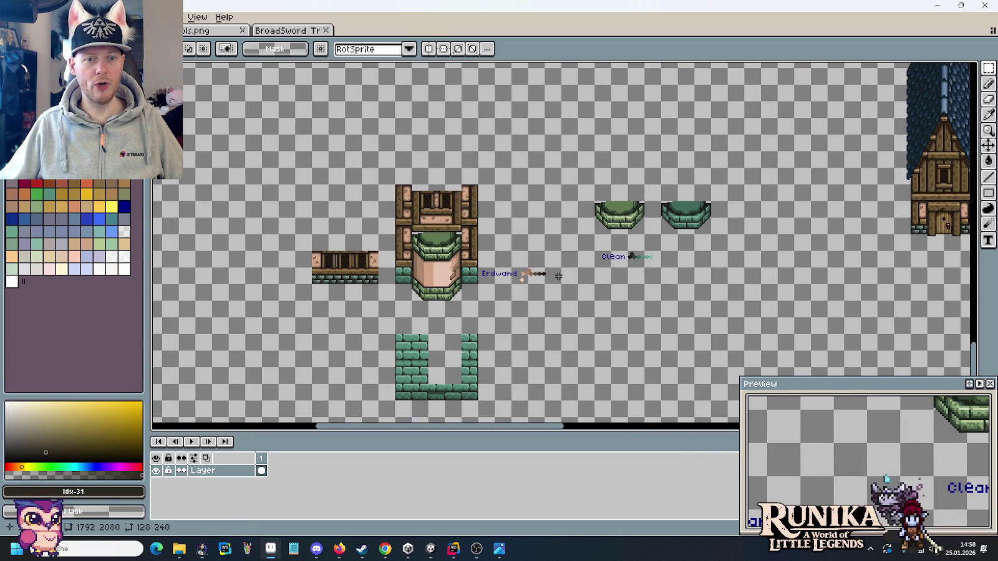
left_click(268, 30)
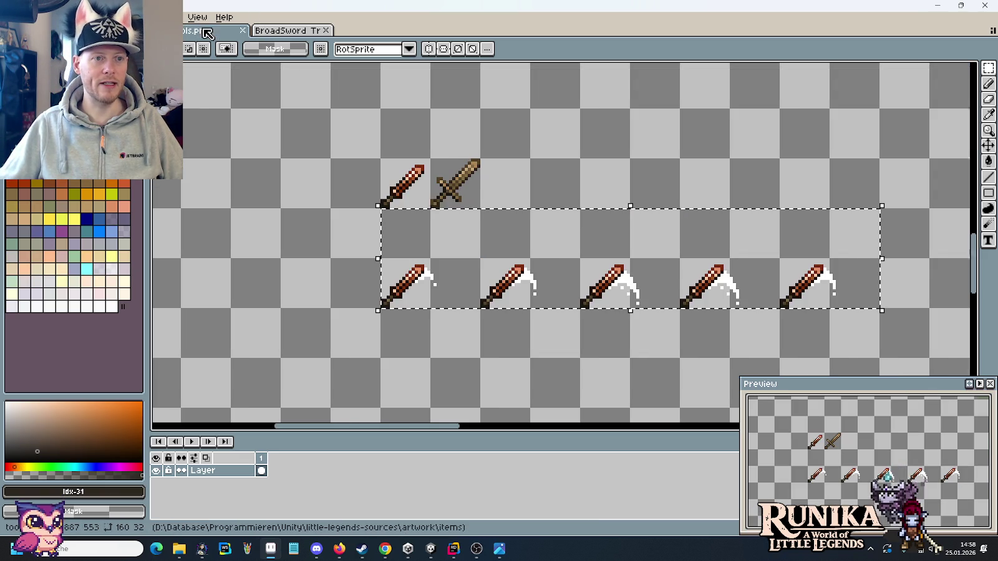
left_click(501, 553)
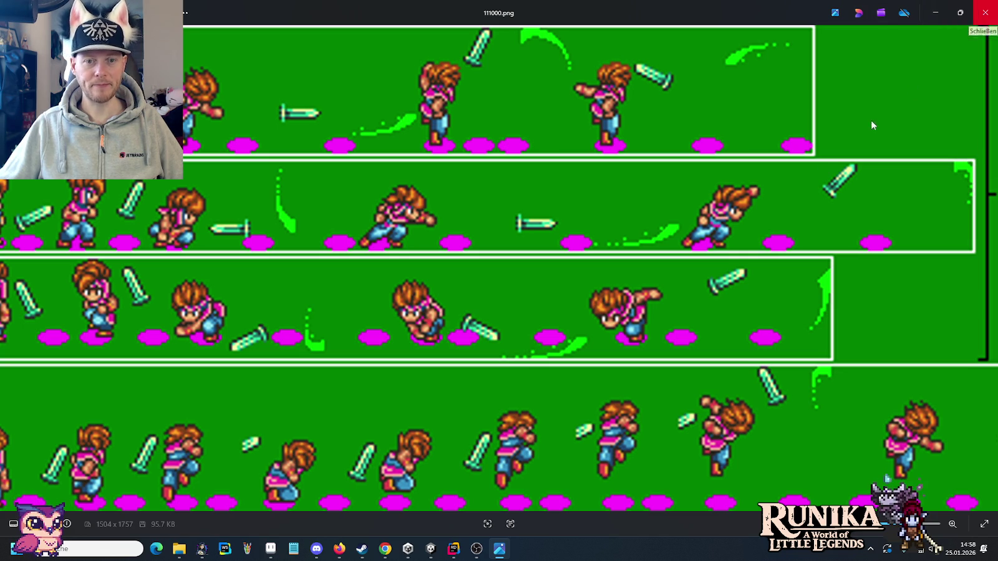
left_click(271, 548)
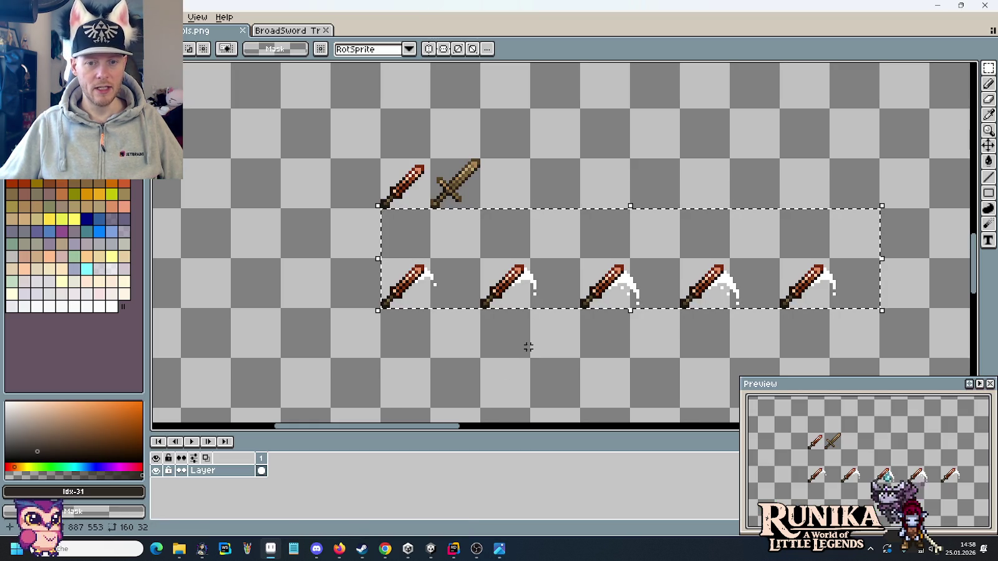
Load TestScene from the Scenes folder without saving Intro Scene, and frame its slash sprites in view.
left_click(436, 549)
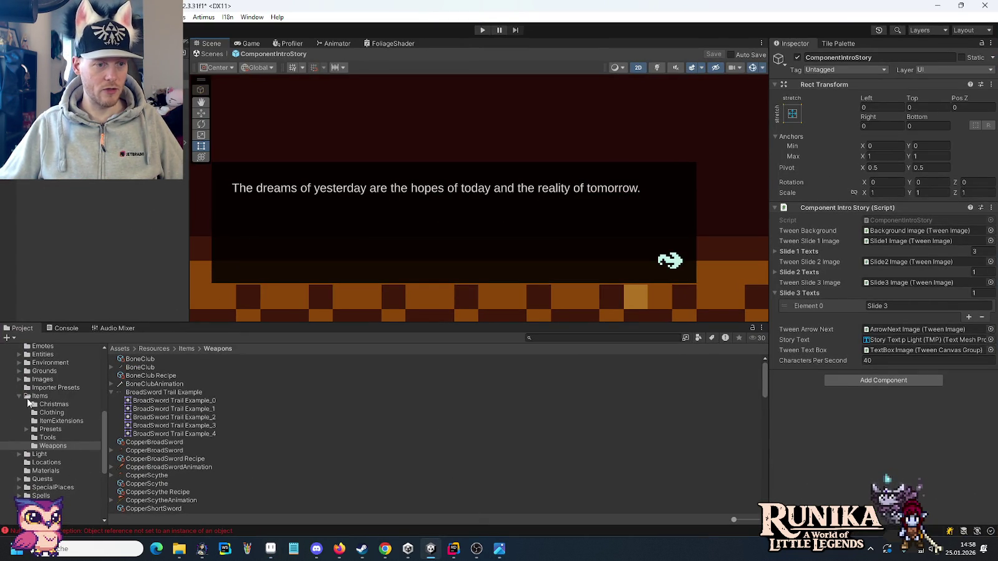
scroll(40, 420, "down", 5)
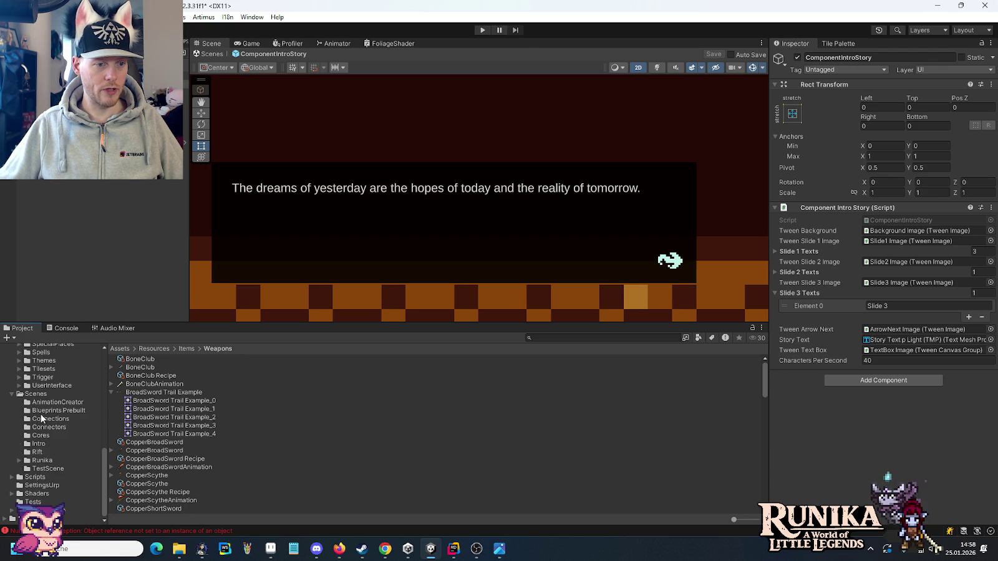
left_click(44, 468)
double_click(132, 402)
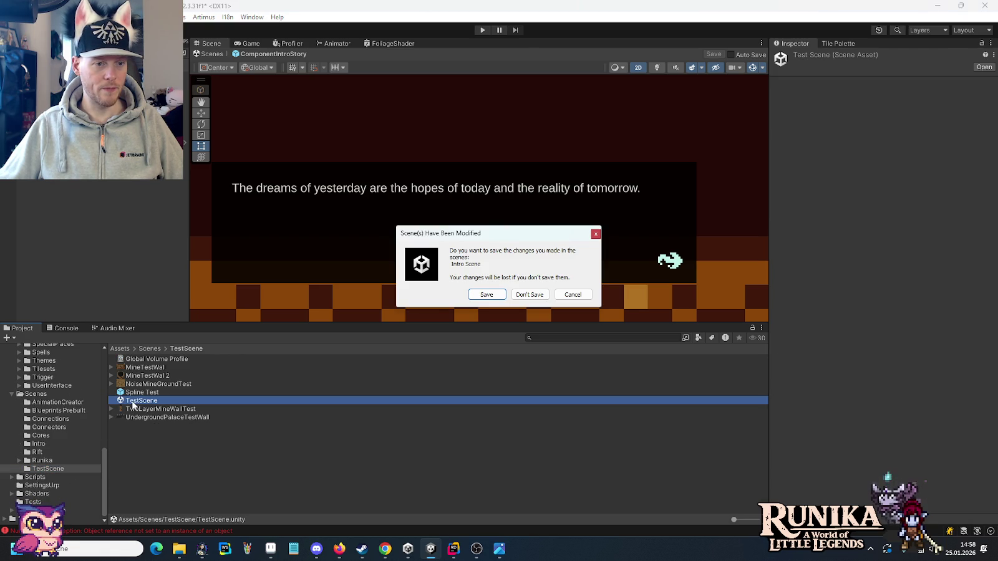
left_click(528, 294)
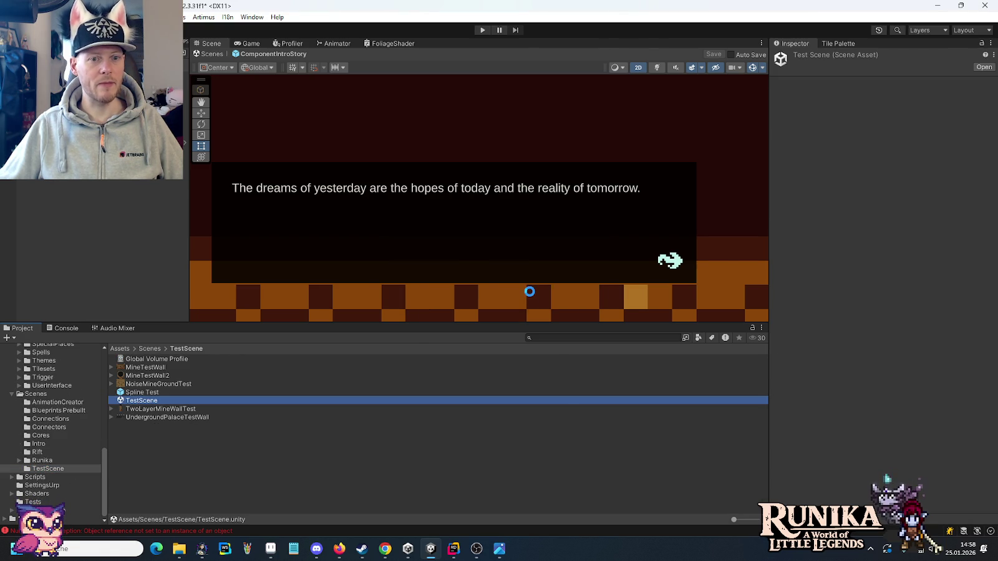
scroll(542, 259, "up", 2)
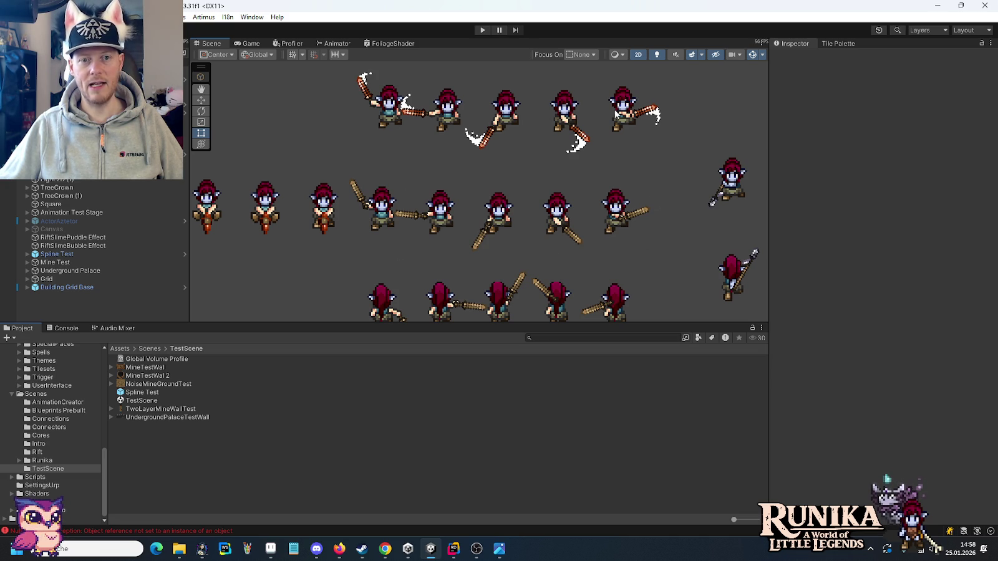
left_click_drag(602, 168, 585, 189)
key("t")
scroll(585, 188, "up", 1)
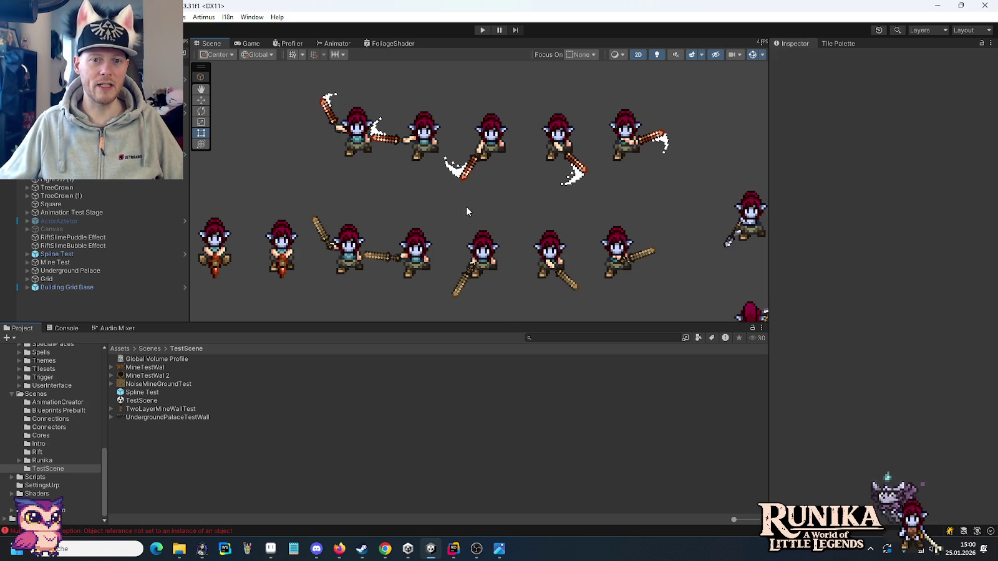
left_click_drag(466, 208, 457, 212)
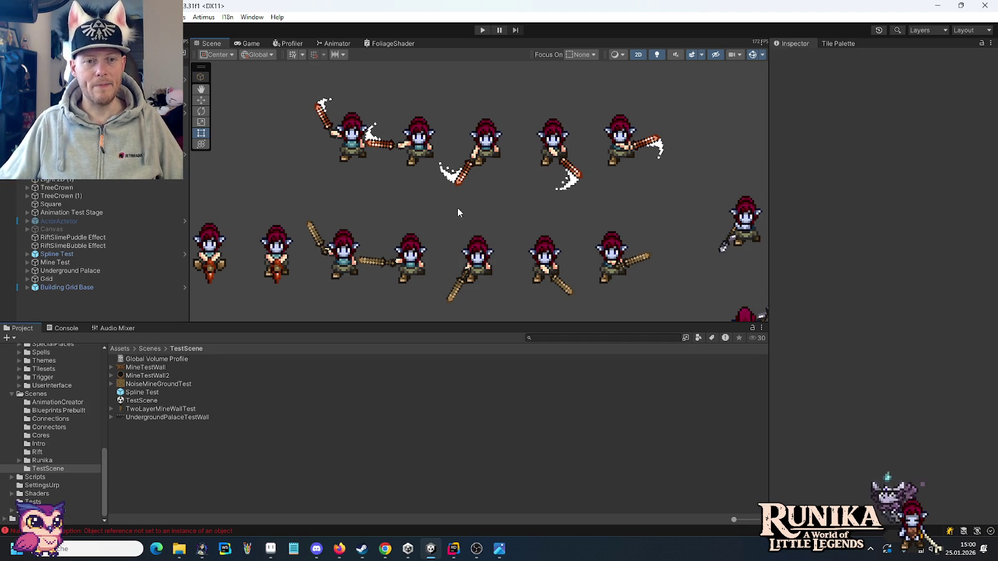
mouse_move(506, 178)
left_mouse_down()
mouse_move(508, 207)
mouse_move(454, 252)
left_mouse_up()
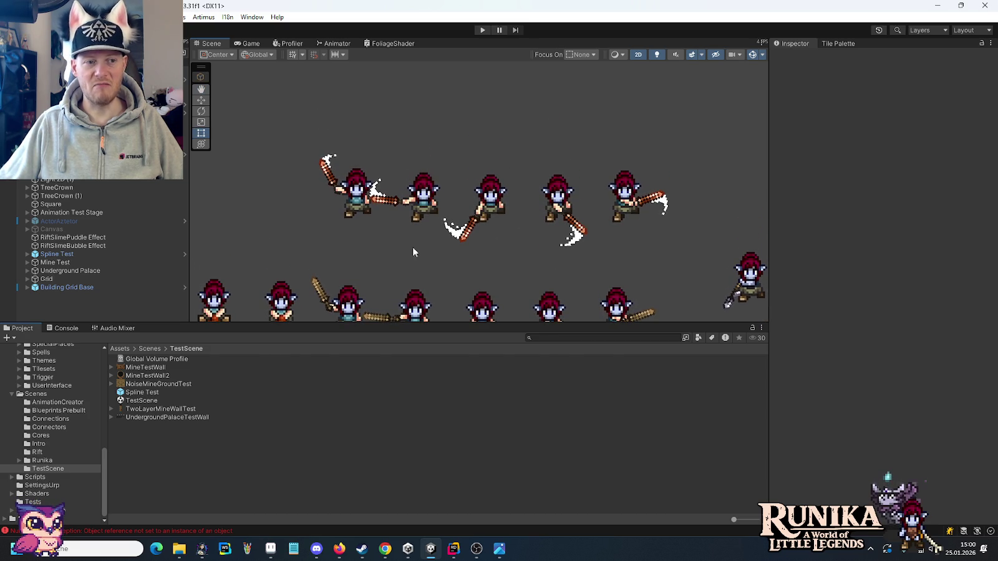
Duplicate the Down (Trail Test) group with Ctrl+D and set the copy's Y position to 7.
left_click(421, 198)
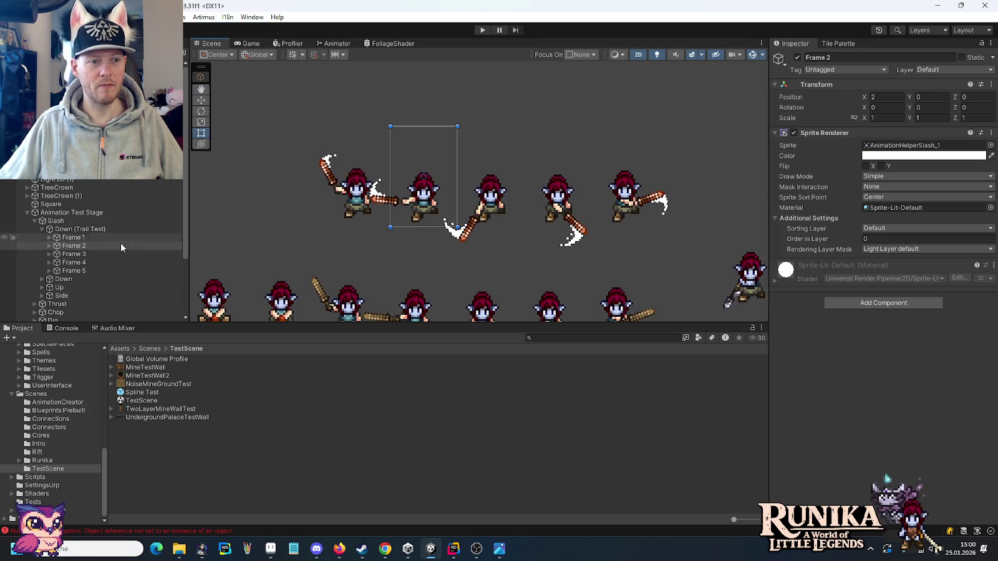
left_click(43, 229)
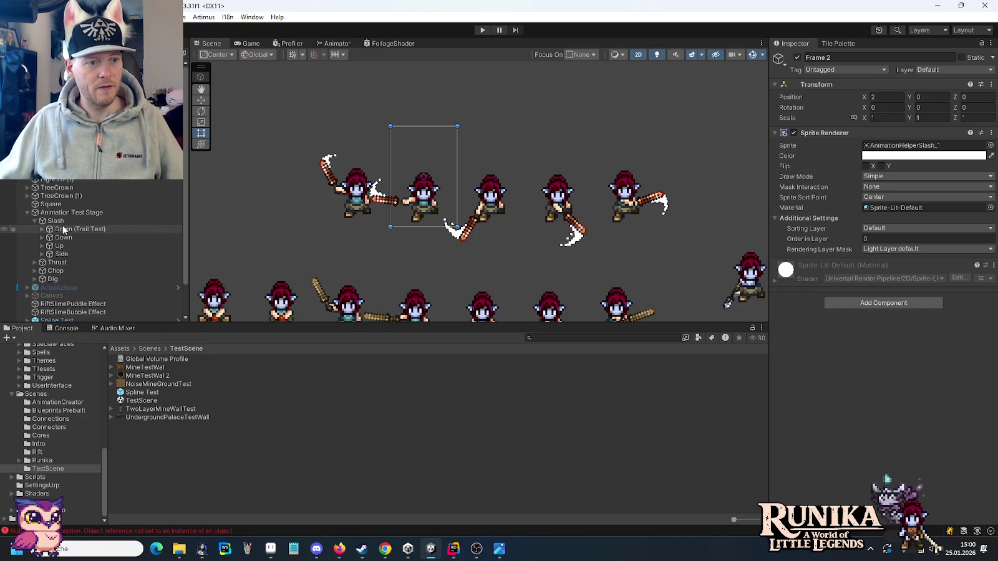
left_click(66, 230)
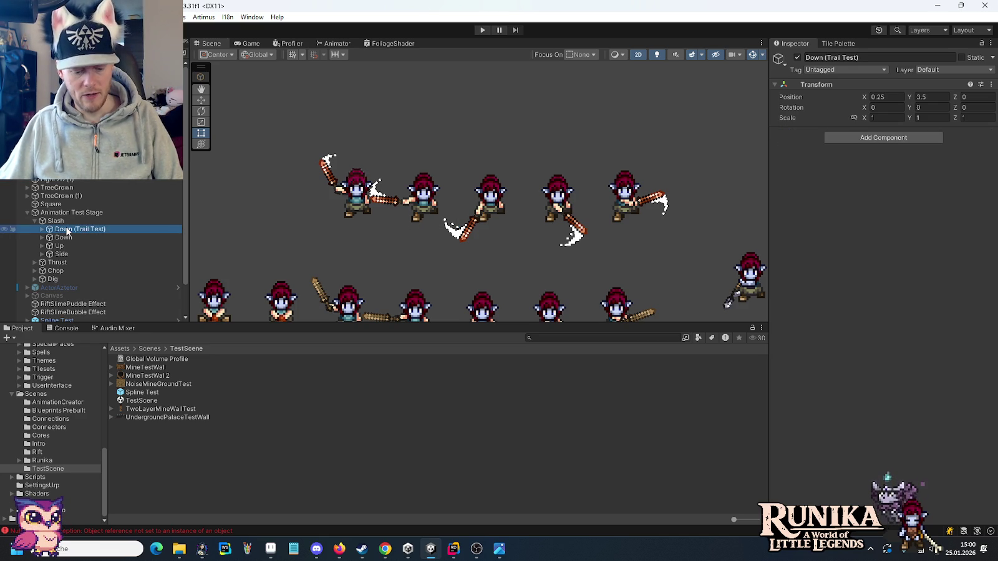
key("ctrl+d")
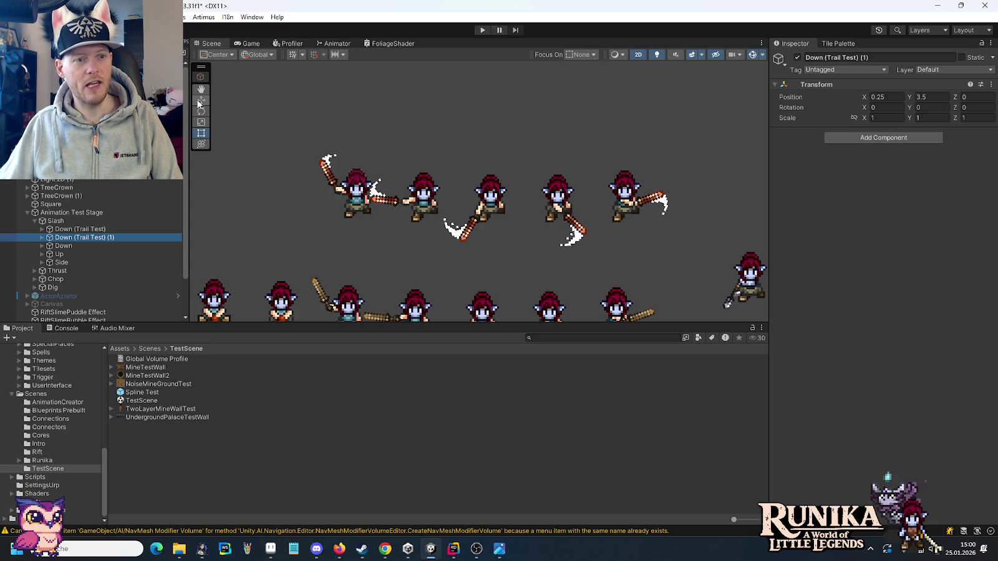
left_click(935, 97)
type("7")
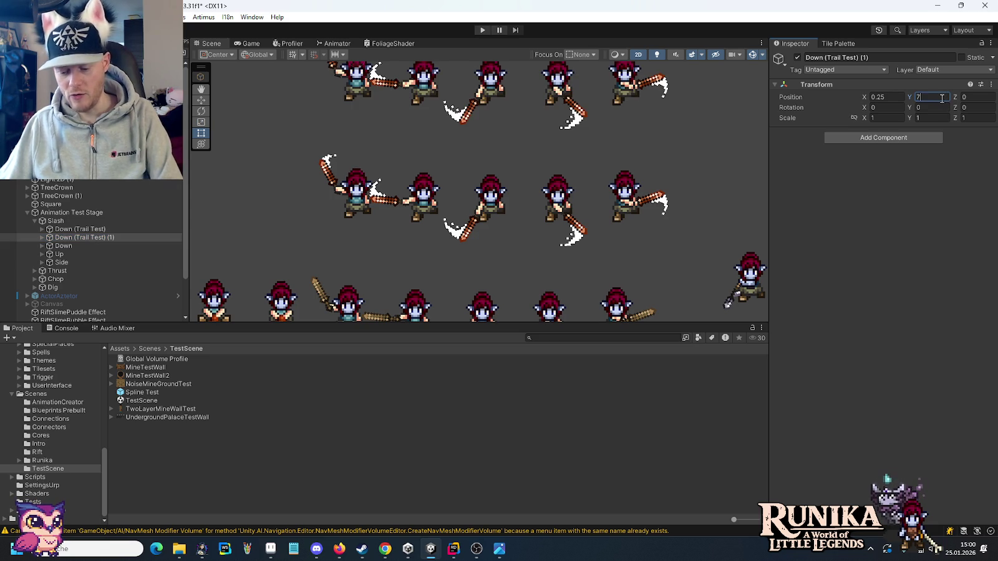
left_click_drag(550, 144, 541, 260)
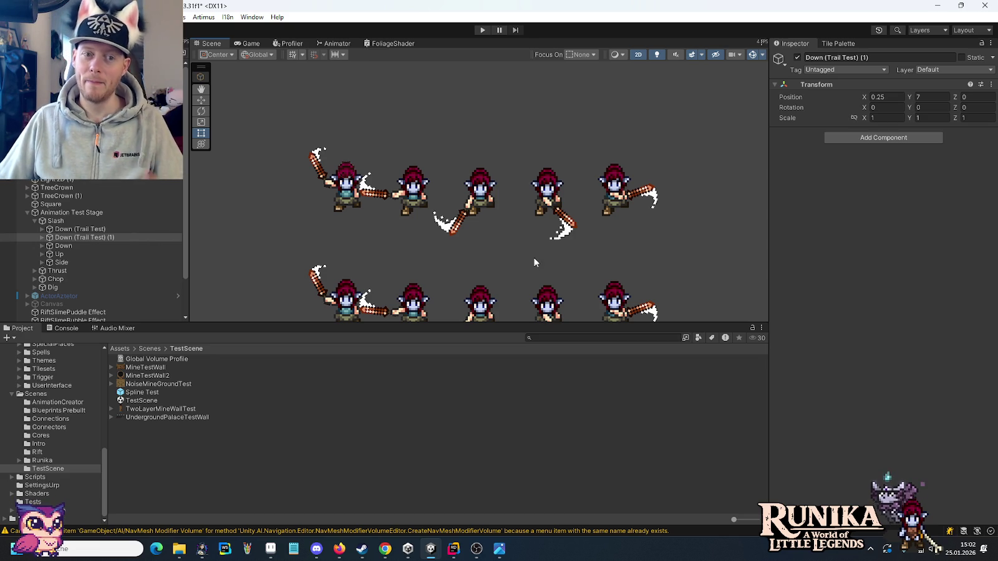
mouse_move(78, 237)
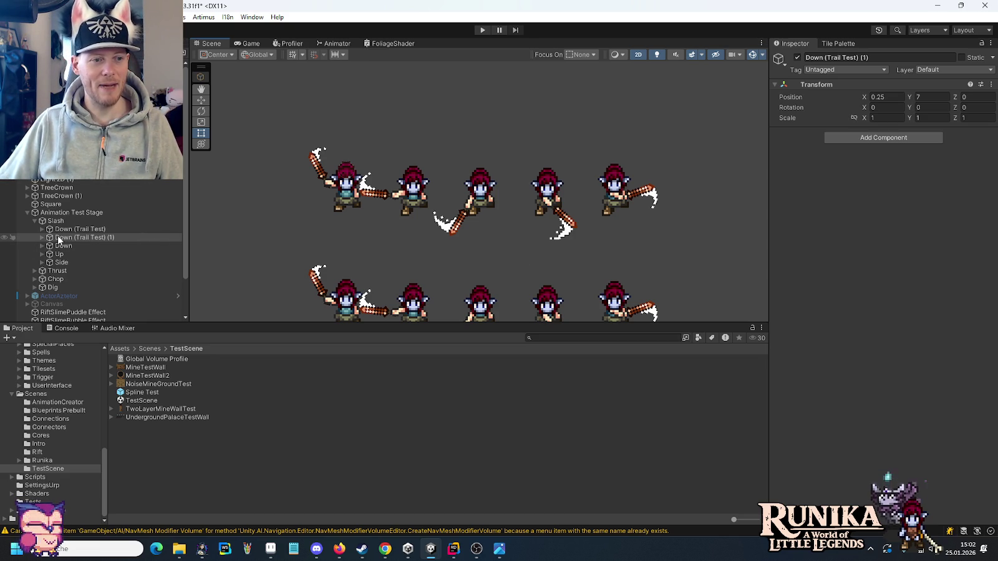
Move Down (Trail Test) (1) above the original, expand it, and set Frame 2's X position to 0.
left_click_drag(59, 239, 61, 227)
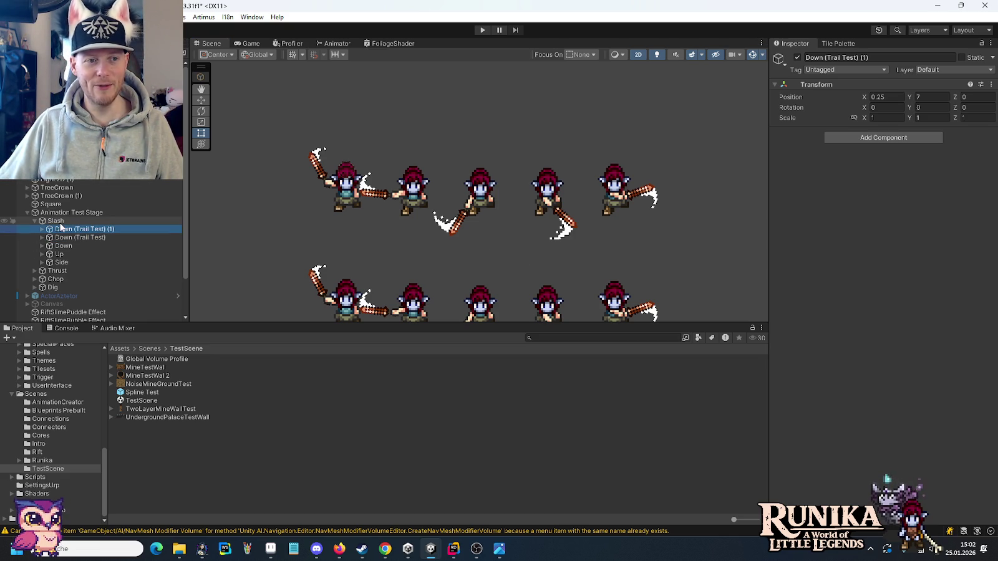
left_click(42, 229)
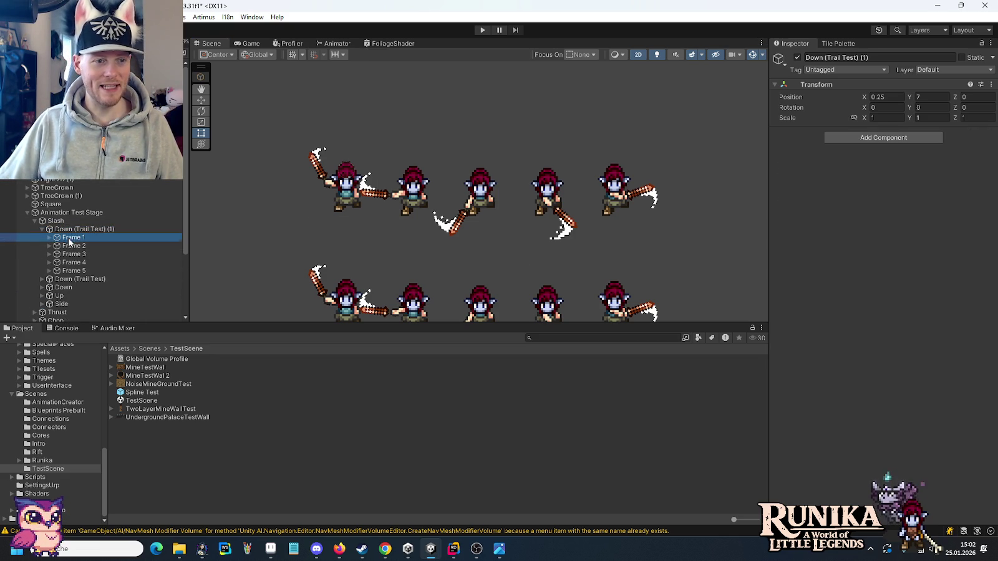
left_click(68, 246)
left_click(885, 97)
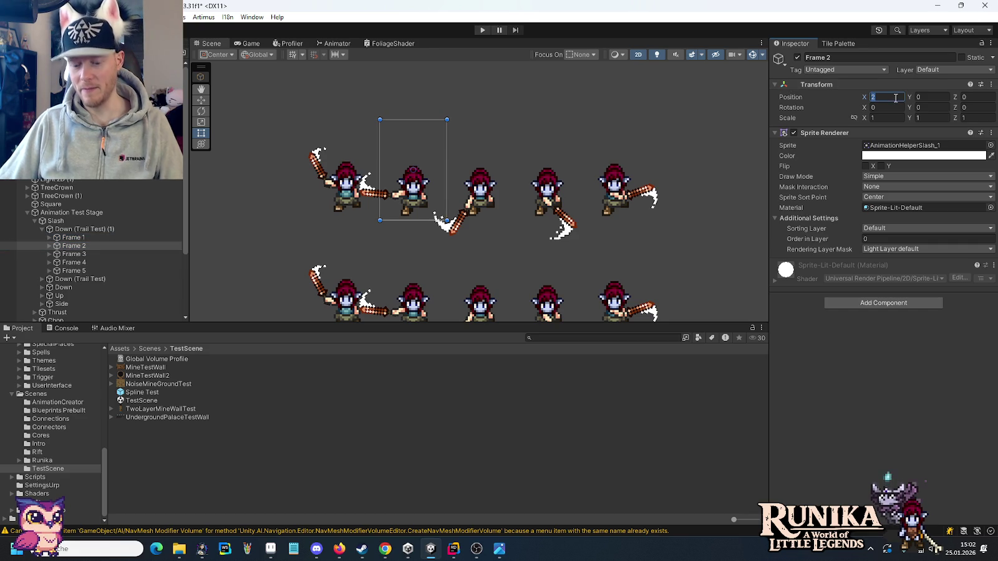
type("0")
Set the X position of Frames 3, 4 and 5 to 0 so all five frames overlap.
left_click(70, 255)
left_click(885, 97)
type("0")
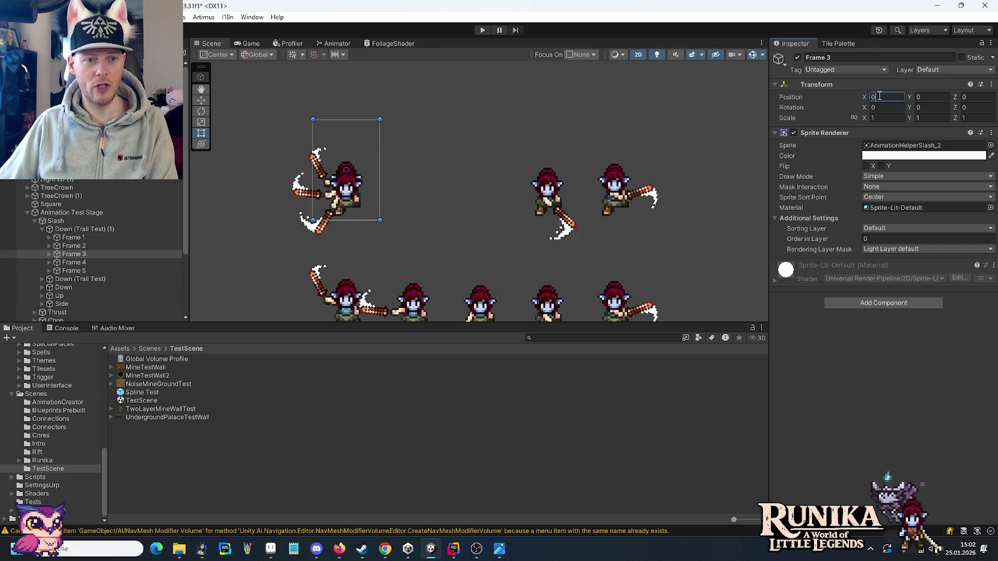
left_click(72, 262)
left_click(878, 96)
type("0")
left_click(106, 271)
left_click(877, 97)
type("0")
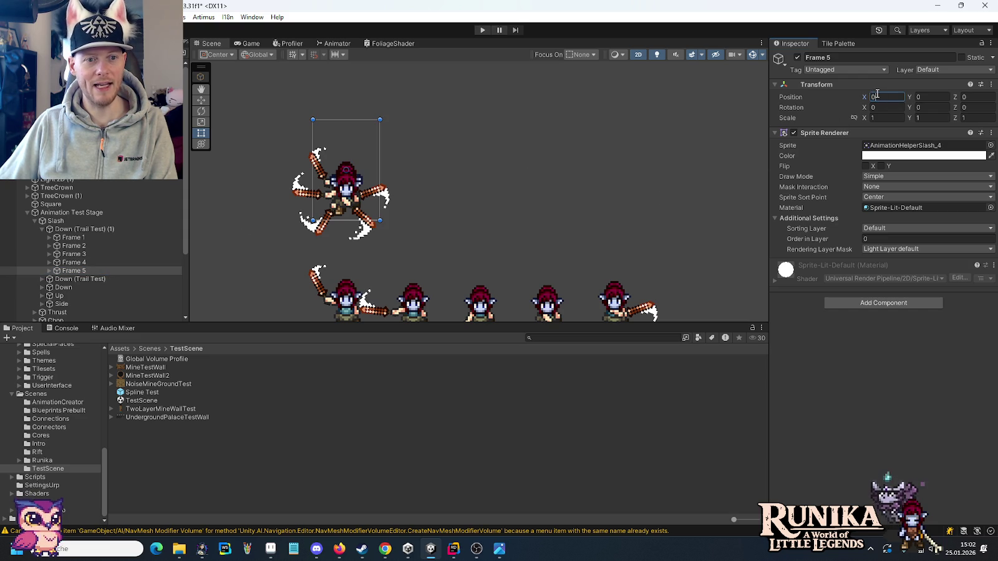
left_click(571, 197)
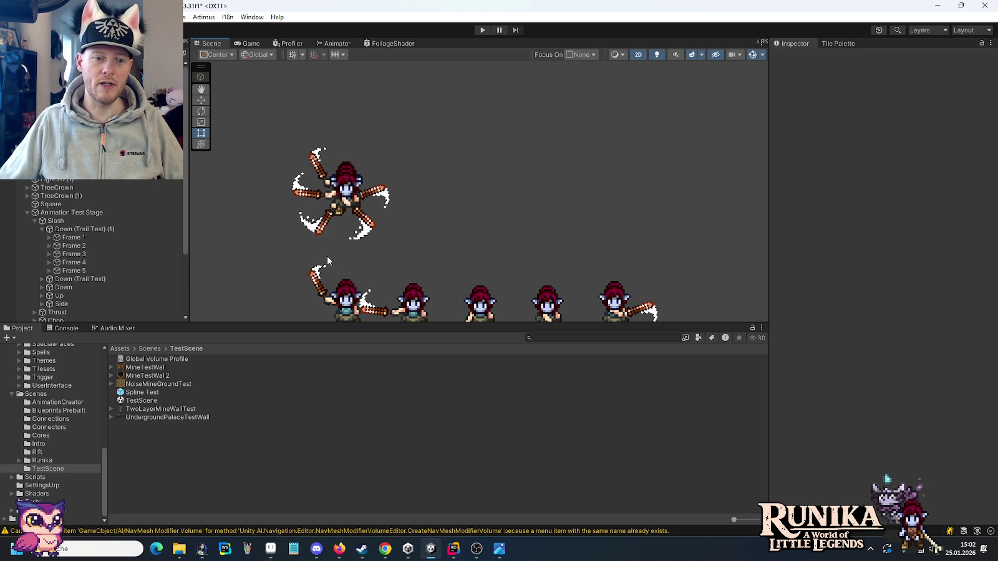
Zoom and pan through the 111000.png sword-swing reference, then return via Unity to the Aseprite sword sheet.
left_click(499, 549)
scroll(571, 310, "down", 2)
scroll(567, 318, "down", 1)
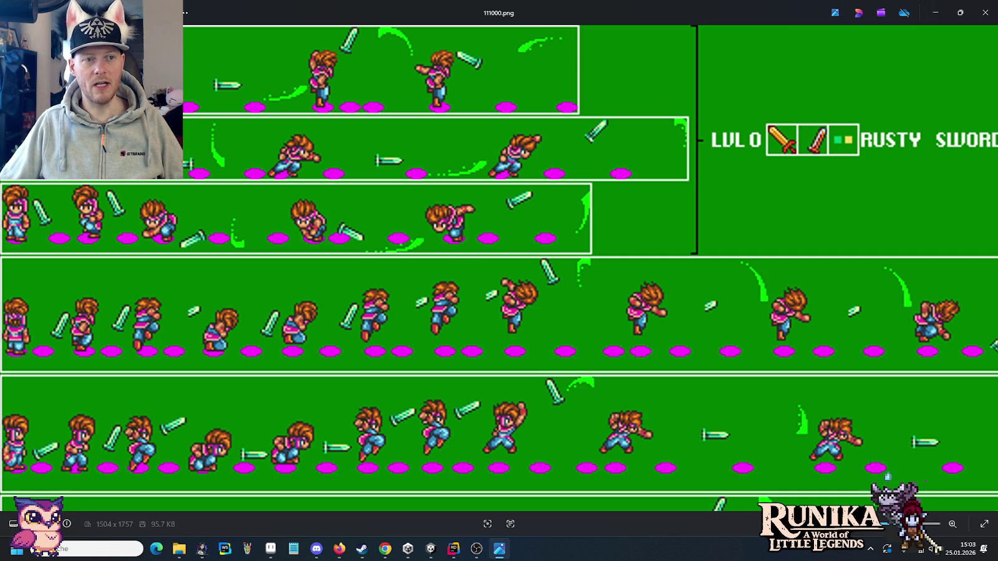
mouse_move(446, 348)
left_mouse_down()
mouse_move(335, 217)
mouse_move(517, 232)
left_mouse_up()
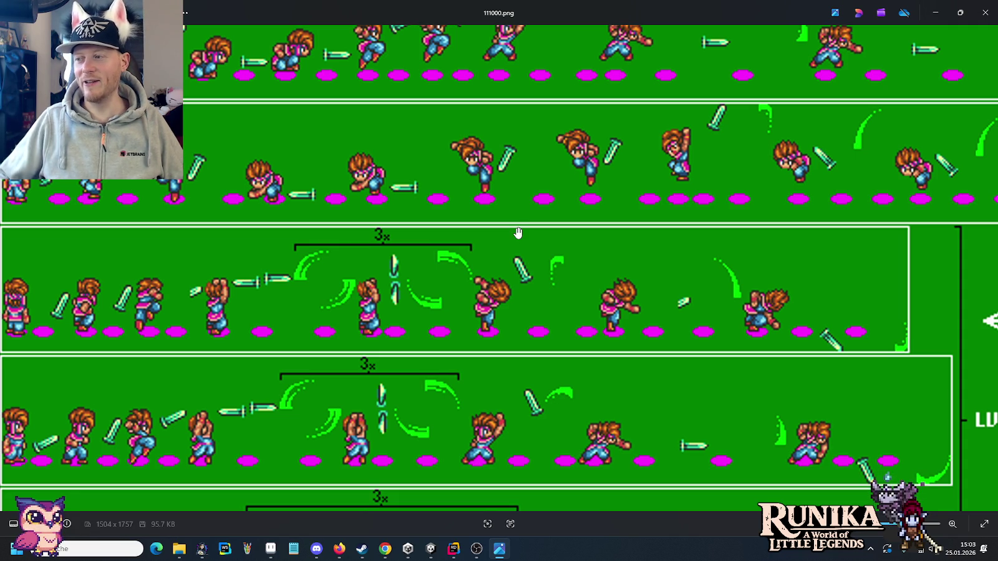
scroll(561, 251, "up", 3)
scroll(542, 250, "up", 2)
scroll(529, 250, "up", 1)
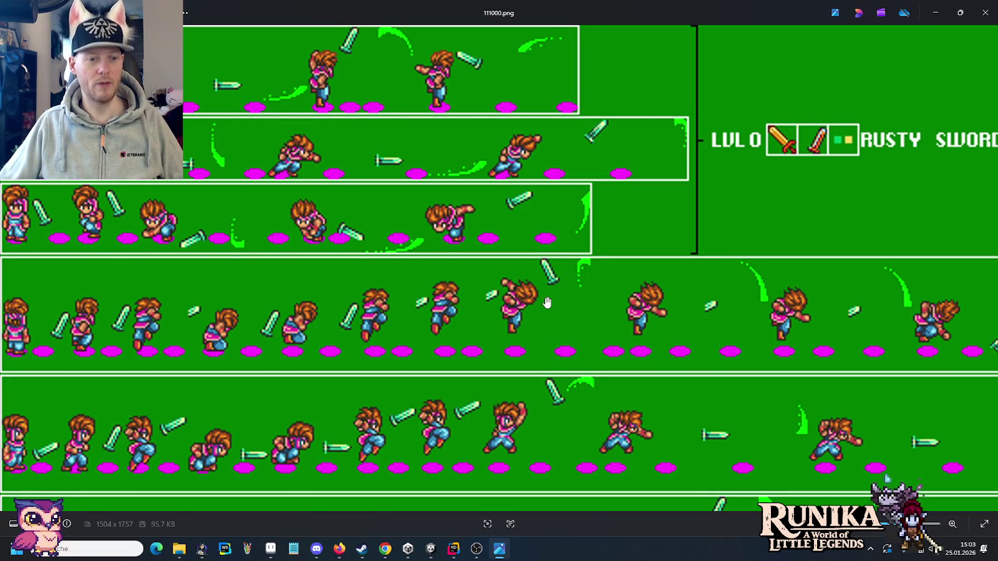
left_click(431, 550)
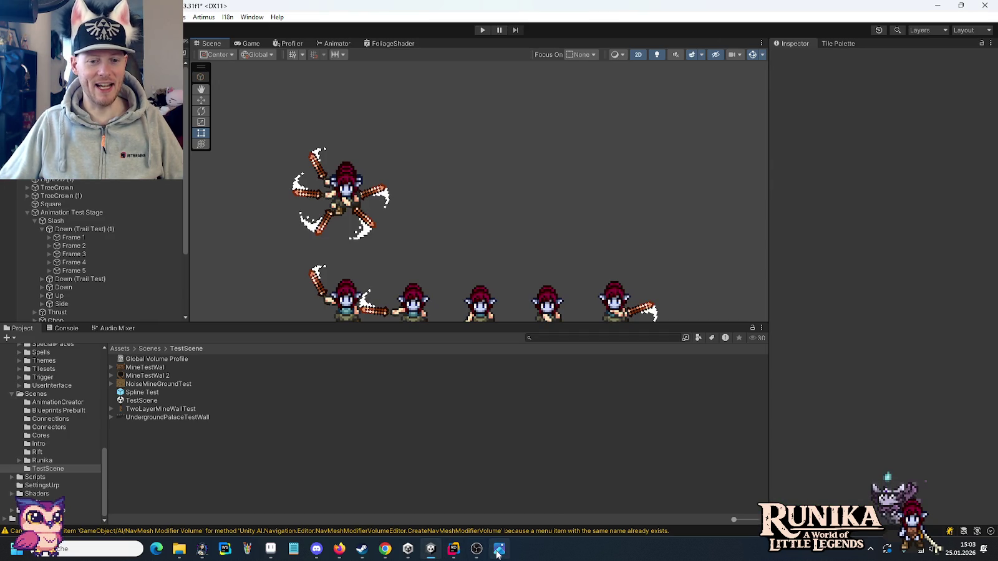
left_click(270, 548)
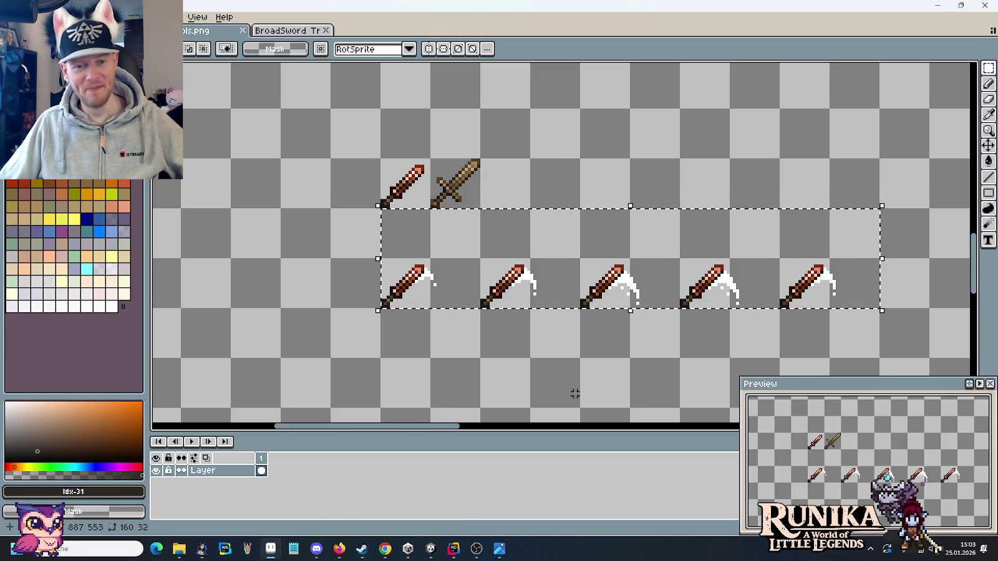
Make a new sprite from the copied five-sword row and duplicate the first sword into the second cell.
key("ctrl+c")
key("ctrl+alt+n")
scroll(570, 298, "up", 2)
scroll(448, 296, "up", 1)
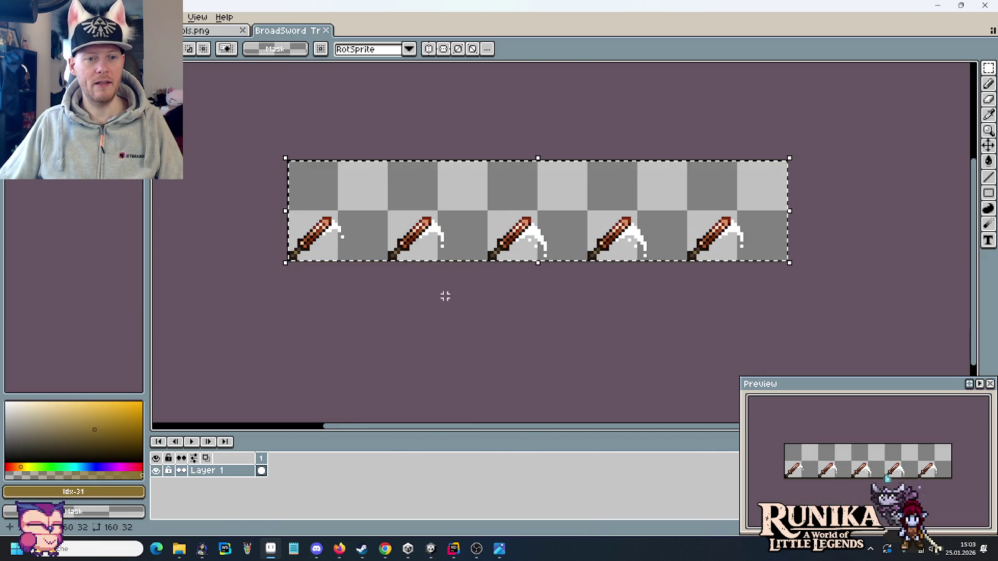
key("ctrl+d")
key("e")
left_click(464, 191)
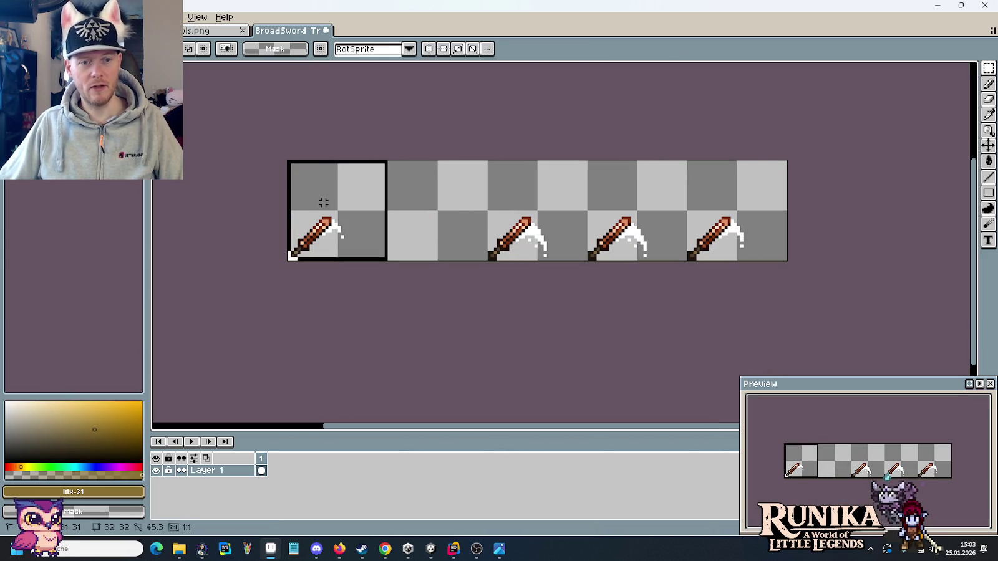
left_click_drag(340, 229, 392, 192)
key("ctrl+d")
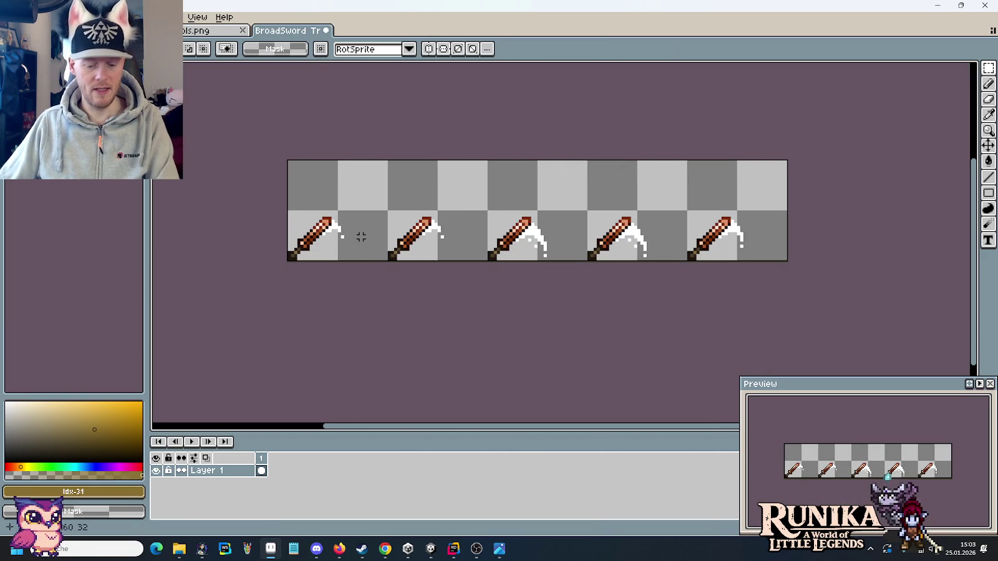
Fill away the first sword's white slash and save the strip as BroadSword Trail Example.png.
key("g")
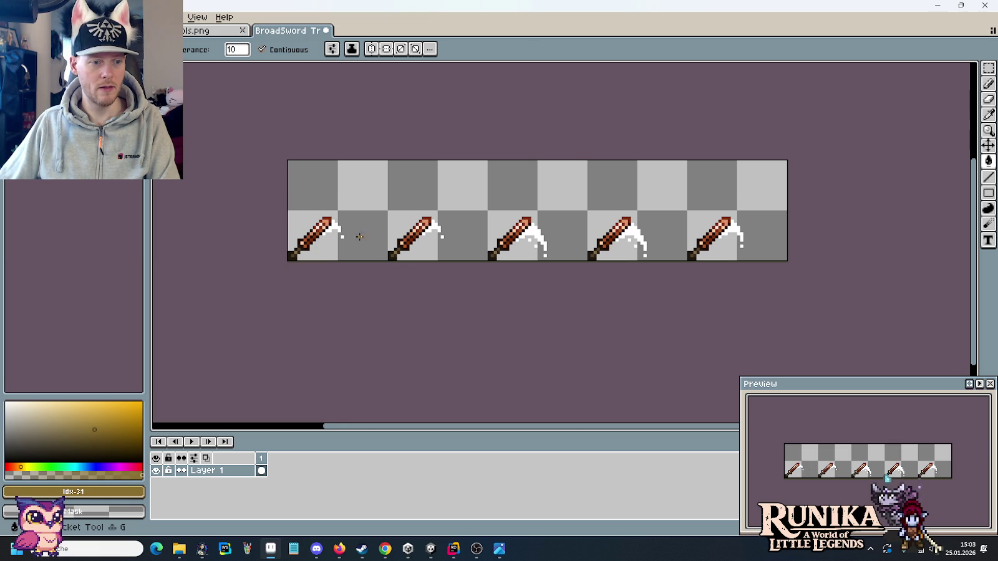
left_click(339, 229)
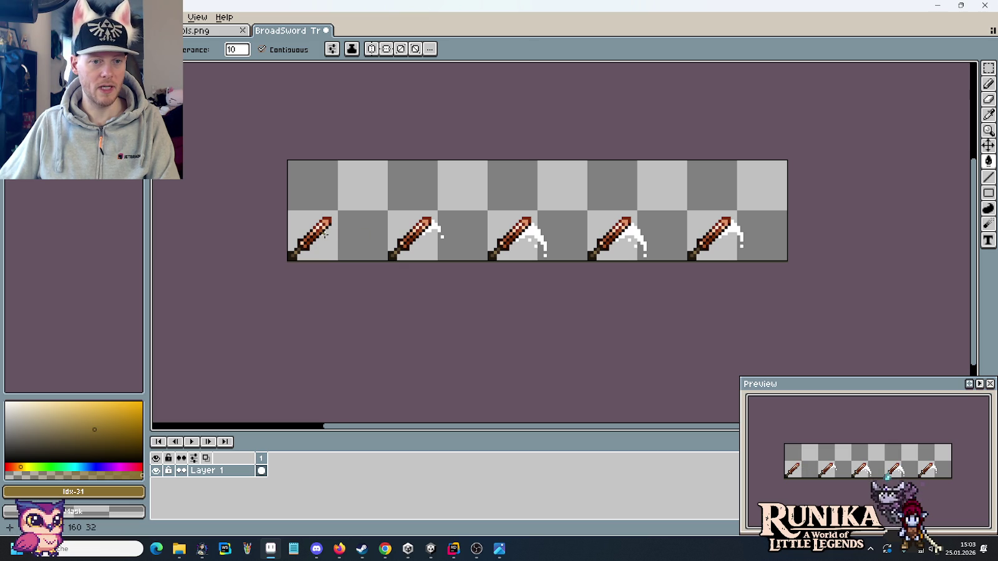
key("v")
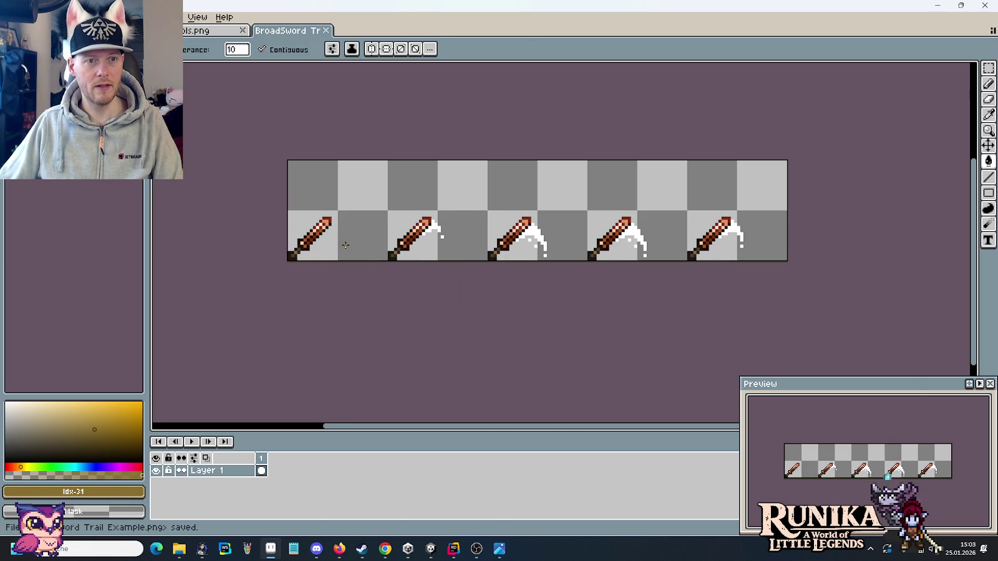
key("alt+Tab")
key("alt+Tab")
key("alt+Tab")
key("alt+Tab")
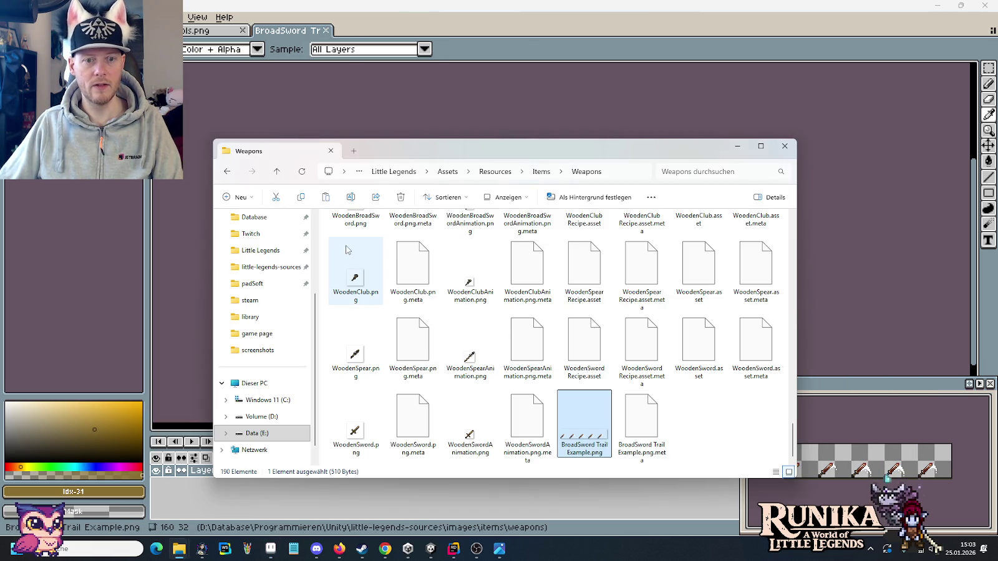
Drag BroadSword Trail Example.png from the source folder into Weapons, replace the existing file, and go back to Unity.
left_click(232, 483)
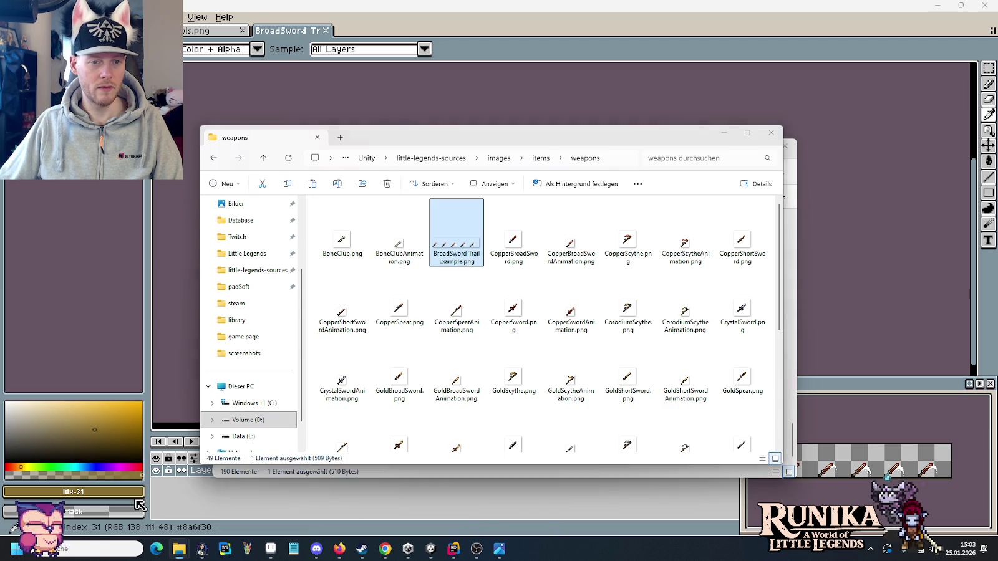
left_click_drag(456, 232, 617, 472)
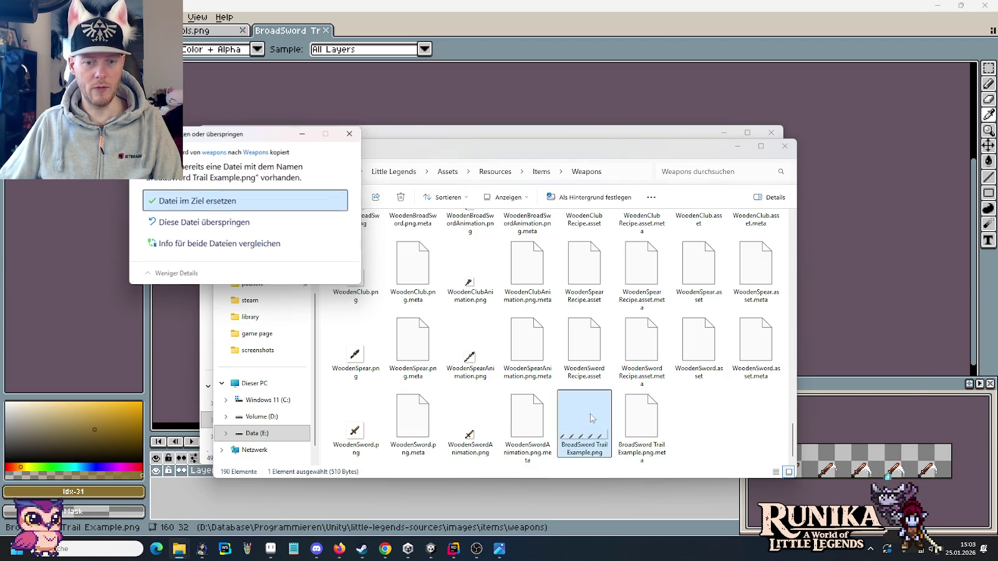
left_click(264, 201)
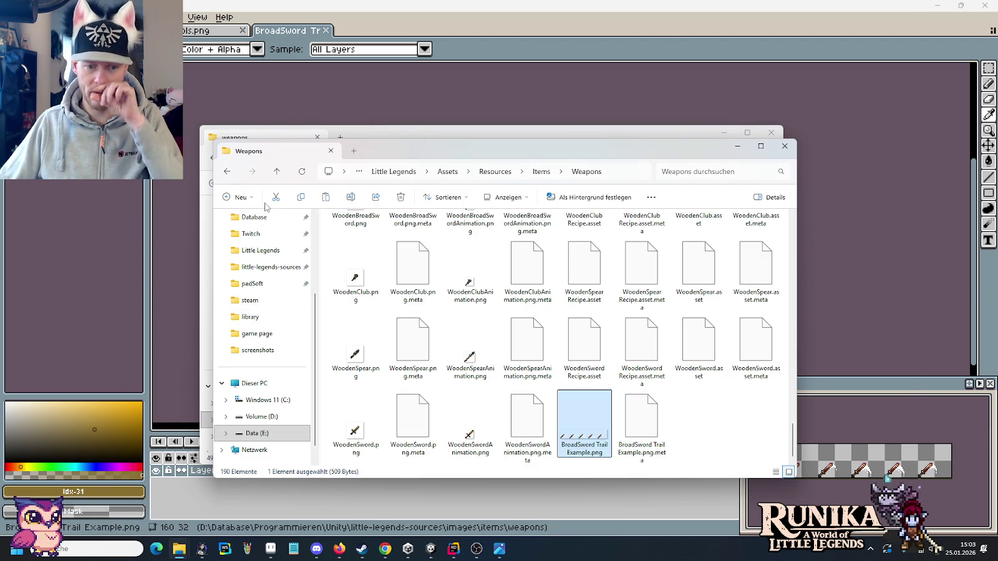
left_click(431, 549)
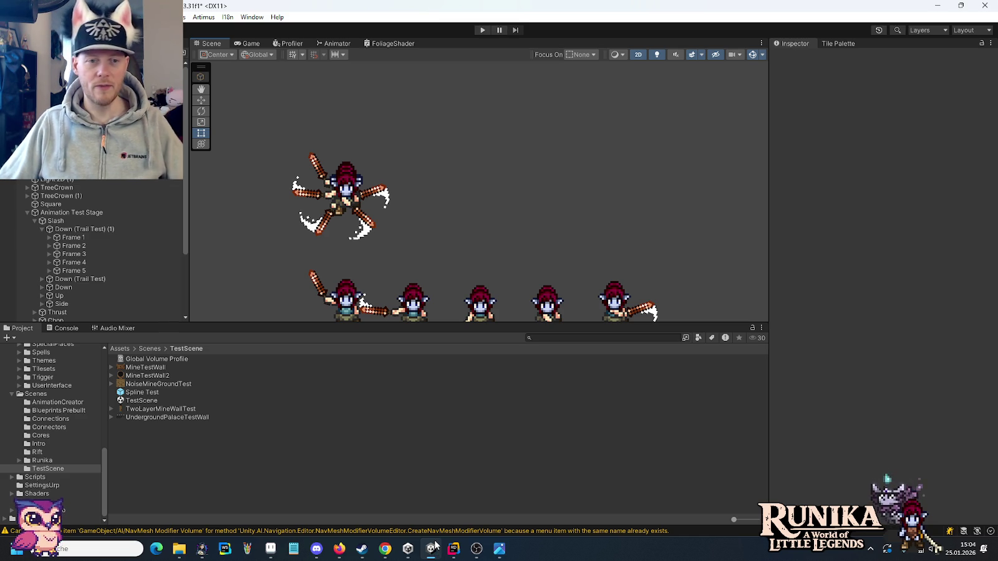
Glance at the Weapons folder window, then return through Unity to the Aseprite sword sheet.
key("alt+Tab")
left_click(431, 548)
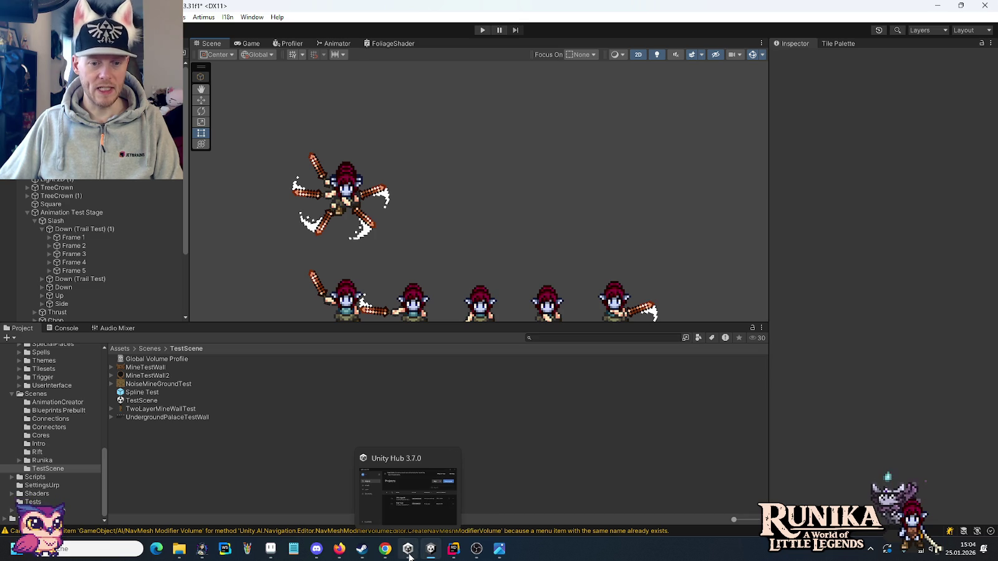
left_click(273, 548)
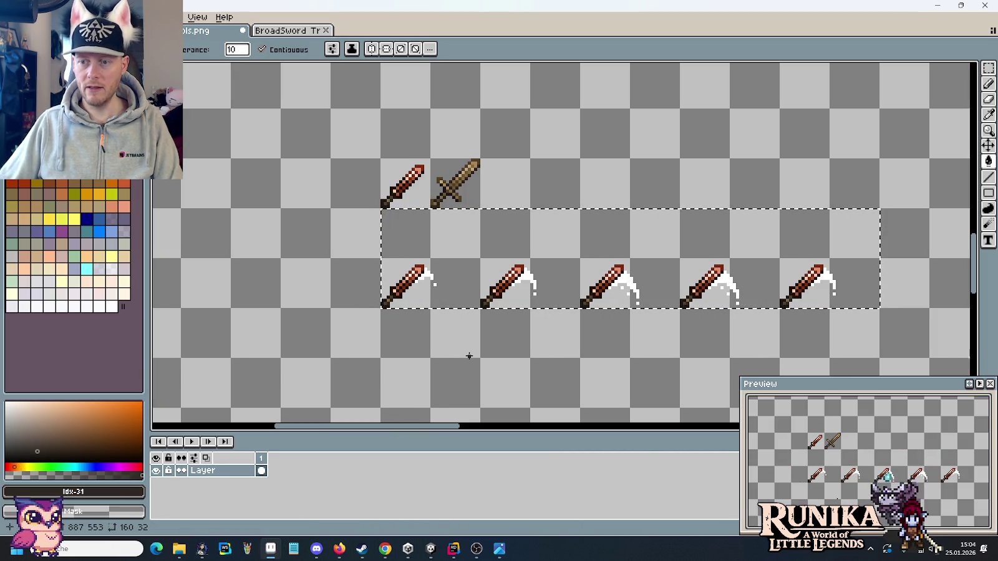
Pick white from the canvas and add a white pixel at the second sword's slash tip.
key("v")
key("ctrl+d")
scroll(523, 348, "up", 3)
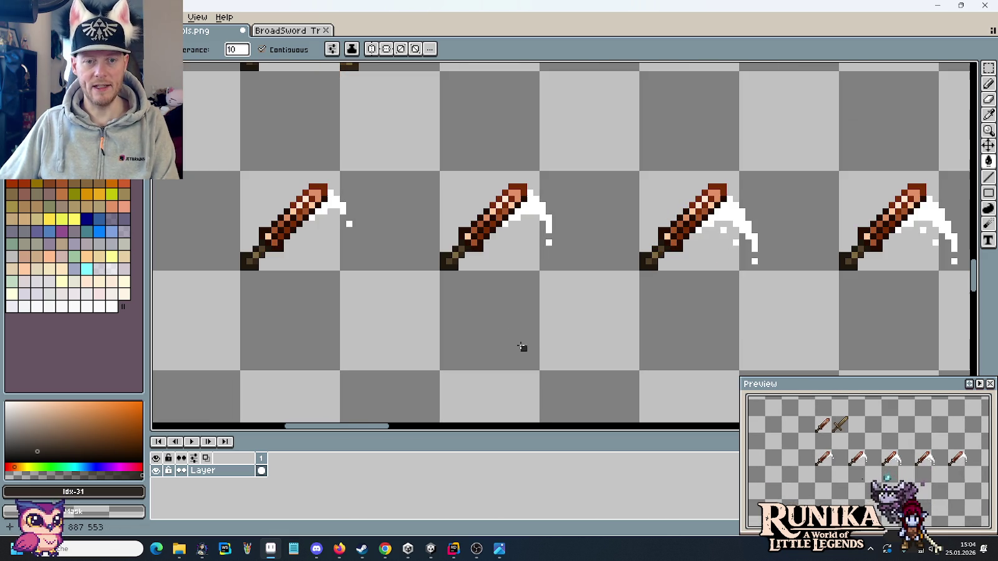
key("i")
left_click(550, 220)
key("b")
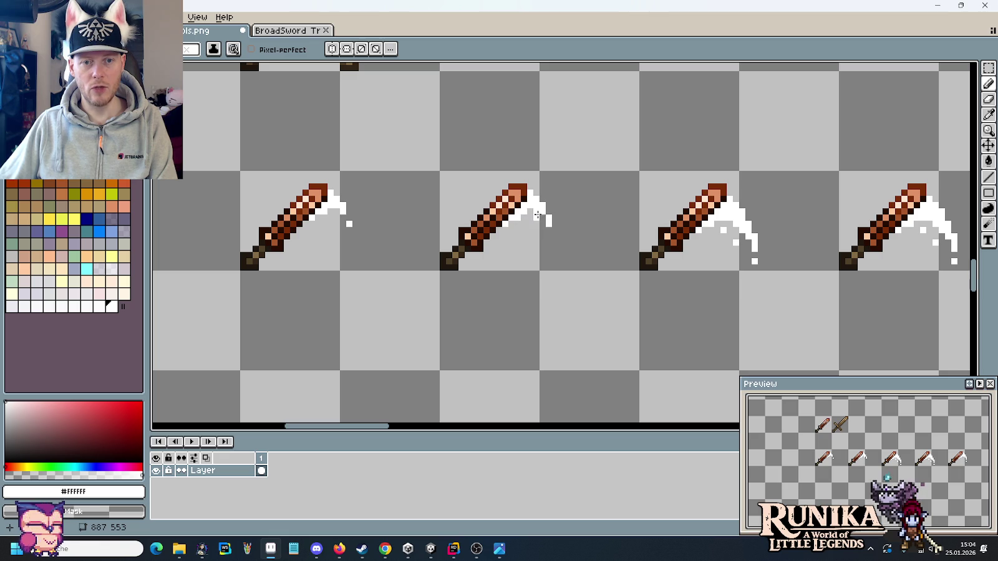
left_click(554, 236)
scroll(548, 298, "down", 1)
scroll(549, 299, "down", 4)
scroll(542, 296, "up", 2)
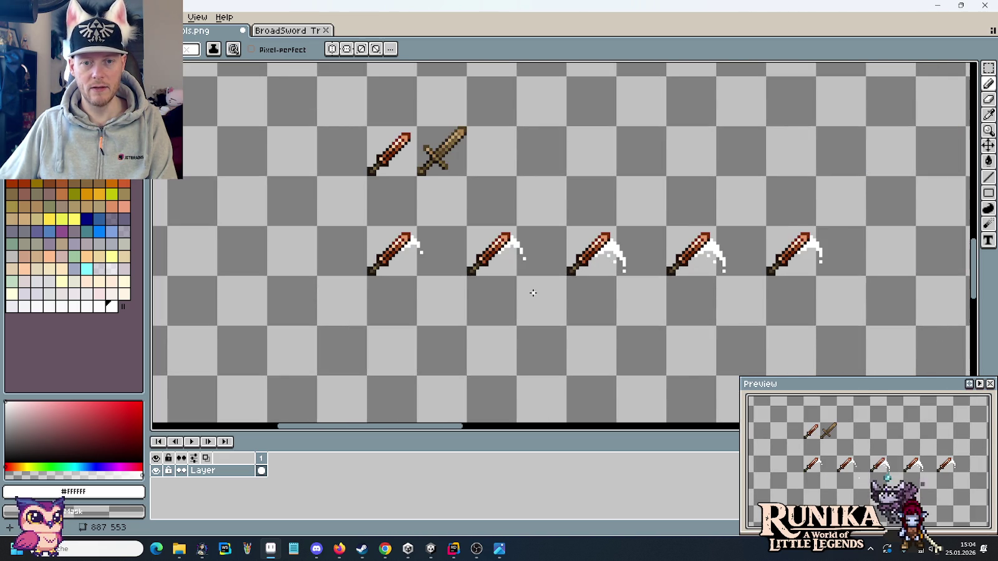
Keep touching up the slash trail pixels with the eyedropper and pencil.
key("m")
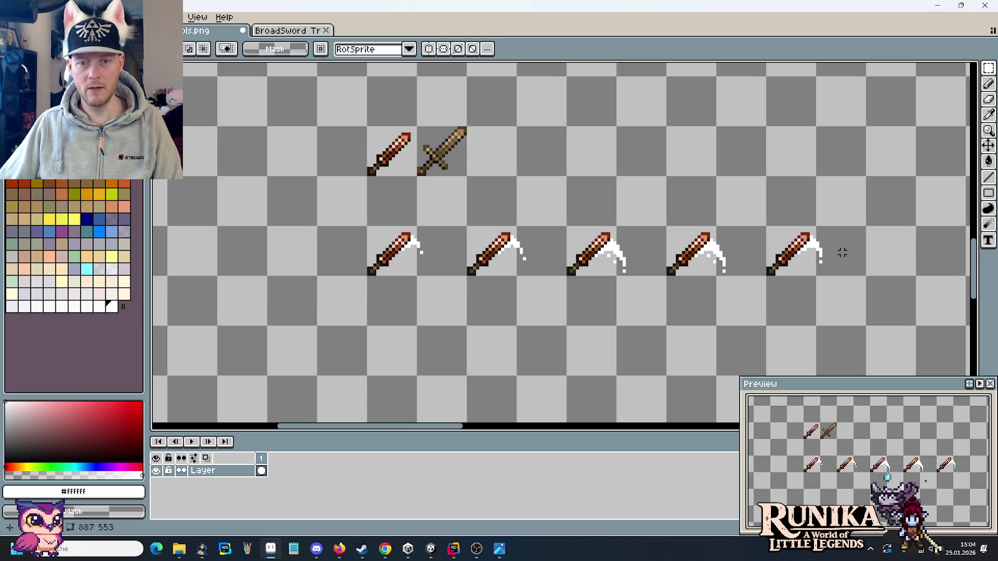
scroll(810, 253, "up", 2)
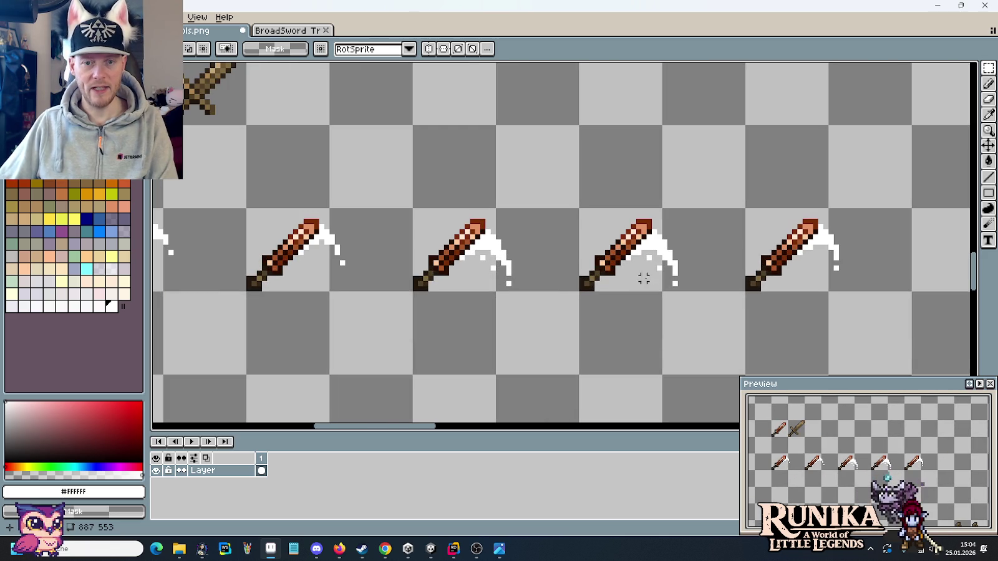
key("i")
key("b")
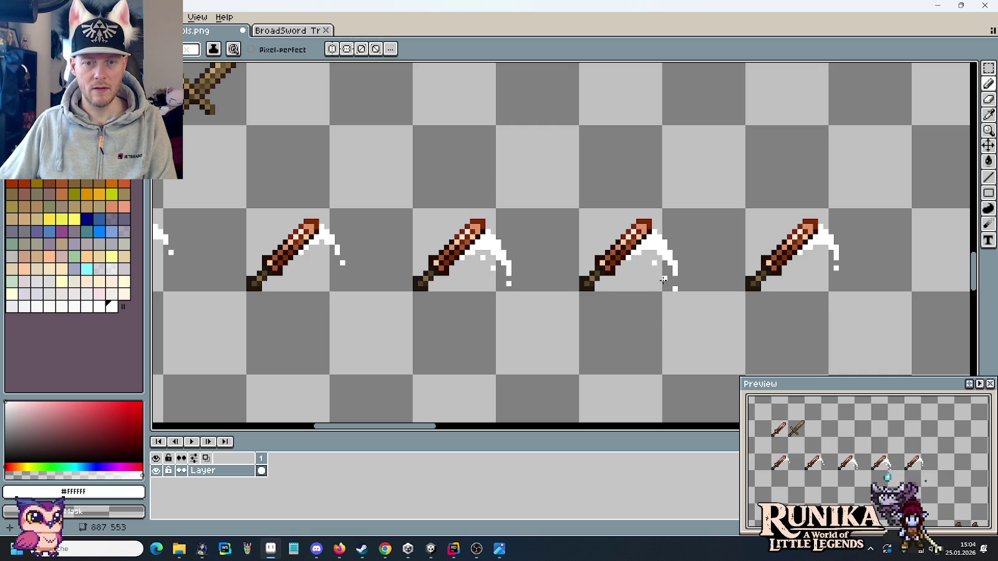
scroll(528, 319, "down", 1)
scroll(528, 319, "up", 1)
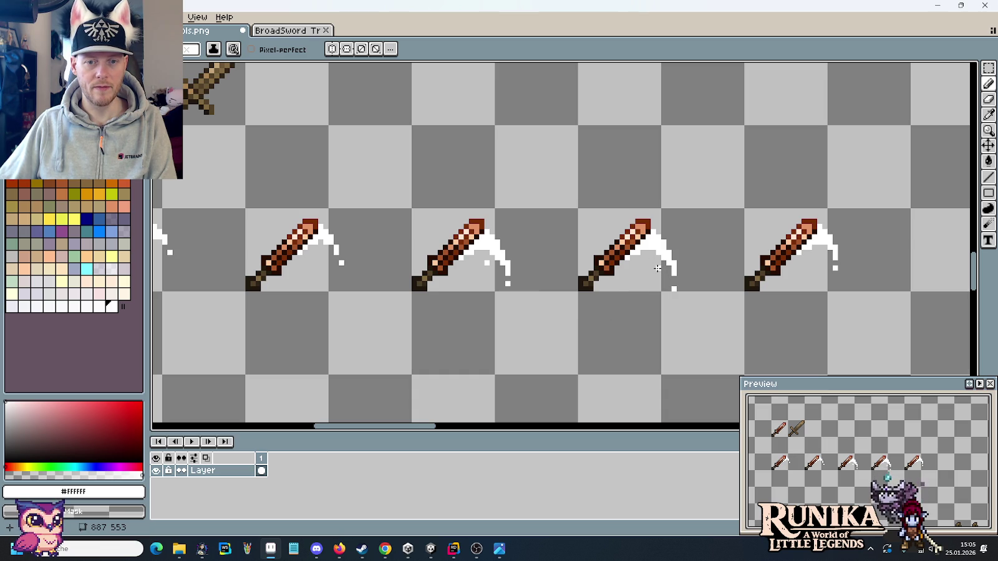
scroll(653, 330, "down", 2)
Select the row of slash sword frames and paste it into the BroadSword Trail document.
key("m")
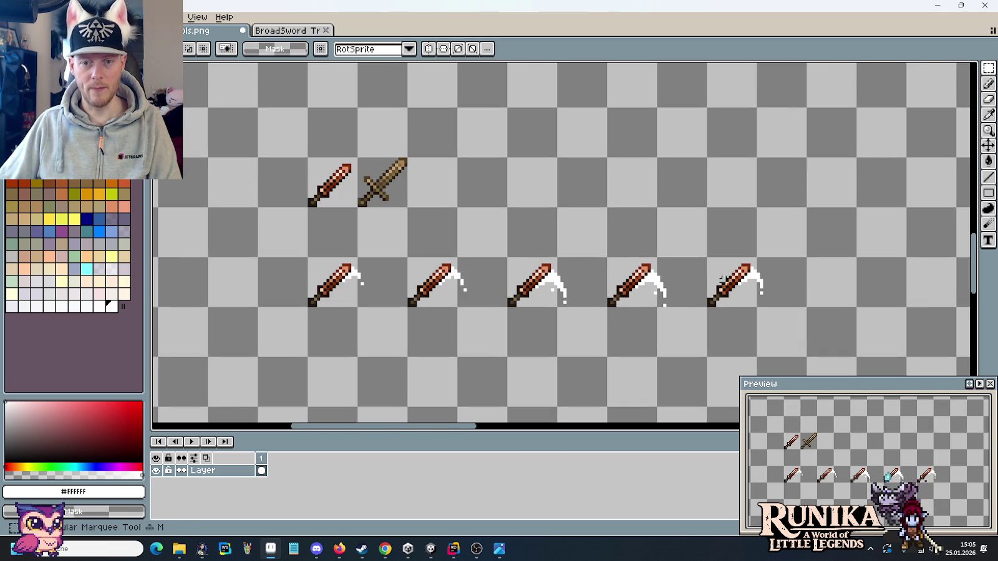
mouse_move(801, 300)
left_mouse_down()
mouse_move(432, 272)
mouse_move(356, 249)
left_mouse_up()
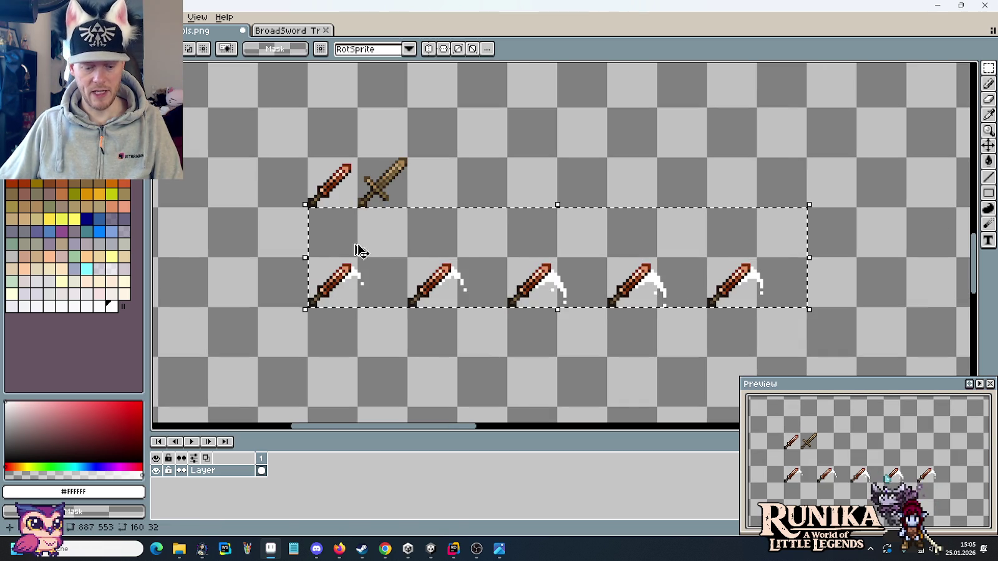
left_click(275, 33)
key("ctrl+v")
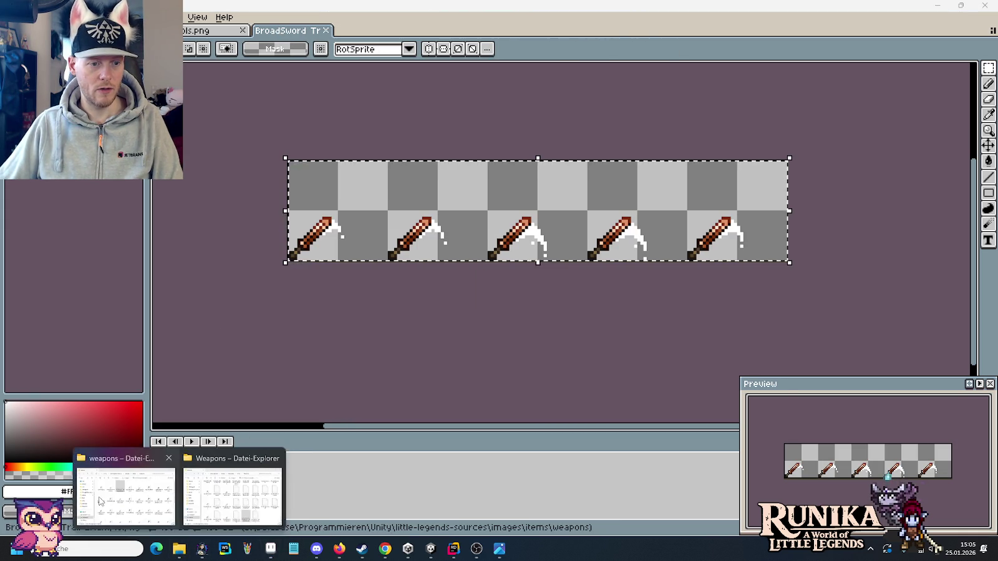
Copy-paste the updated BroadSword Trail Example.png into Weapons, replacing the old file, then return to Unity.
mouse_move(178, 549)
left_click(148, 505)
key("ctrl+c")
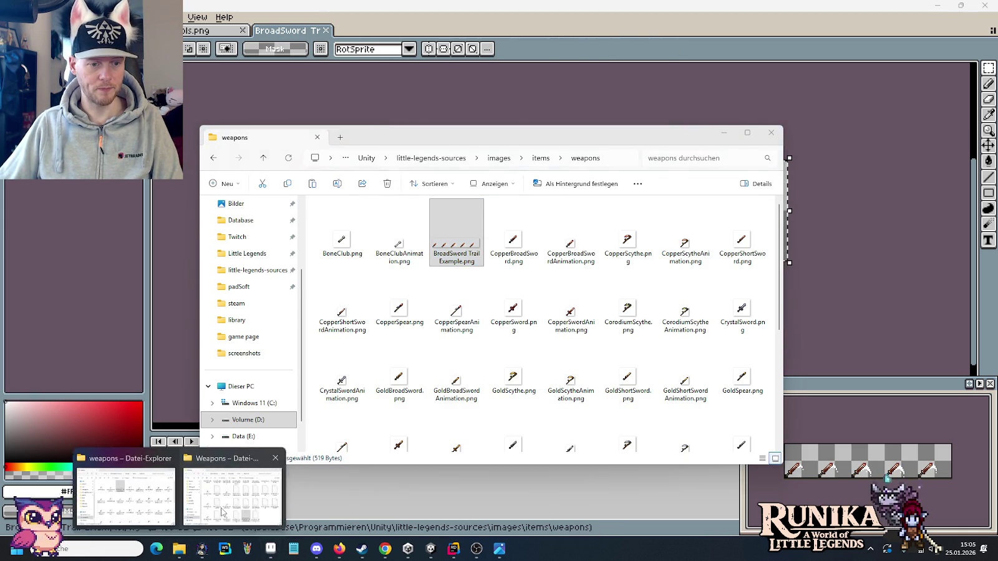
left_click(229, 499)
key("ctrl+v")
left_click(474, 200)
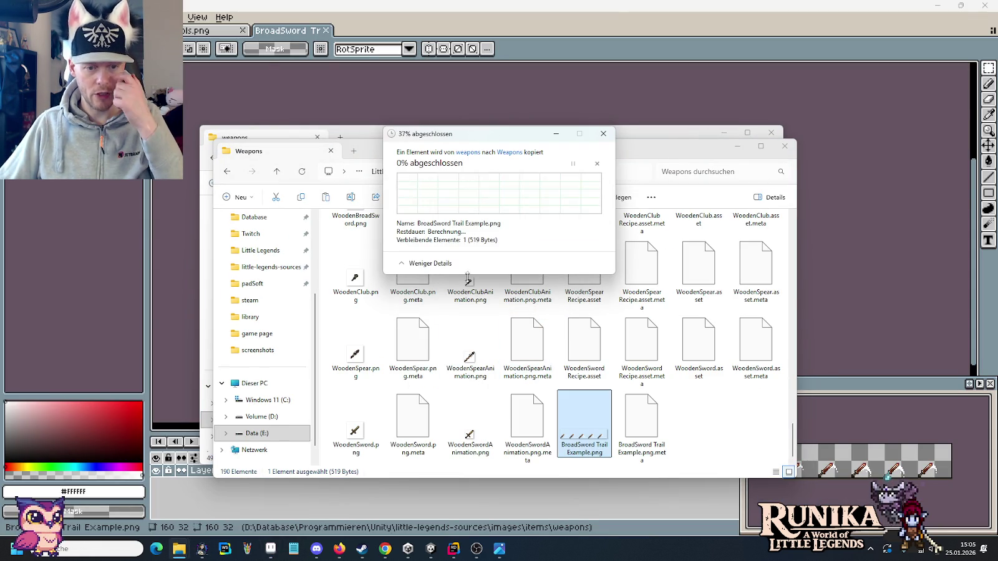
left_click(430, 550)
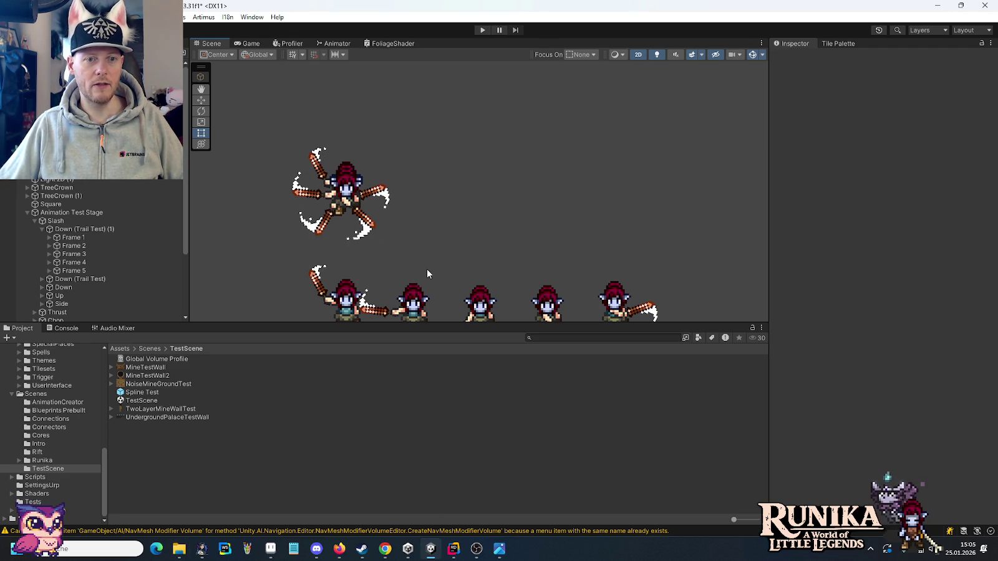
left_click_drag(432, 275, 475, 223)
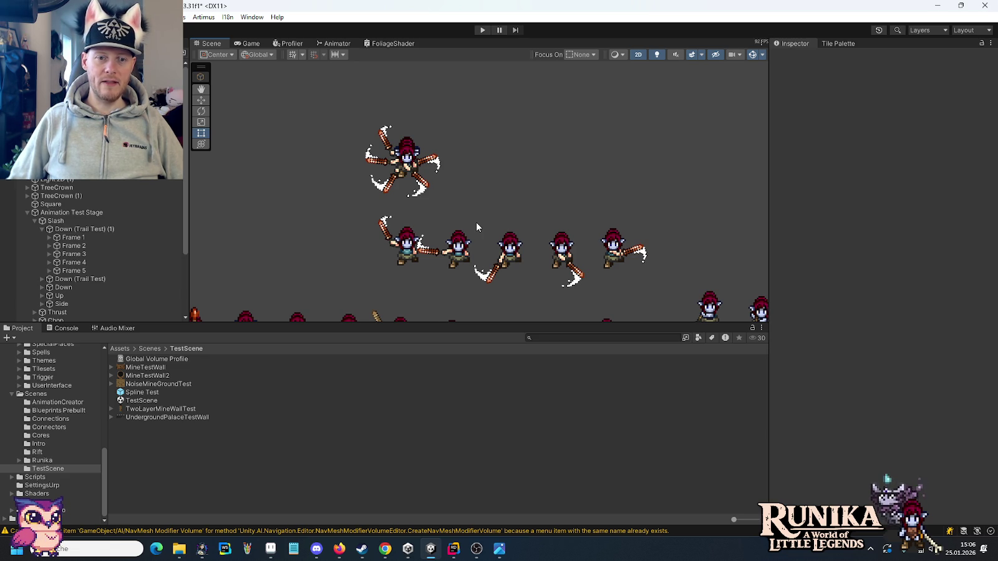
scroll(585, 284, "up", 1)
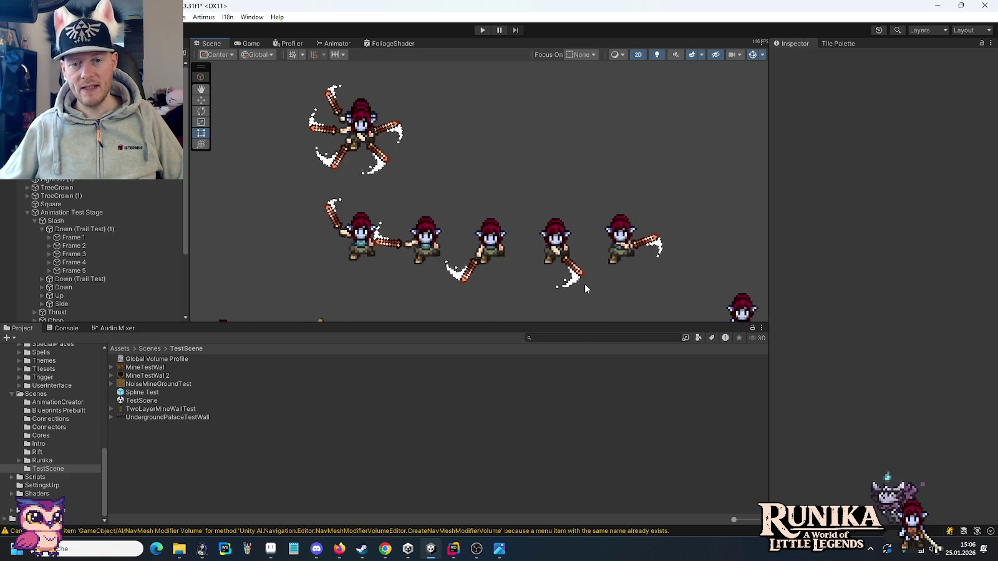
scroll(585, 284, "up", 1)
scroll(585, 284, "up", 1)
scroll(585, 284, "up", 1)
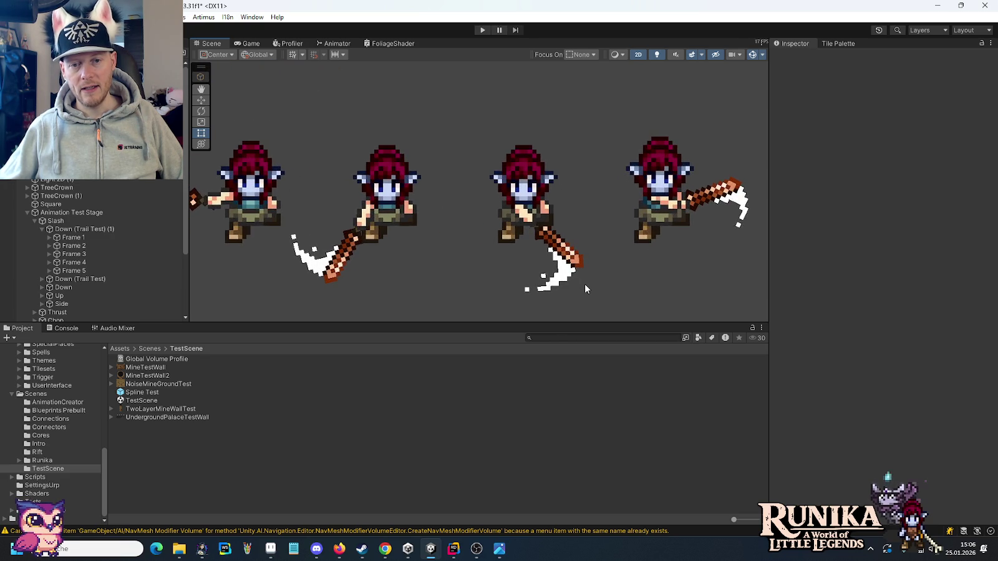
scroll(579, 270, "down", 1)
scroll(579, 269, "down", 2)
scroll(579, 269, "down", 1)
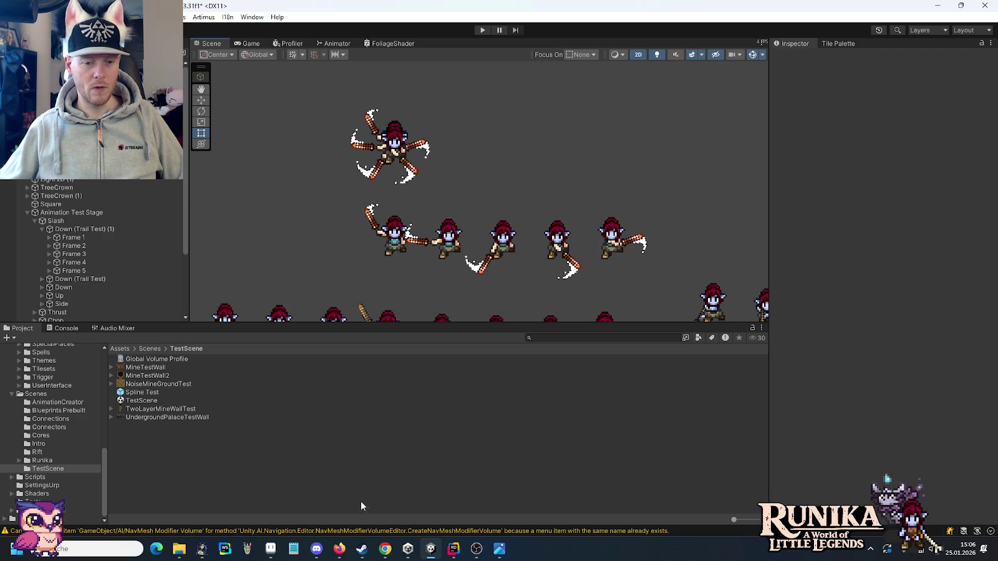
left_click(270, 548)
On the sword sheet, duplicate the slash-frame row one tile below the original.
left_click(223, 32)
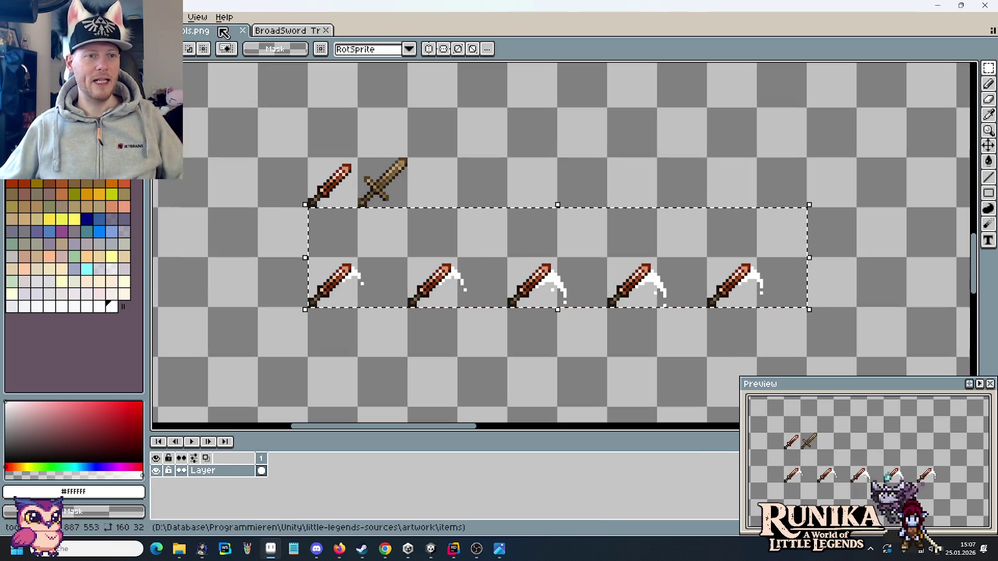
left_click_drag(371, 246, 340, 247)
scroll(349, 225, "down", 3)
left_click_drag(360, 205, 360, 278)
left_click(332, 340)
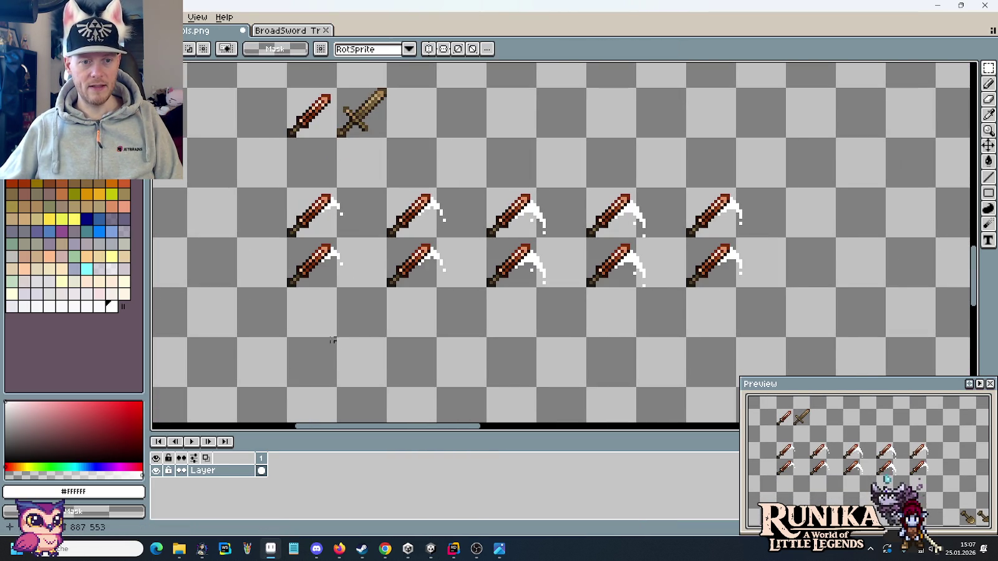
scroll(314, 290, "up", 3)
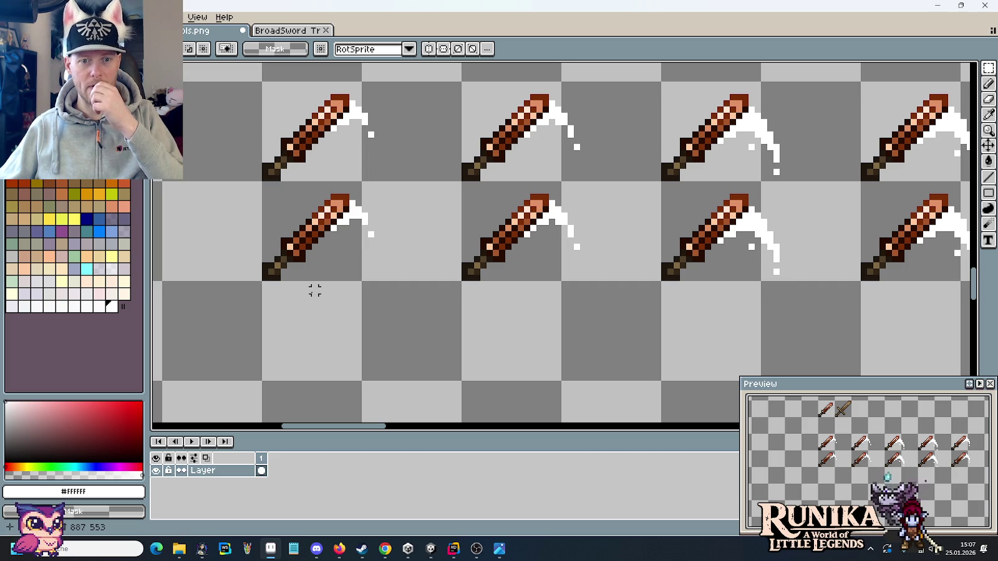
Erase the old swords from each frame of the duplicated lower row.
scroll(481, 330, "down", 1)
scroll(481, 329, "down", 1)
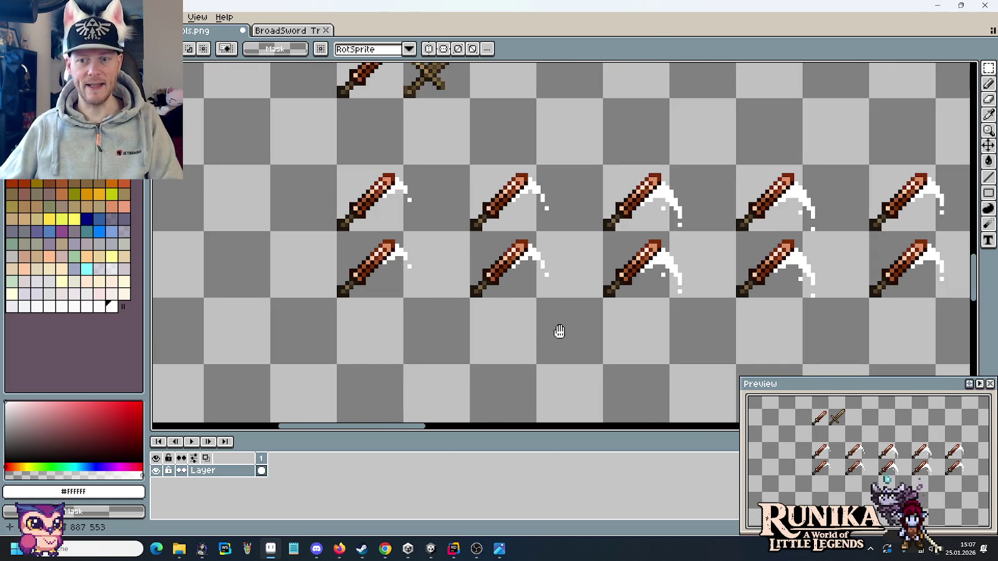
scroll(559, 331, "right", 3)
left_click_drag(672, 258, 707, 306)
key("Delete")
left_click_drag(537, 253, 572, 312)
key("Delete")
mouse_move(411, 254)
left_mouse_down()
mouse_move(445, 299)
mouse_move(517, 321)
left_mouse_up()
key("Delete")
scroll(498, 318, "left", 3)
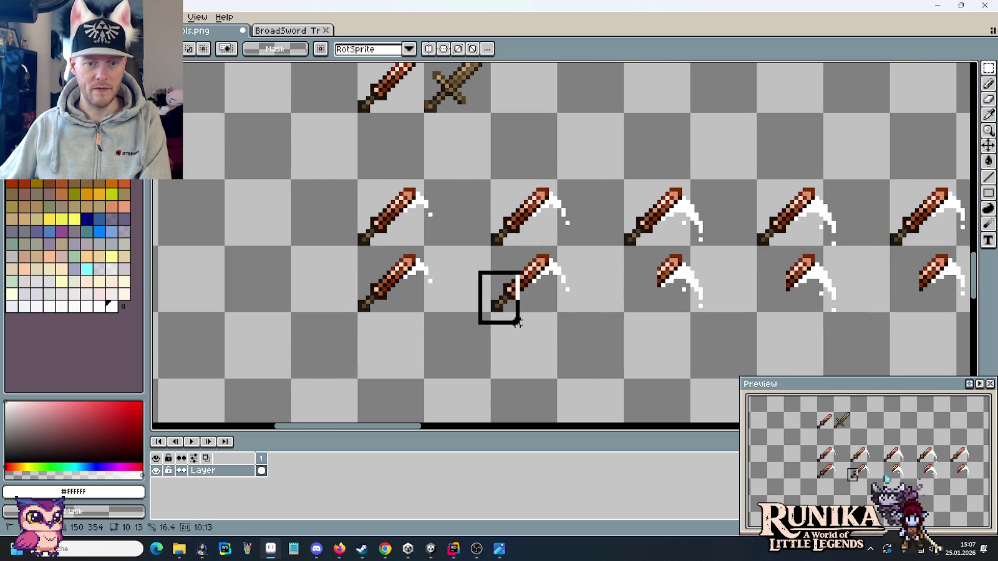
key("Delete")
left_click_drag(346, 271, 393, 323)
key("Delete")
scroll(434, 283, "up", 3)
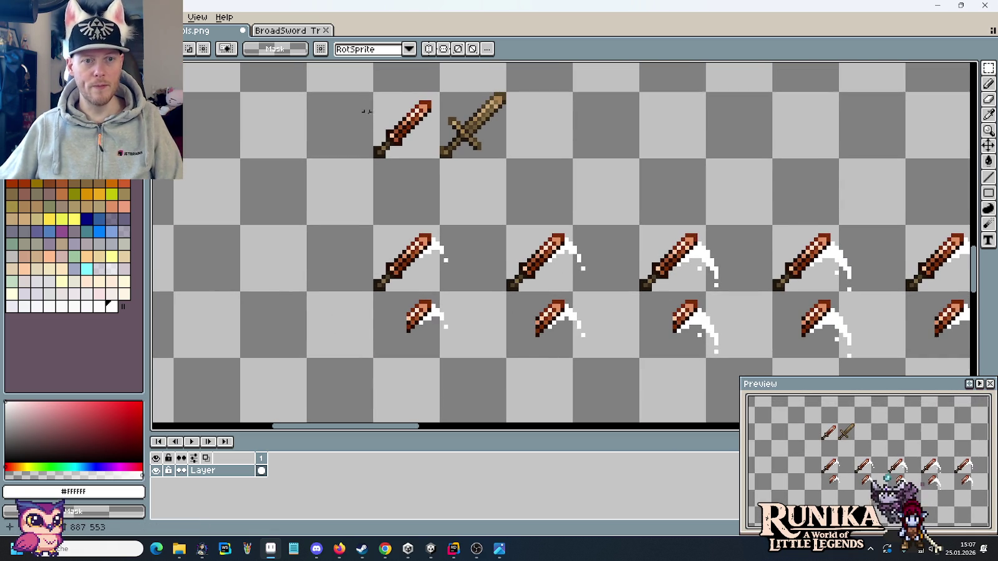
Copy the top copper sword and stamp it into each lower-row slash cell.
mouse_move(372, 92)
left_mouse_down()
mouse_move(439, 158)
mouse_move(410, 339)
mouse_move(560, 336)
mouse_move(551, 332)
left_mouse_up()
scroll(394, 302, "right", 3)
left_click_drag(331, 307, 463, 312)
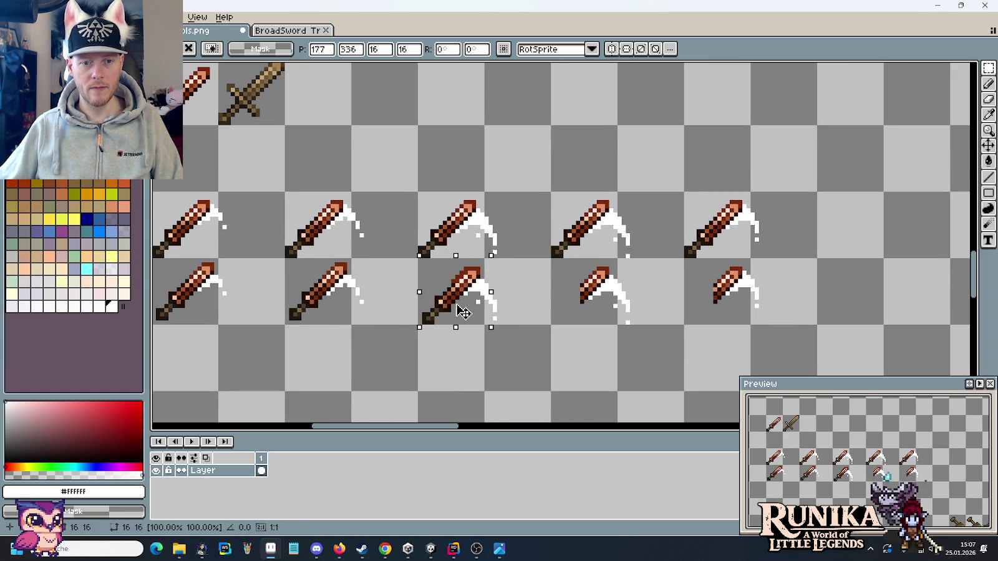
left_click_drag(463, 312, 730, 313)
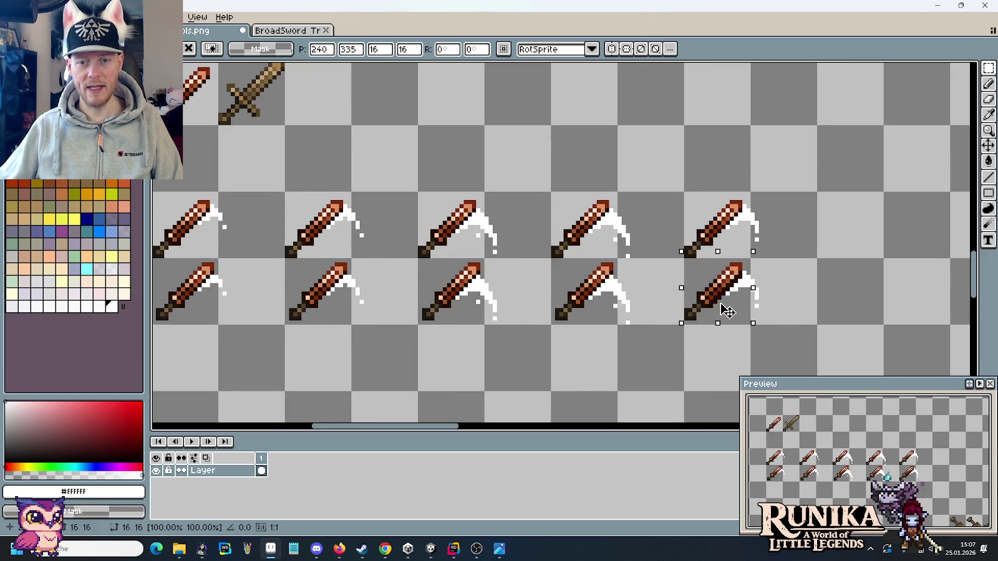
key("Return")
mouse_move(790, 292)
left_mouse_down()
mouse_move(151, 298)
mouse_move(373, 298)
left_mouse_up()
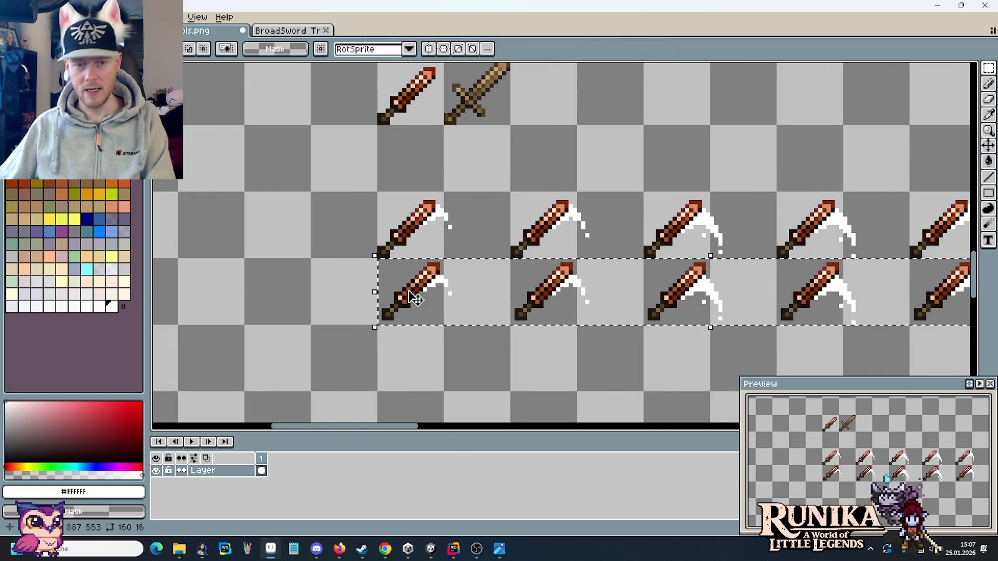
key("Return")
Select the finished bottom row of copper-sword slash frames with the rectangle marquee.
left_click_drag(207, 224, 842, 282)
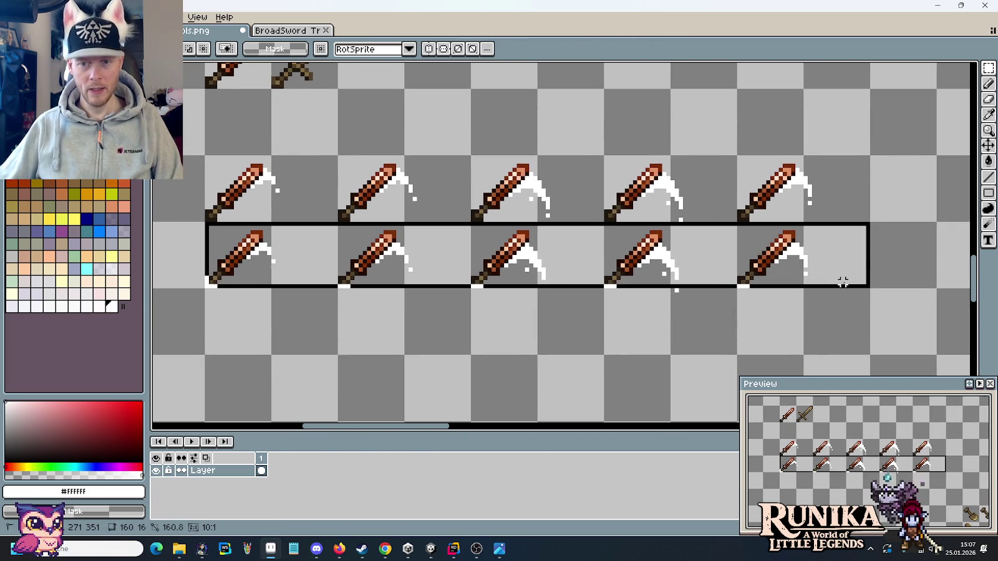
left_click(682, 297)
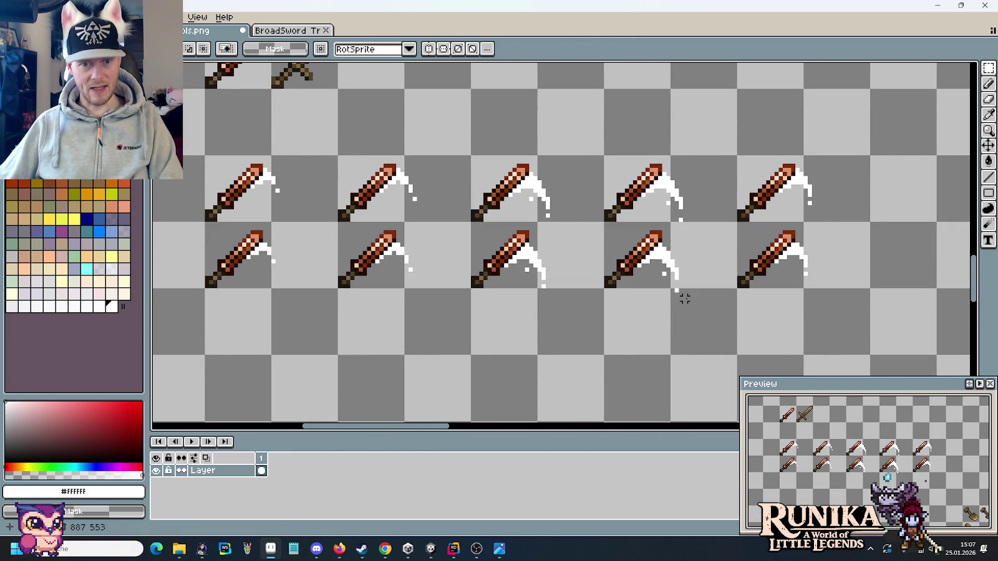
scroll(684, 299, "up", 1)
key("b")
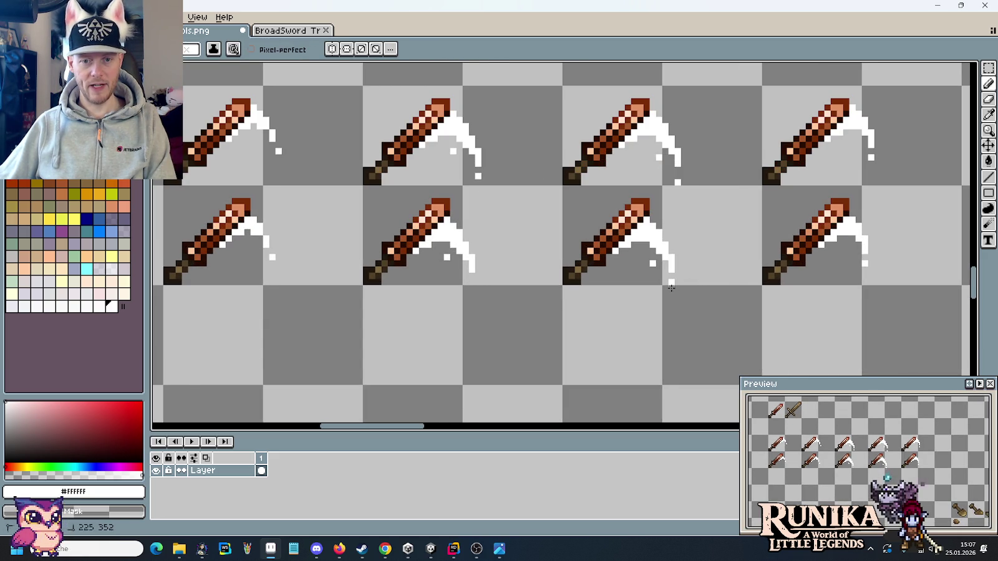
scroll(685, 349, "down", 1)
scroll(685, 349, "down", 1)
key("m")
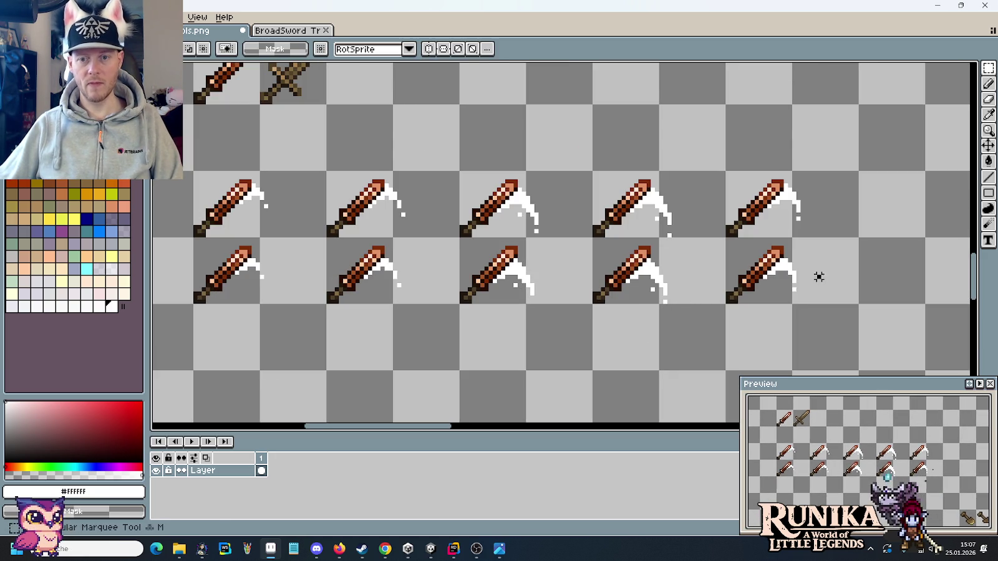
left_click_drag(819, 277, 237, 284)
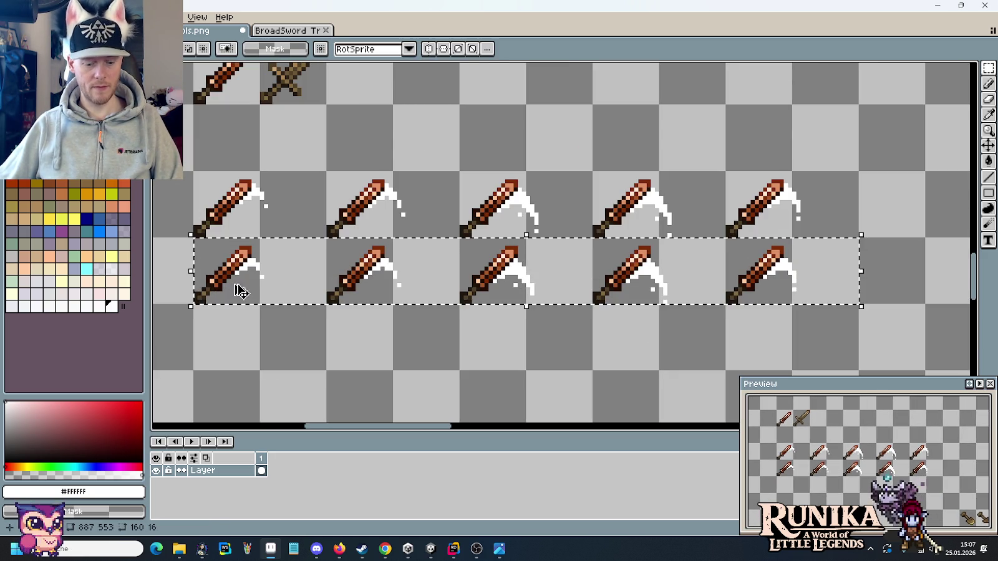
Replace the BroadSword Trail strip's frames with the new copper-sword row and save it.
left_click(273, 30)
key("ctrl+v")
key("Delete")
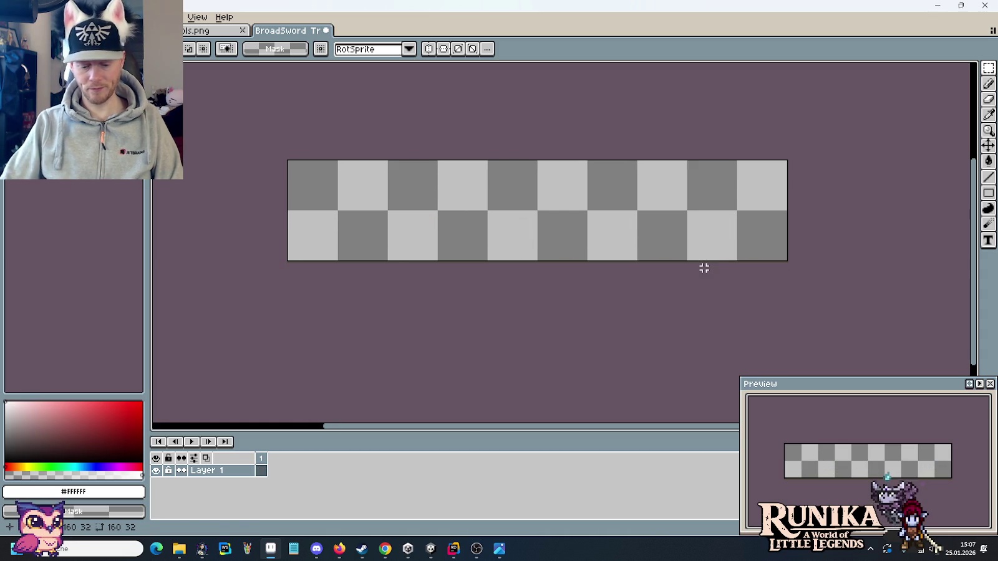
key("ctrl+v")
key("ctrl+s")
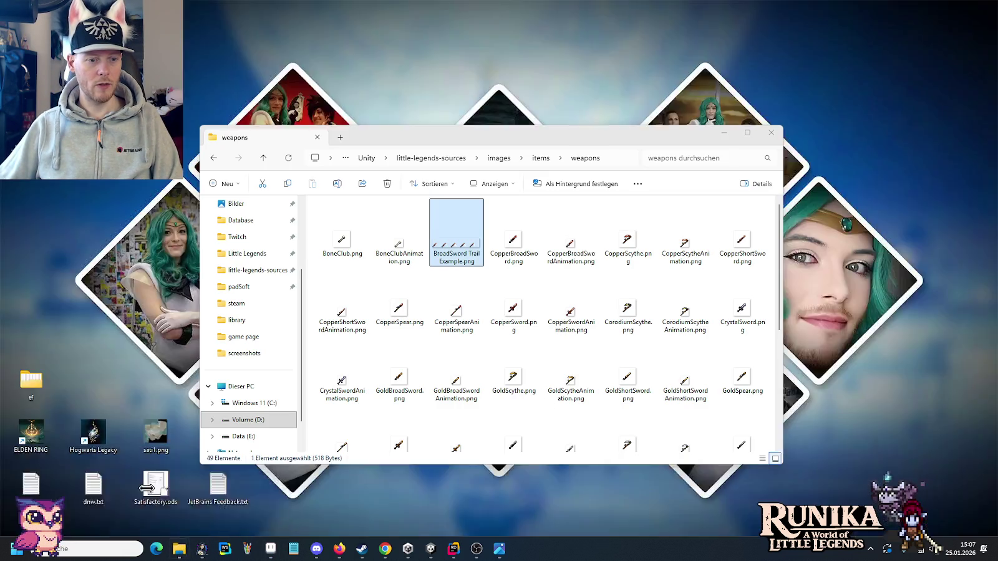
Paste BroadSword Trail Example.png into the Weapons folder, replacing the existing file, then return to Unity.
mouse_move(178, 548)
left_click(128, 505)
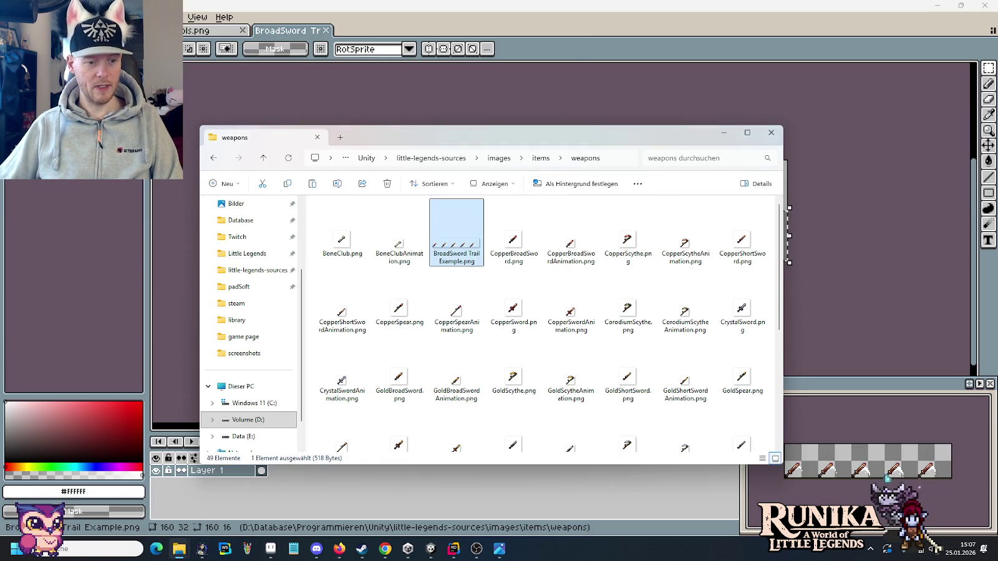
left_click(240, 504)
key("ctrl+v")
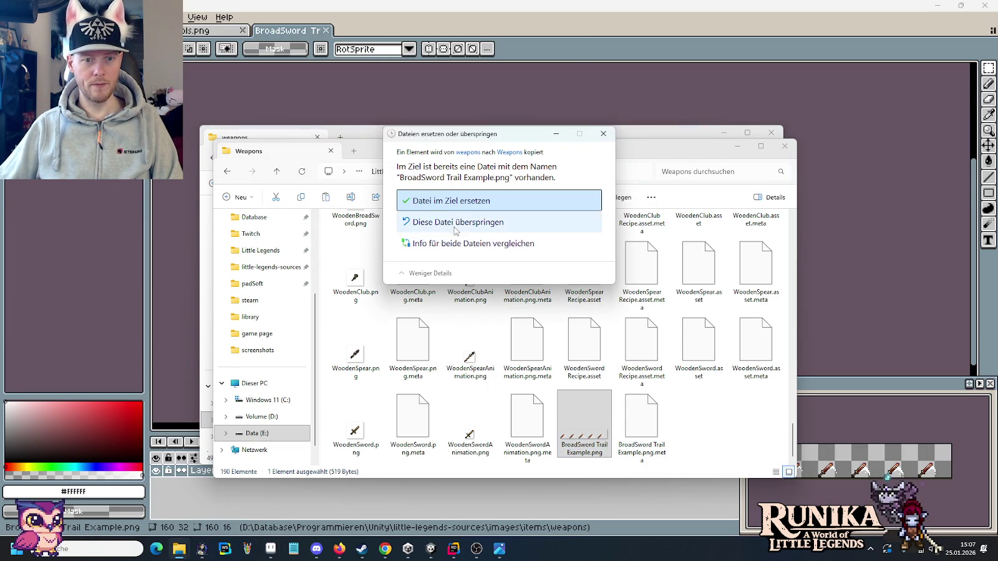
left_click(456, 206)
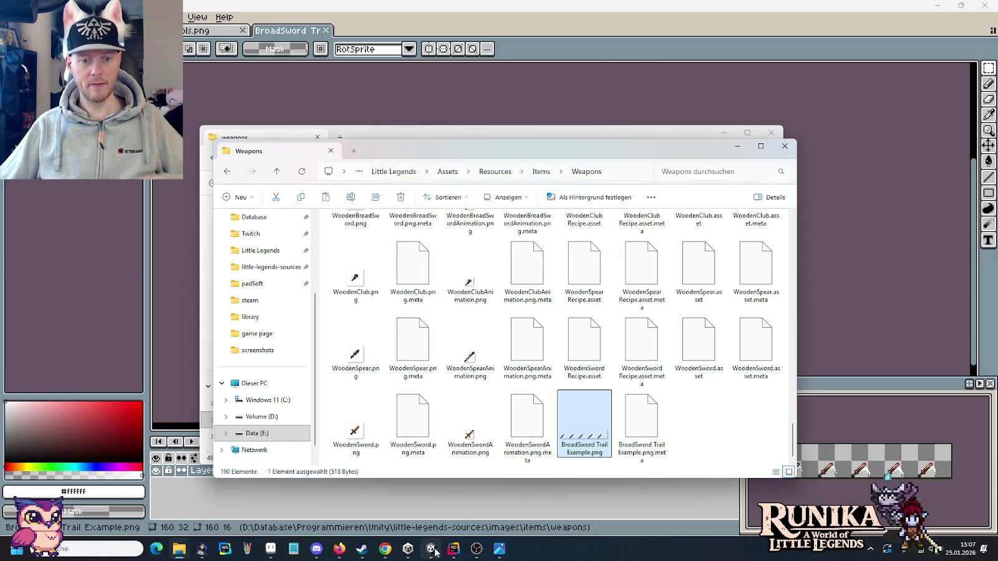
left_click(431, 548)
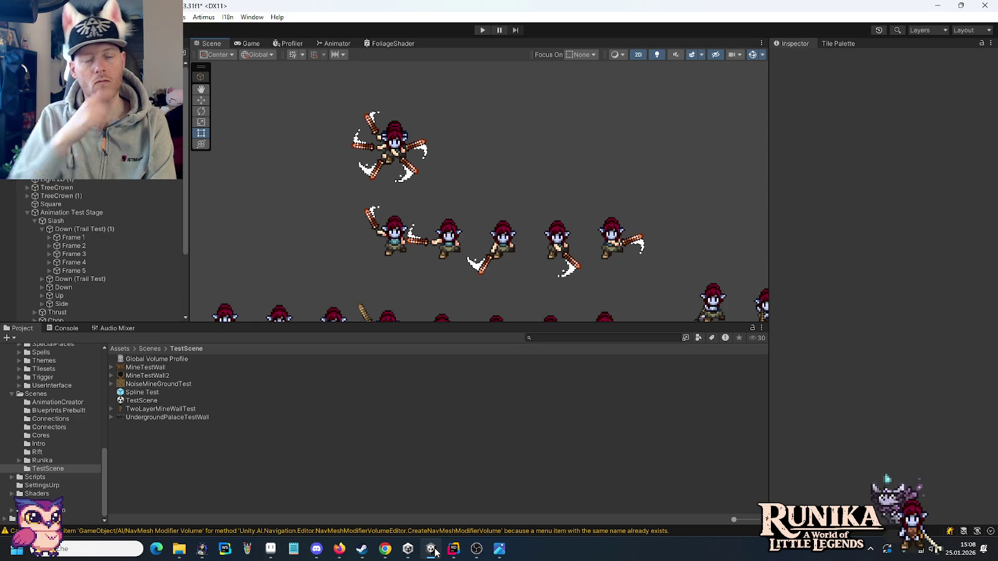
Frame the slash animation sprites in the Scene view and paste the screenshot into Paint.
scroll(531, 270, "up", 1)
key("f")
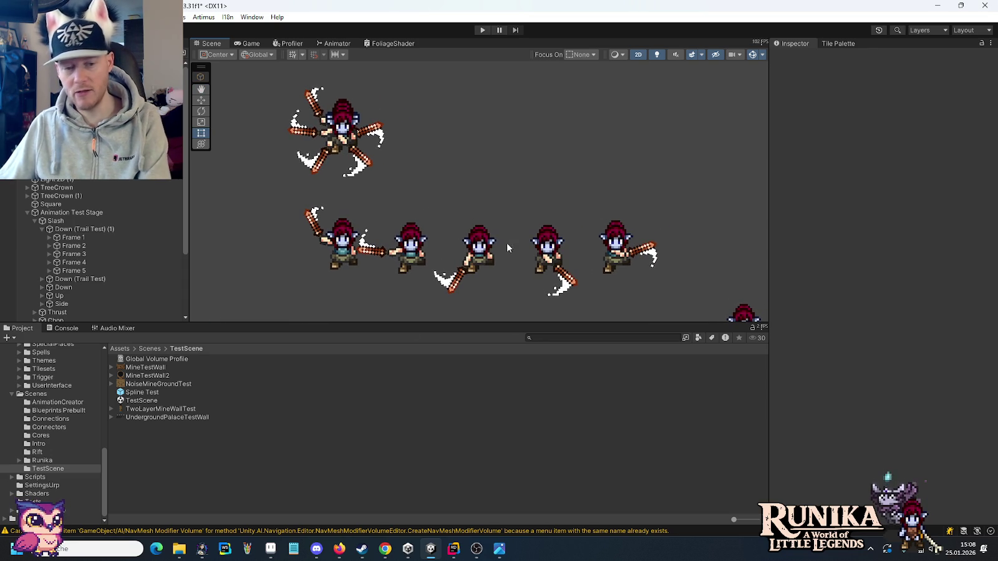
left_click(249, 549)
key("ctrl+v")
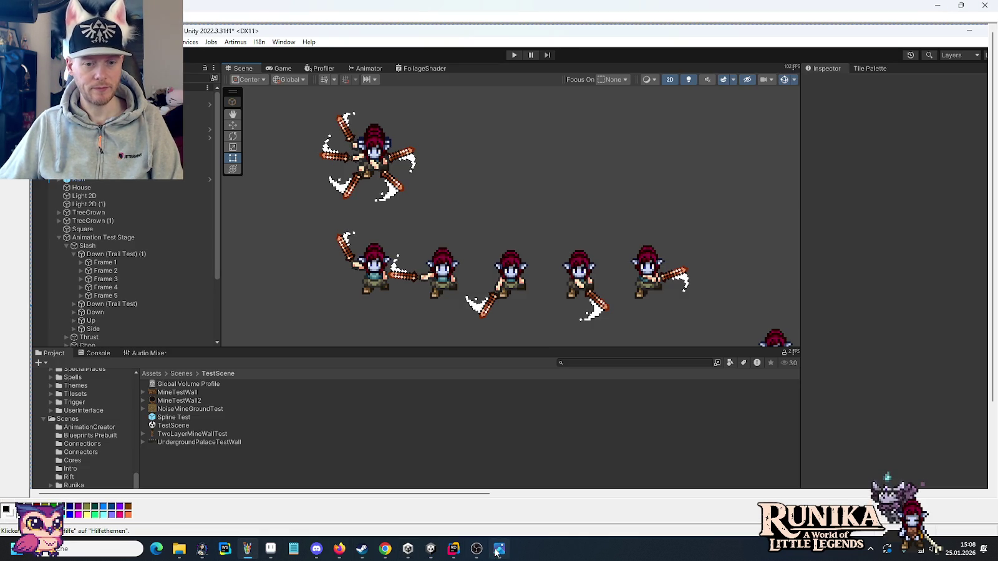
Restore the sword sprites on the BroadSword Trail Example sheet and save it.
left_click(270, 548)
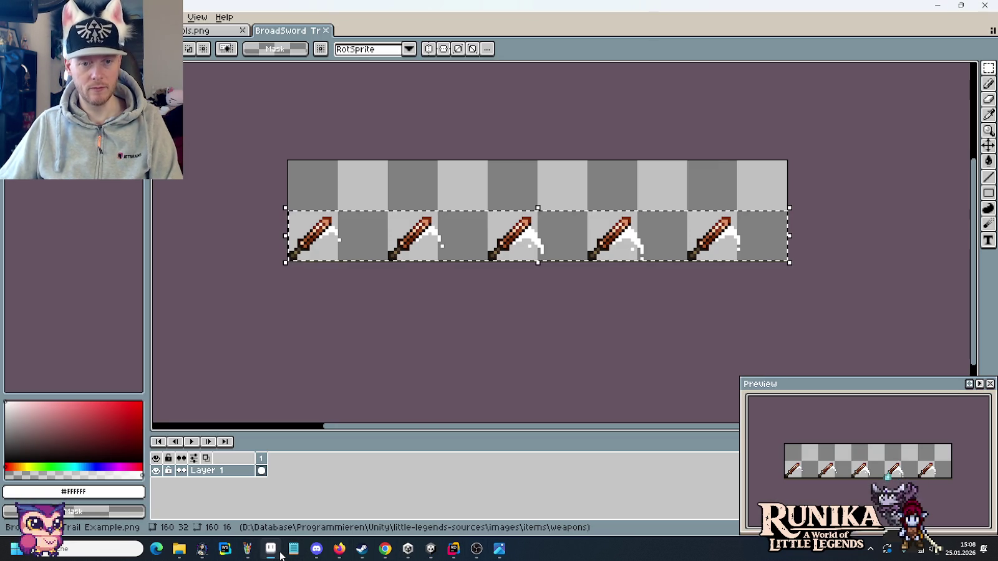
key("ctrl+z")
key("ctrl+v")
key("ctrl+s")
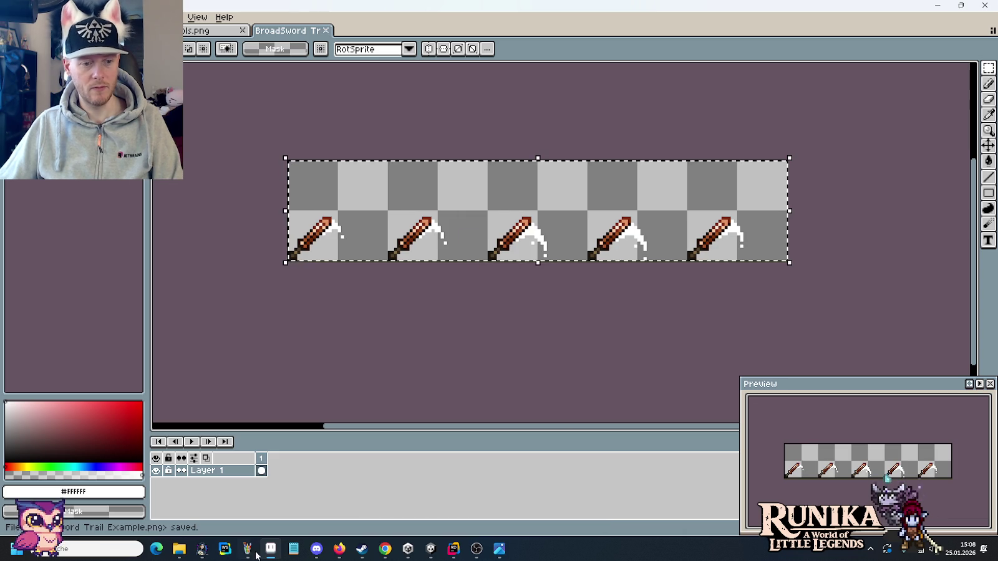
Replace the Weapons folder's copy with the re-saved sheet and go back to Unity.
left_click(180, 550)
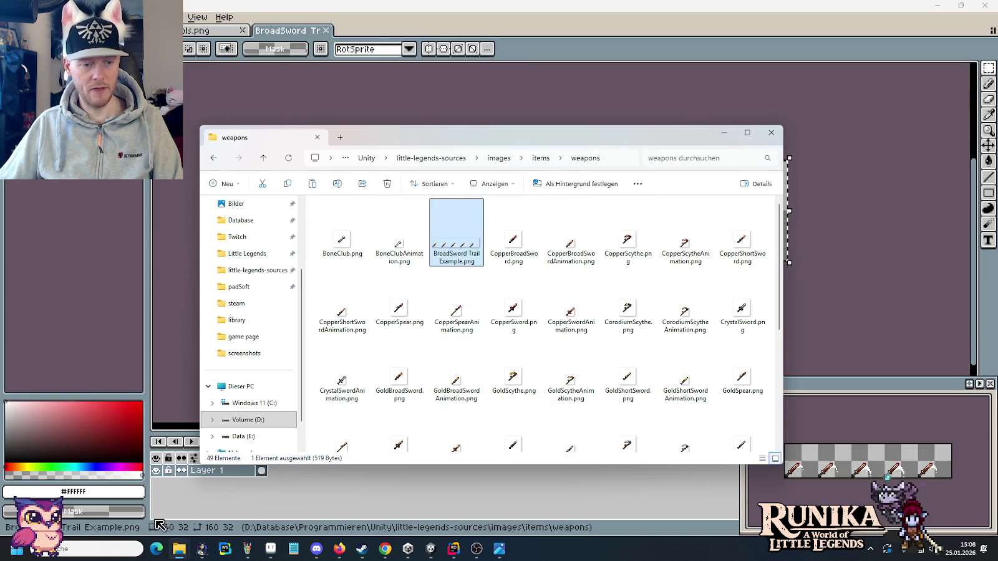
left_click(232, 518)
key("ctrl+v")
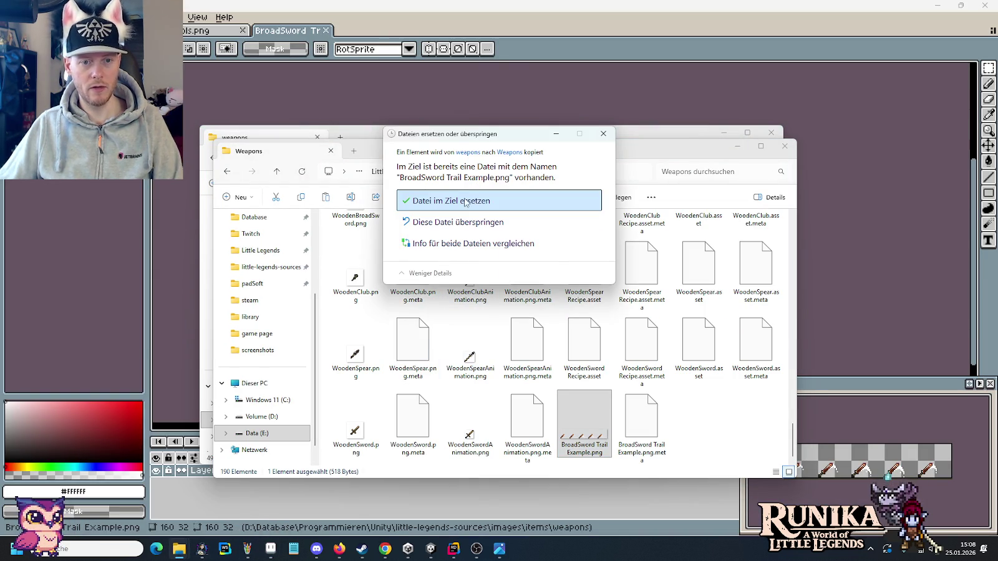
left_click(465, 201)
left_click(431, 549)
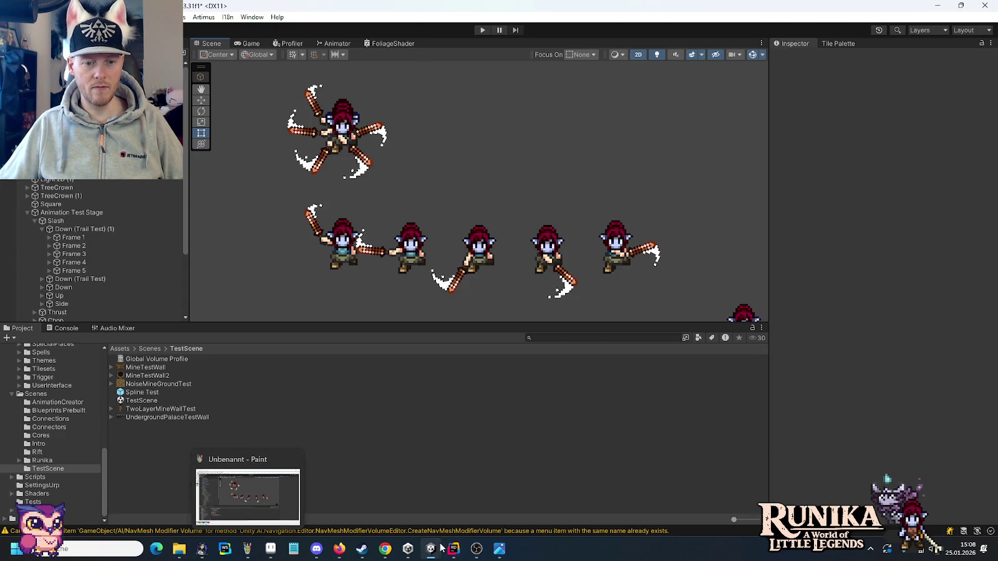
Paste the slash-animation screenshot into a new blank Paint window, then return to Unity.
right_click(247, 549)
left_click(235, 489)
key("ctrl+v")
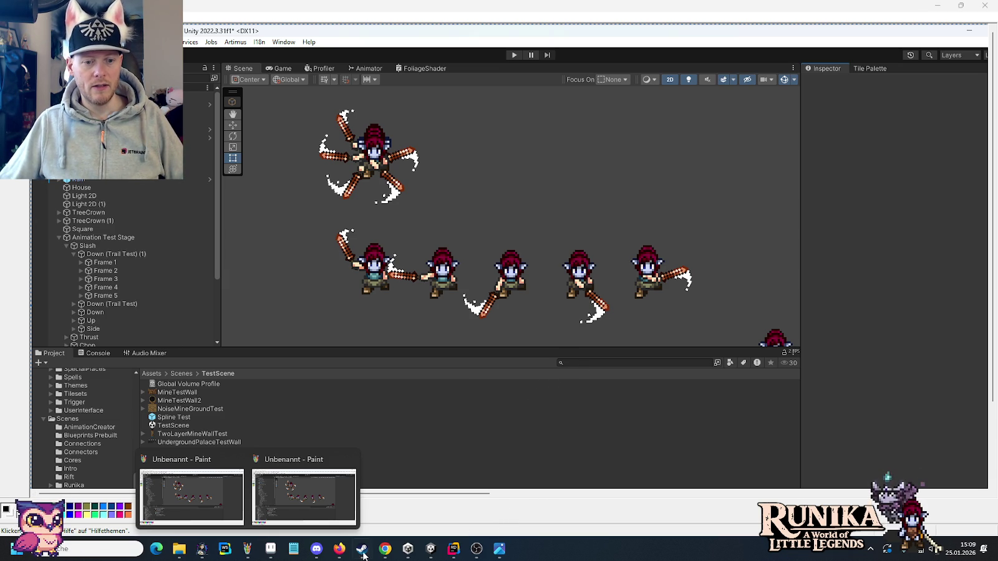
left_click(430, 549)
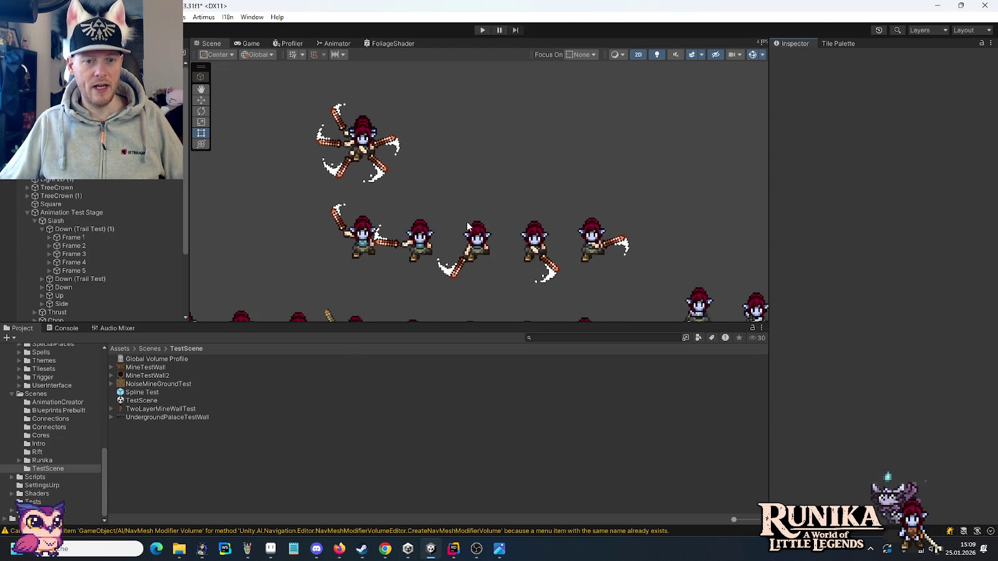
Pan through the hooded swordsman animation rows, settle on the slash rows, and zoom out.
left_click_drag(469, 216, 414, 262)
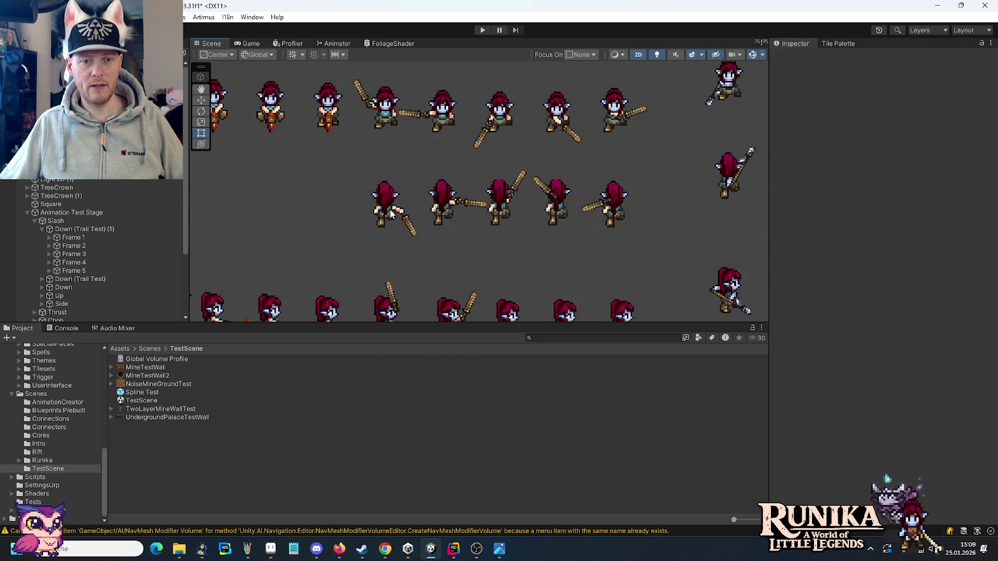
mouse_move(488, 279)
left_mouse_down()
mouse_move(500, 148)
mouse_move(499, 164)
left_mouse_up()
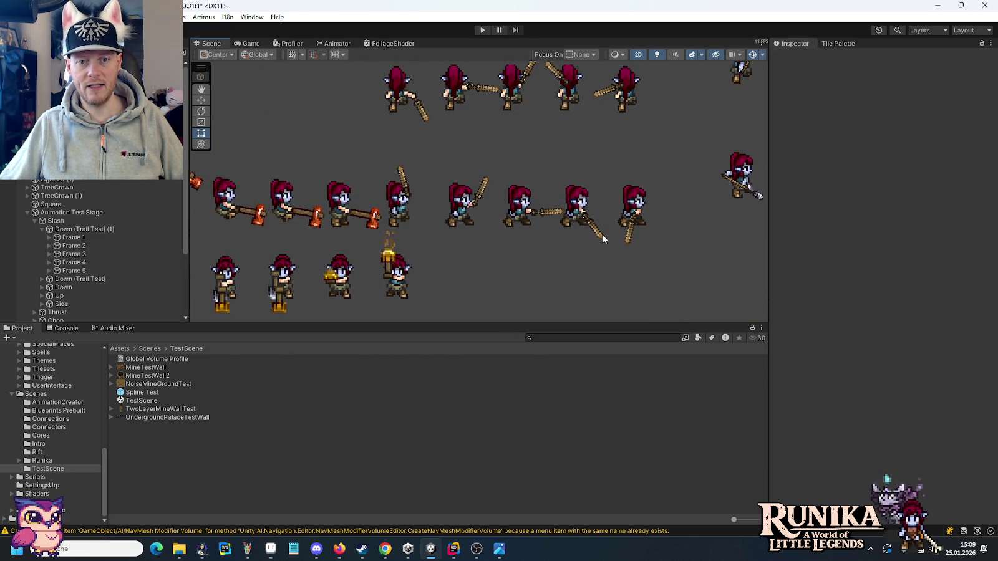
left_click_drag(541, 143, 530, 260)
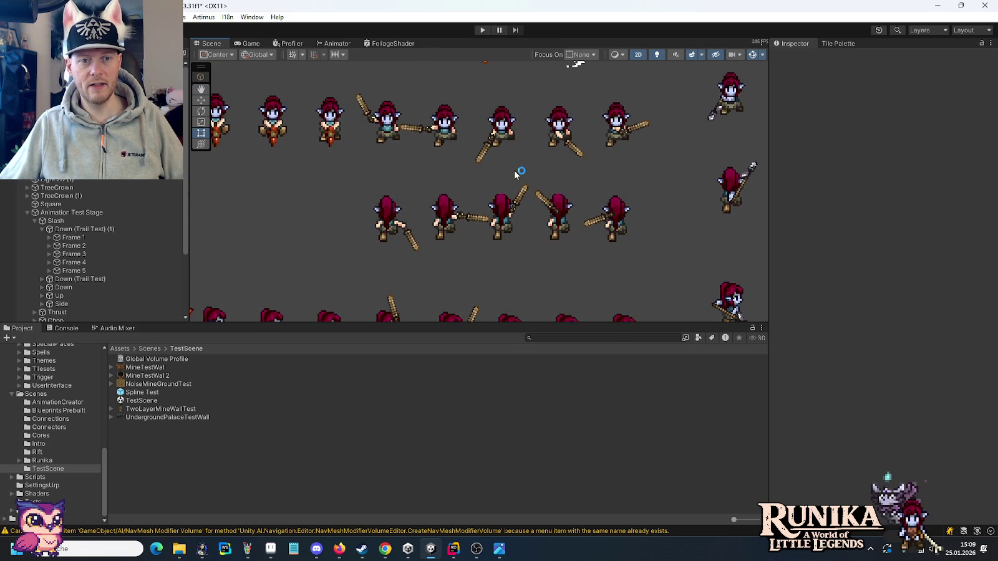
left_click_drag(513, 169, 517, 71)
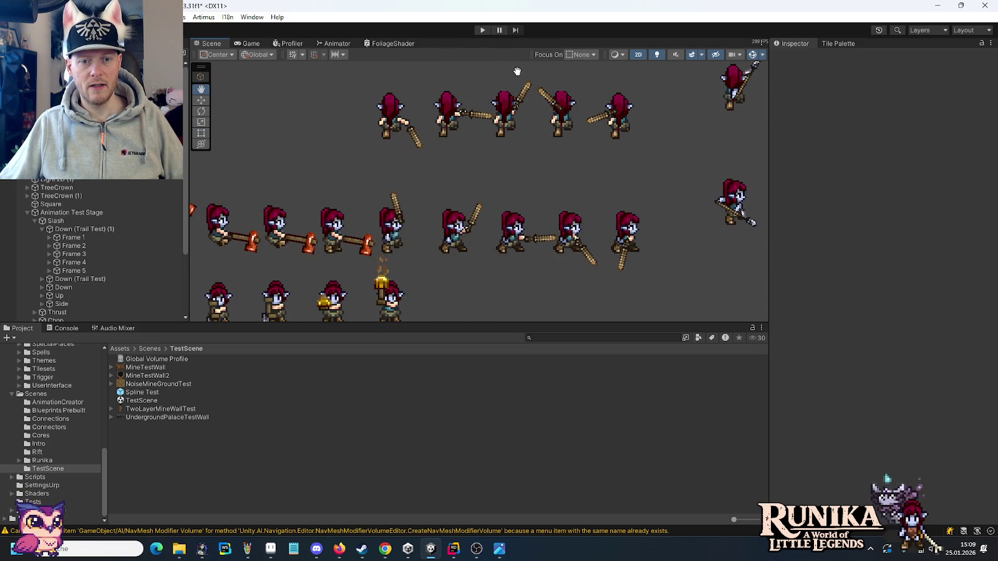
left_click_drag(517, 71, 517, 134)
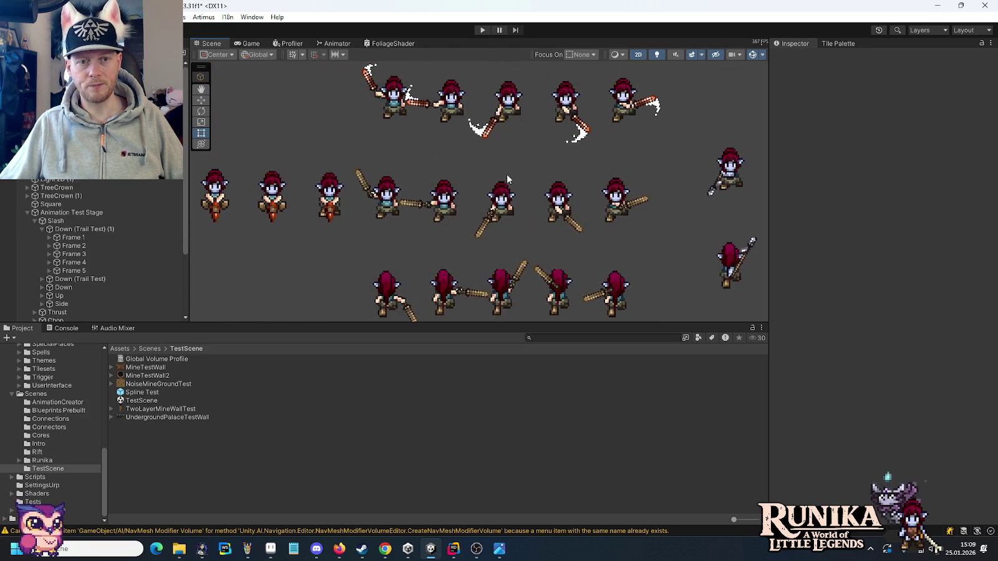
mouse_move(517, 134)
left_mouse_down()
mouse_move(507, 260)
mouse_move(507, 172)
left_mouse_up()
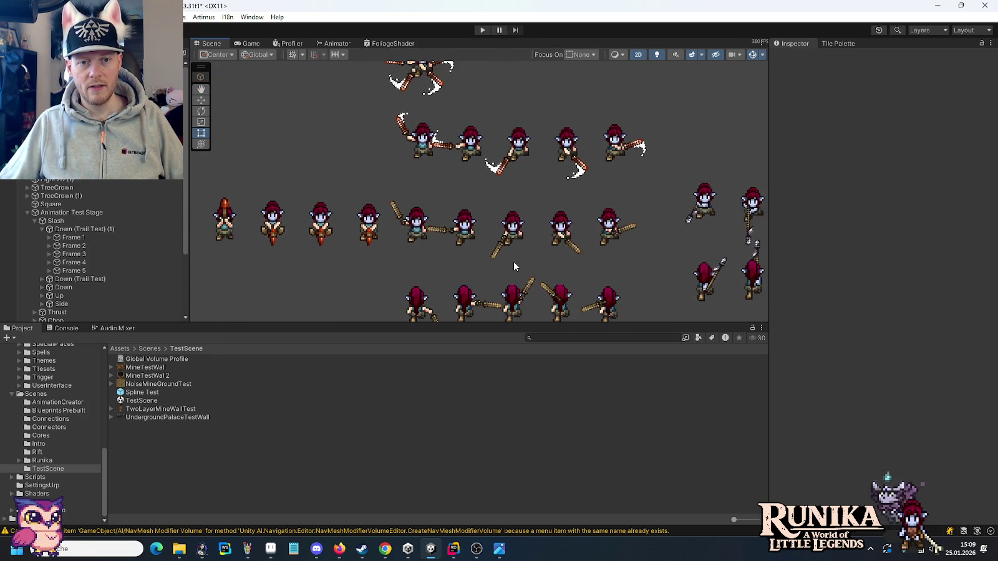
scroll(506, 173, "down", 2)
scroll(506, 174, "down", 1)
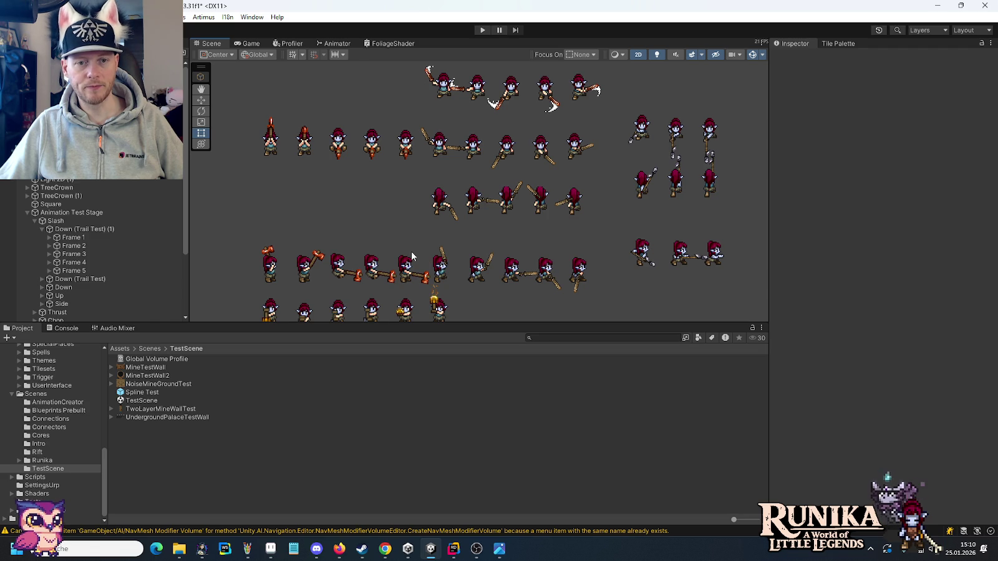
Recentre on the animation rows, save TestScene, and minimise Unity.
left_click_drag(449, 140, 466, 221)
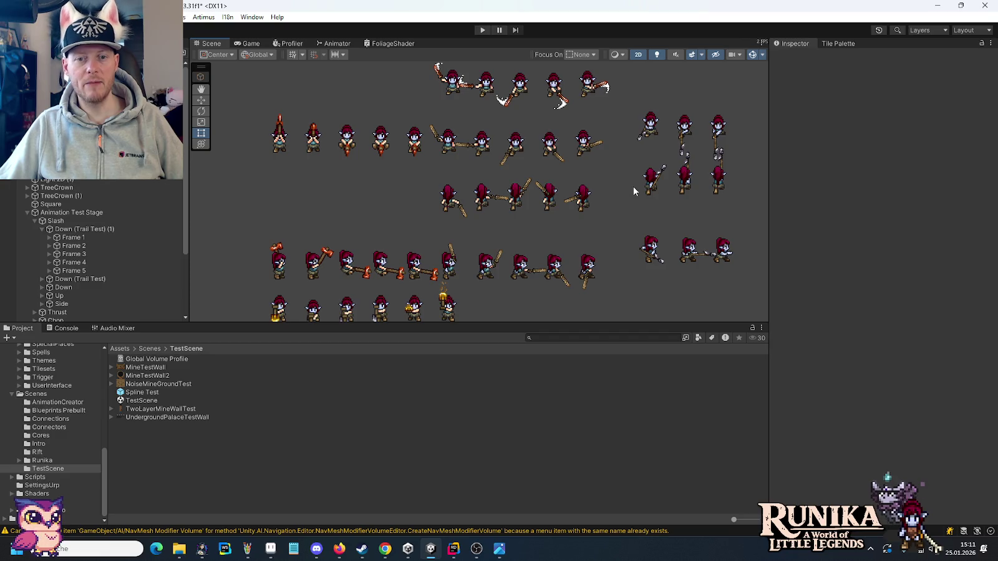
left_click_drag(592, 195, 593, 279)
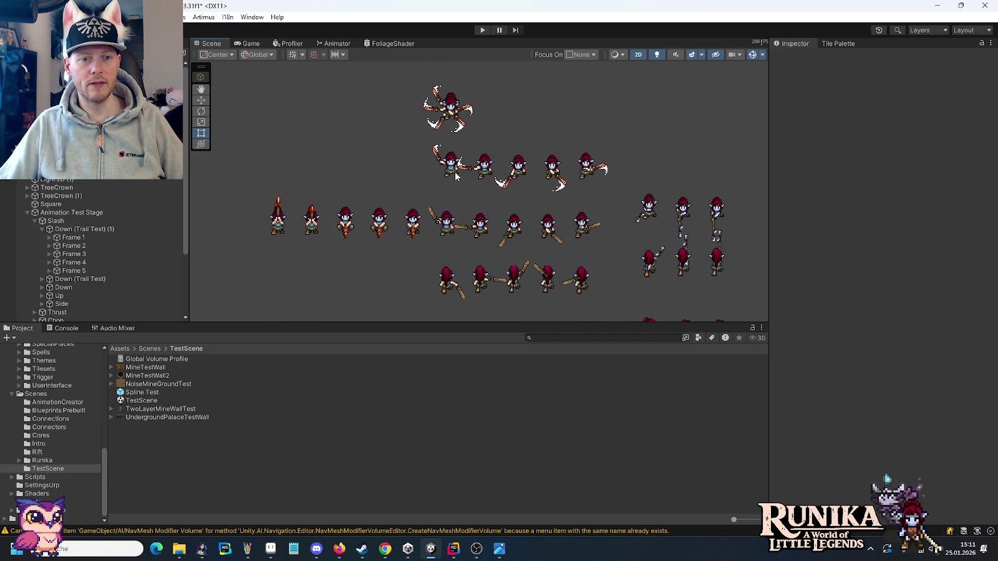
key("ctrl+s")
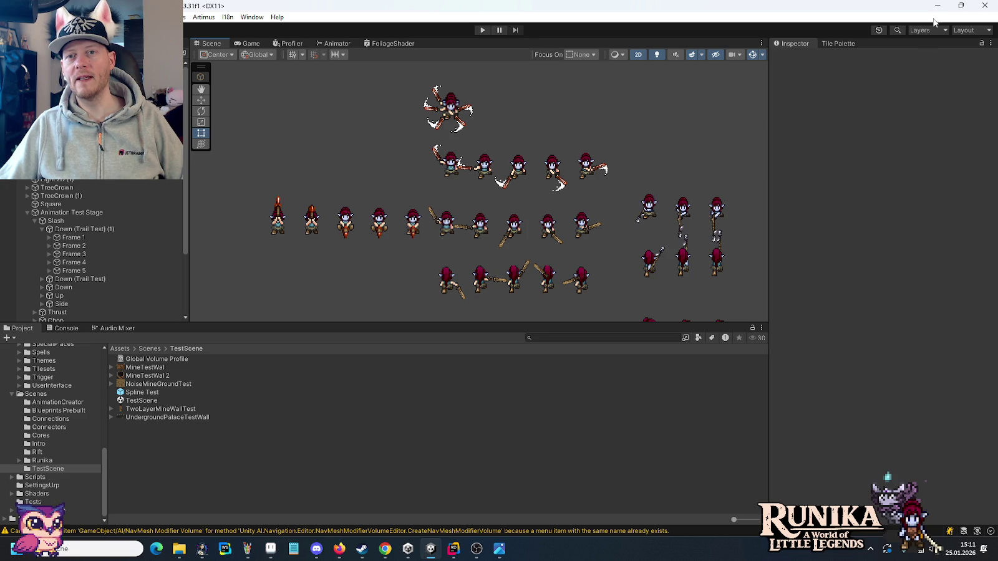
left_click(937, 5)
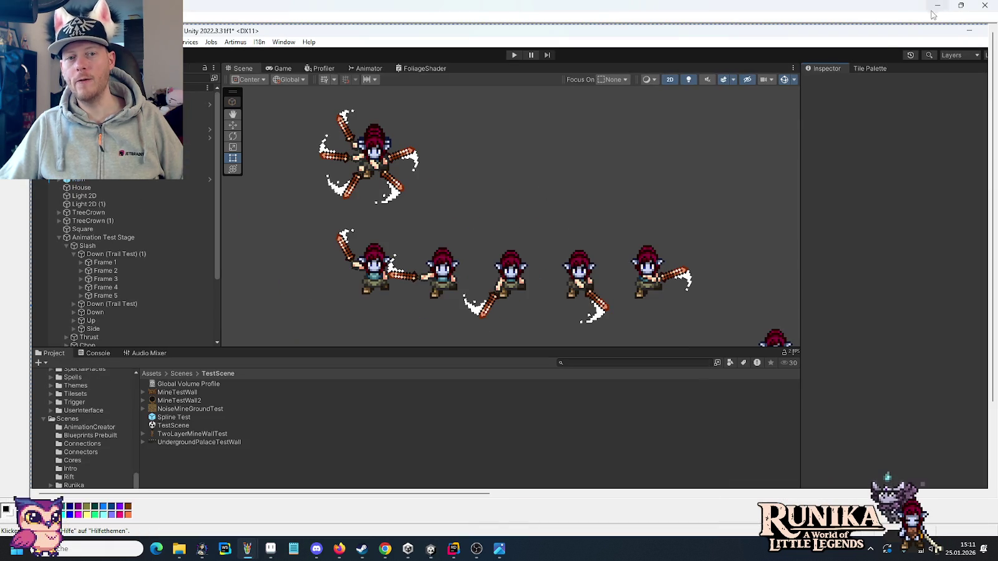
Close Paint without saving and close the BroadSword Trail Example sheet.
left_click(984, 5)
left_click(492, 294)
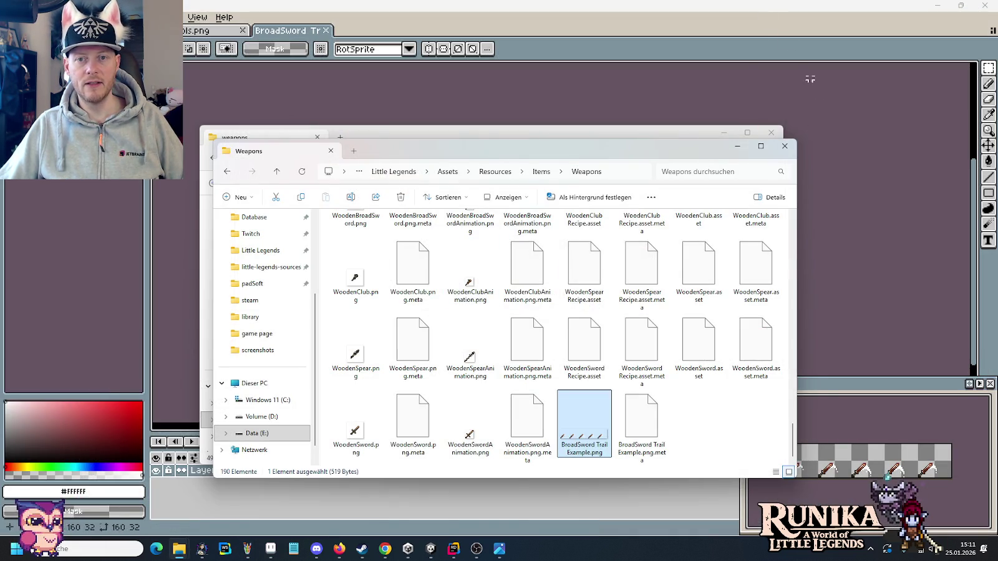
left_click(818, 107)
left_click(329, 30)
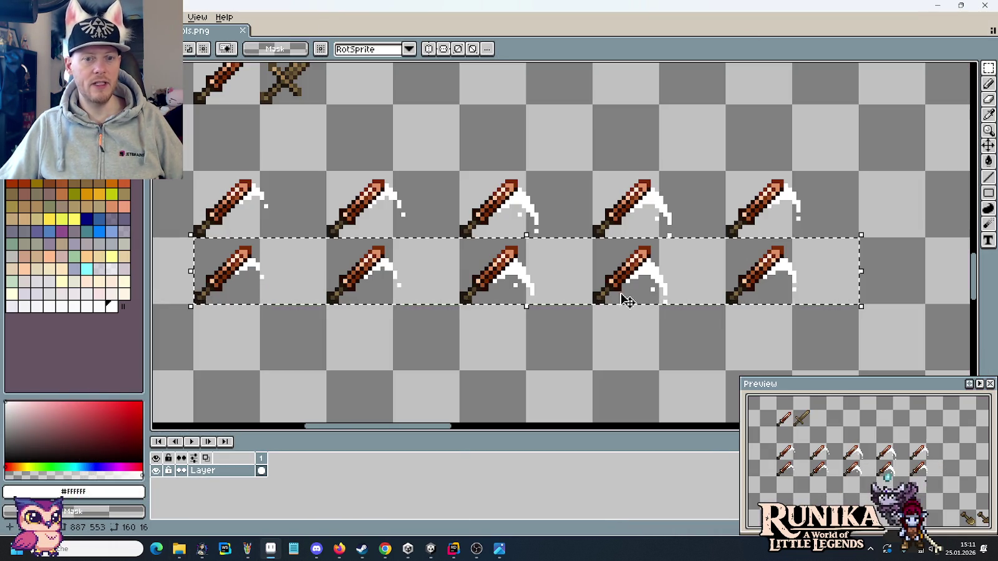
Undo the duplicate sword row on tools.png, save it, and close the items sheet.
key("ctrl+z")
scroll(740, 285, "down", 2)
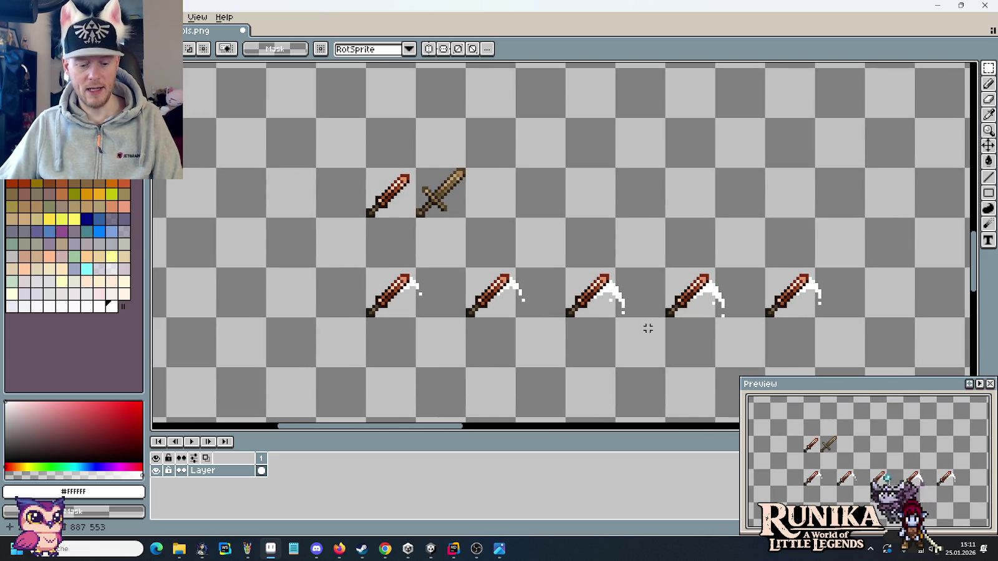
key("ctrl+s")
scroll(648, 328, "down", 1)
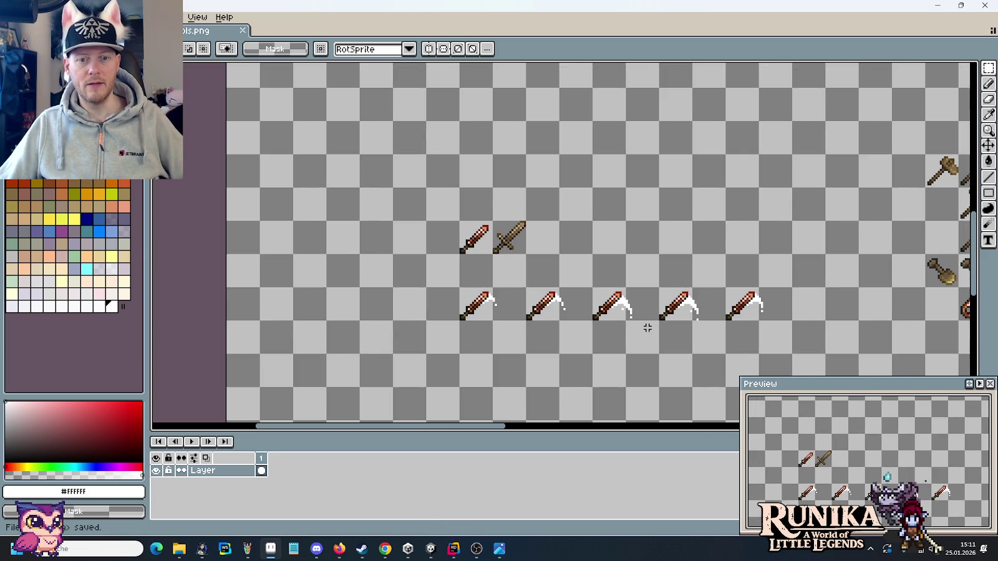
left_click_drag(643, 339, 388, 292)
scroll(499, 293, "down", 1)
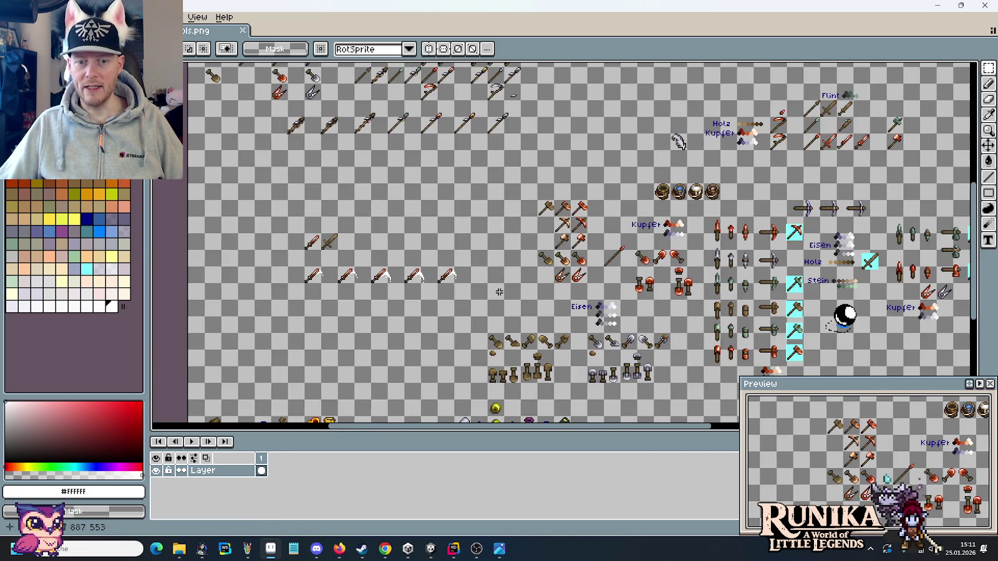
mouse_move(502, 312)
left_mouse_down()
mouse_move(487, 161)
mouse_move(533, 279)
left_mouse_up()
scroll(533, 280, "up", 2)
left_click_drag(709, 200, 206, 252)
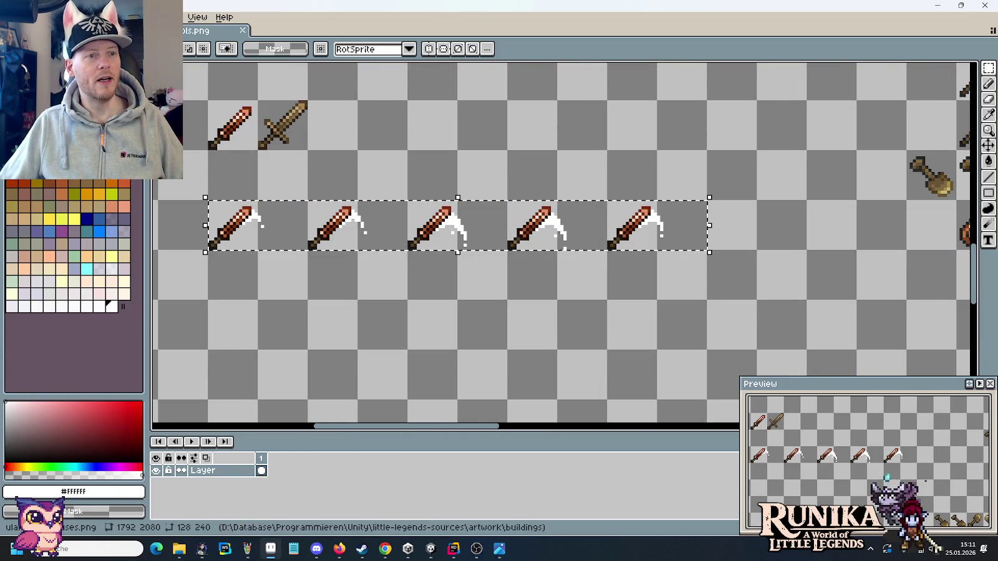
left_click(244, 35)
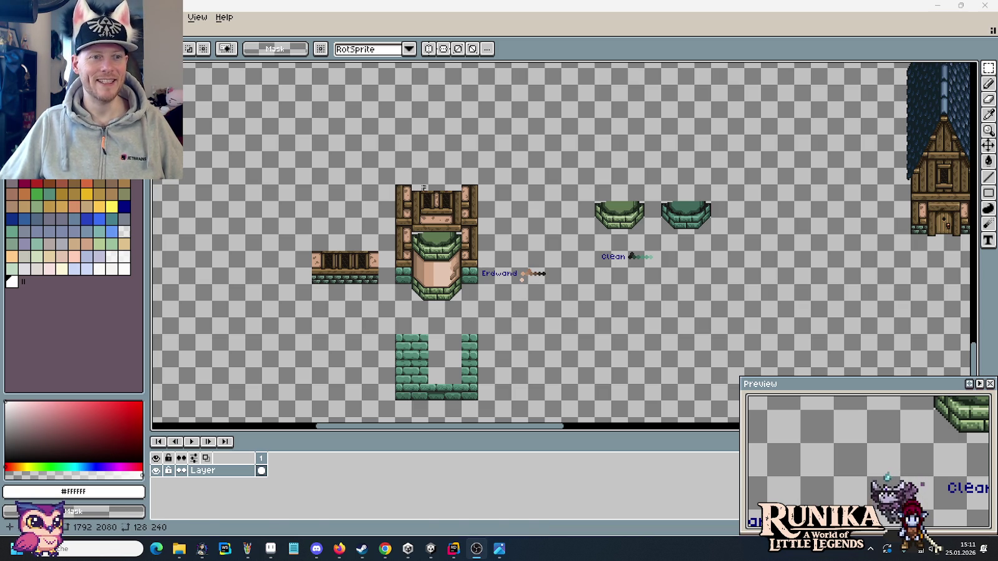
Browse to little-legends-sources > artwork > buildings samples and open the medieval house concept image.
mouse_move(178, 549)
left_click(231, 493)
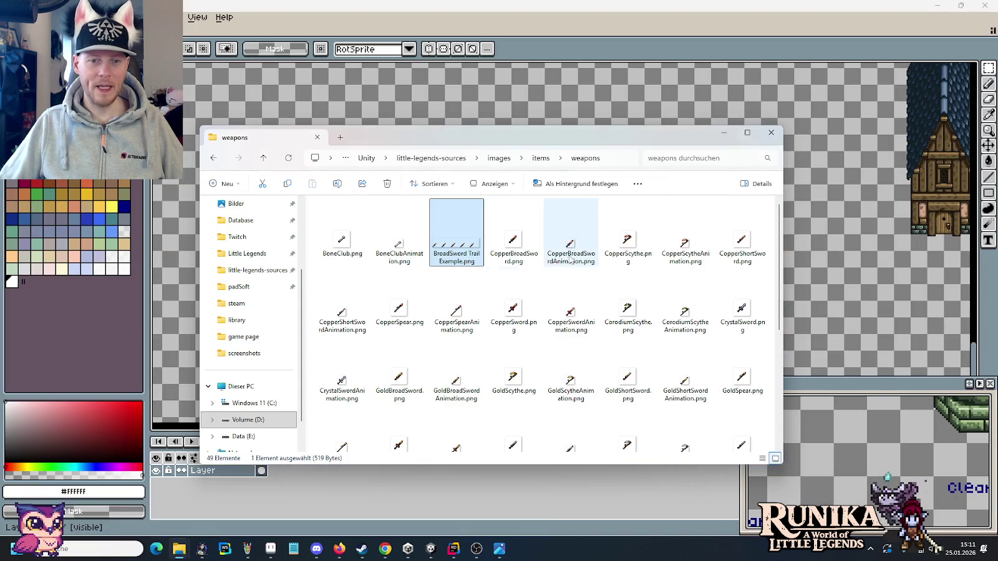
left_click(434, 160)
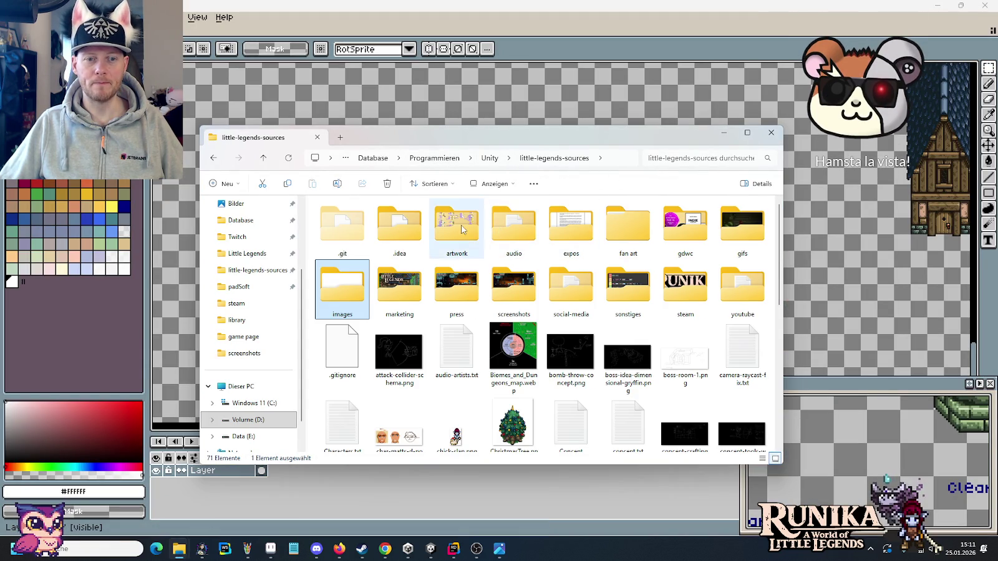
double_click(461, 228)
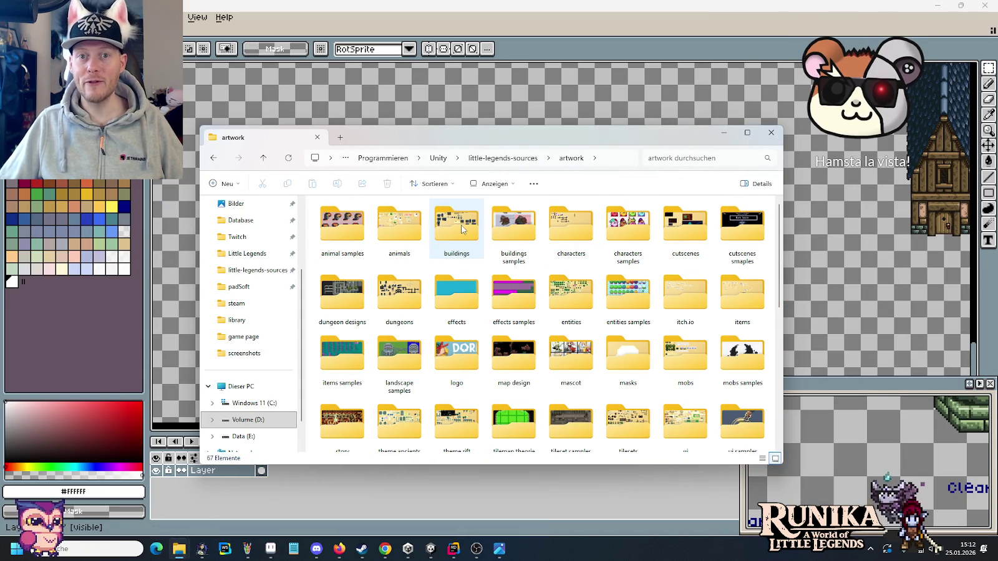
left_click(502, 225)
double_click(503, 224)
scroll(662, 314, "down", 10)
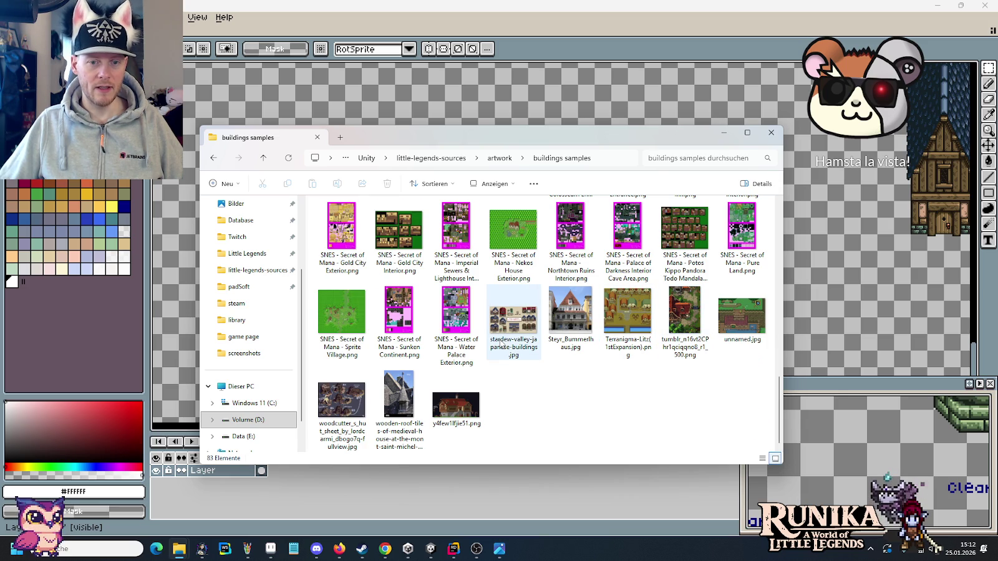
scroll(501, 342, "up", 3)
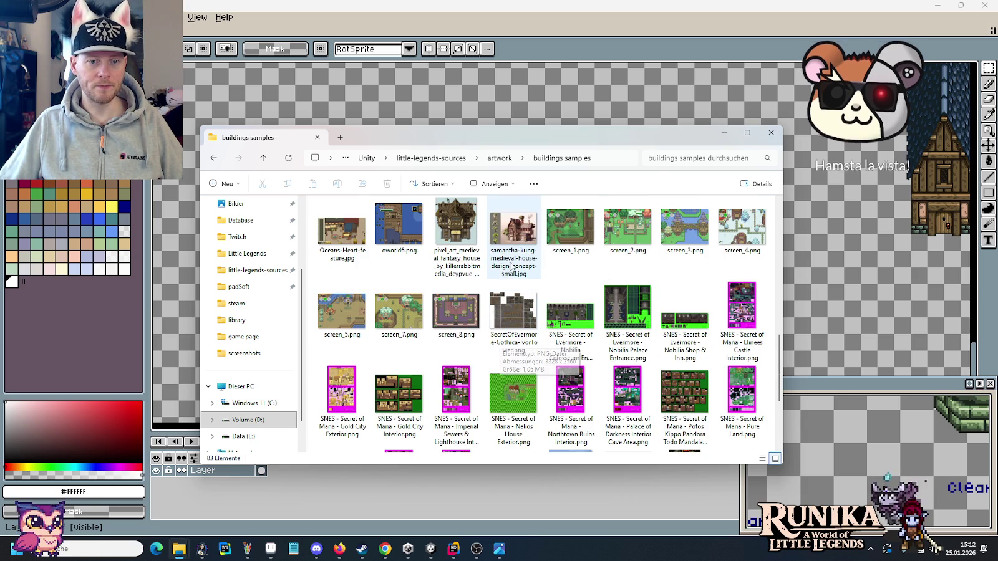
double_click(501, 344)
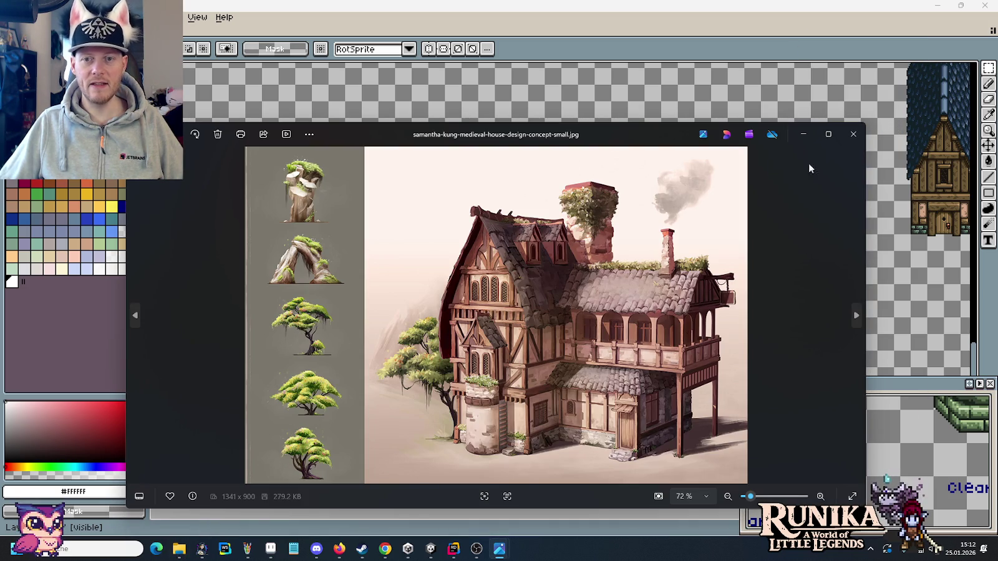
Maximise the medieval house concept in Photos, then alternate back to the Aseprite well tile.
left_click(833, 137)
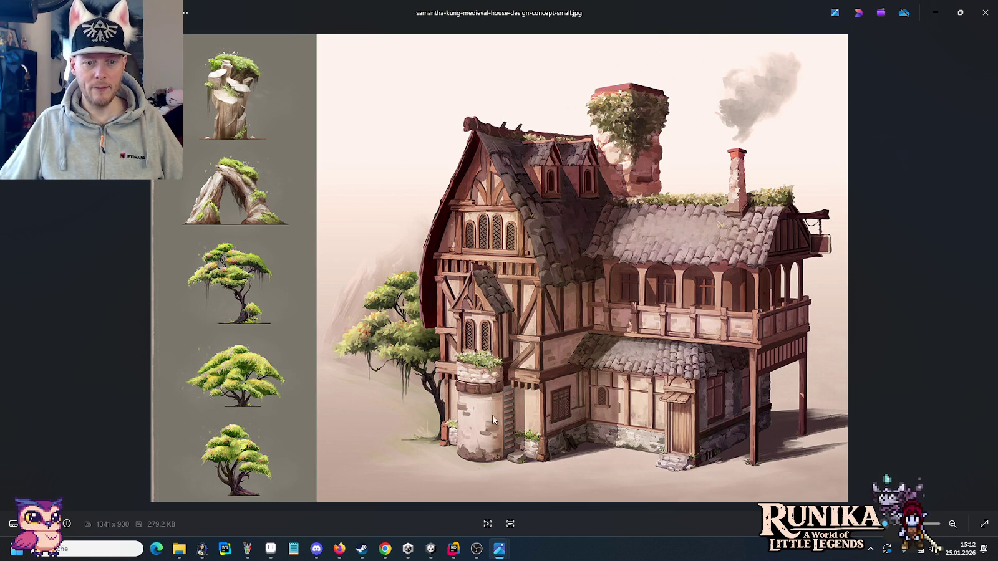
mouse_move(270, 548)
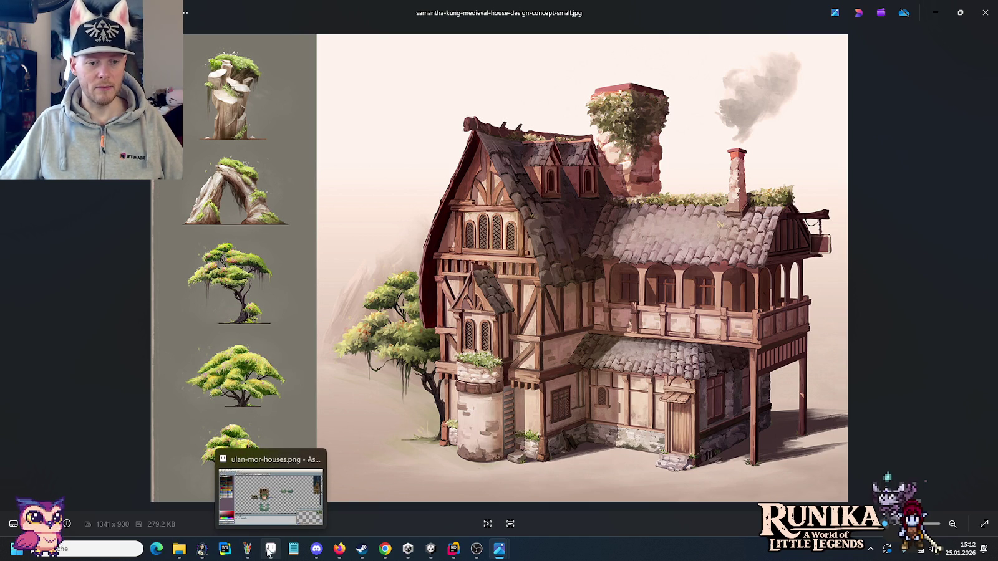
left_click(269, 549)
scroll(437, 303, "up", 2)
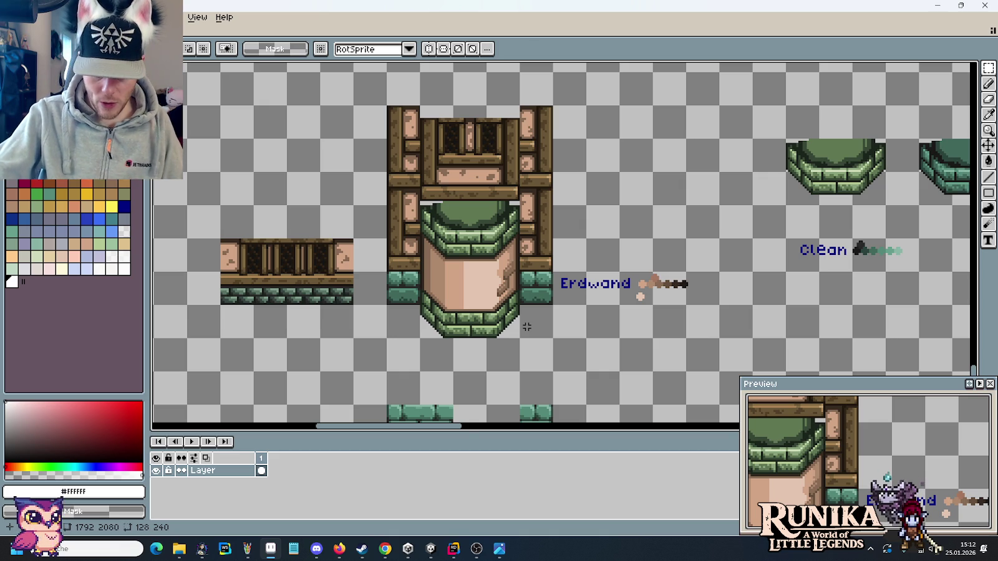
key("alt+Tab")
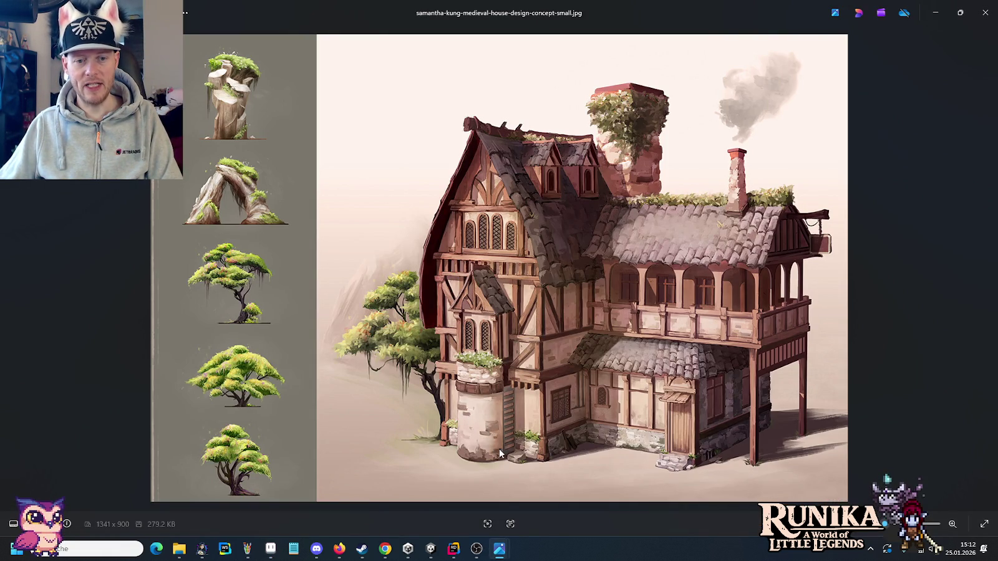
key("alt+Tab")
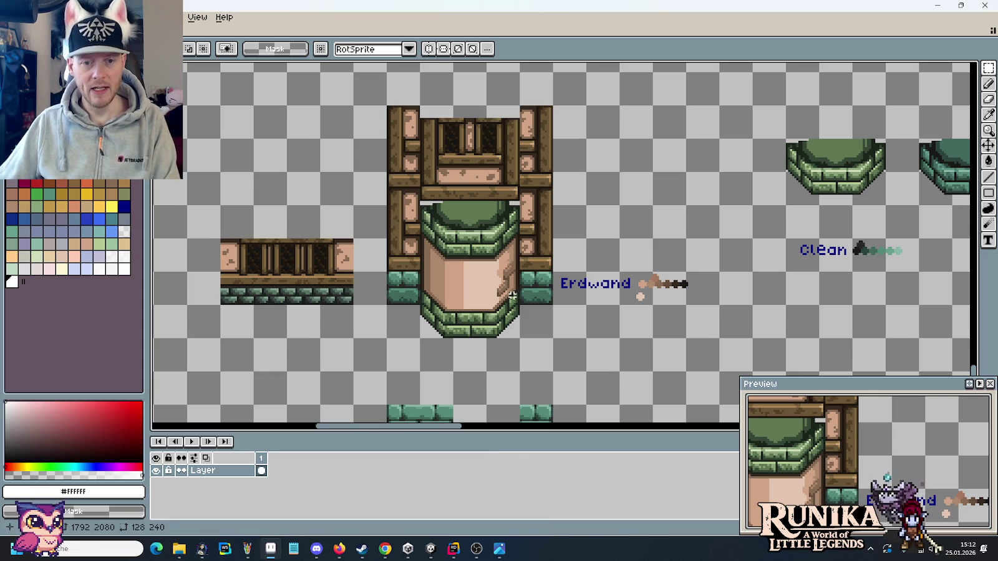
Sample browns #634e3b and #362a20, then paint a dark crack line extending upward on the plaster face.
scroll(511, 295, "up", 3)
scroll(536, 252, "down", 1)
scroll(486, 253, "down", 2)
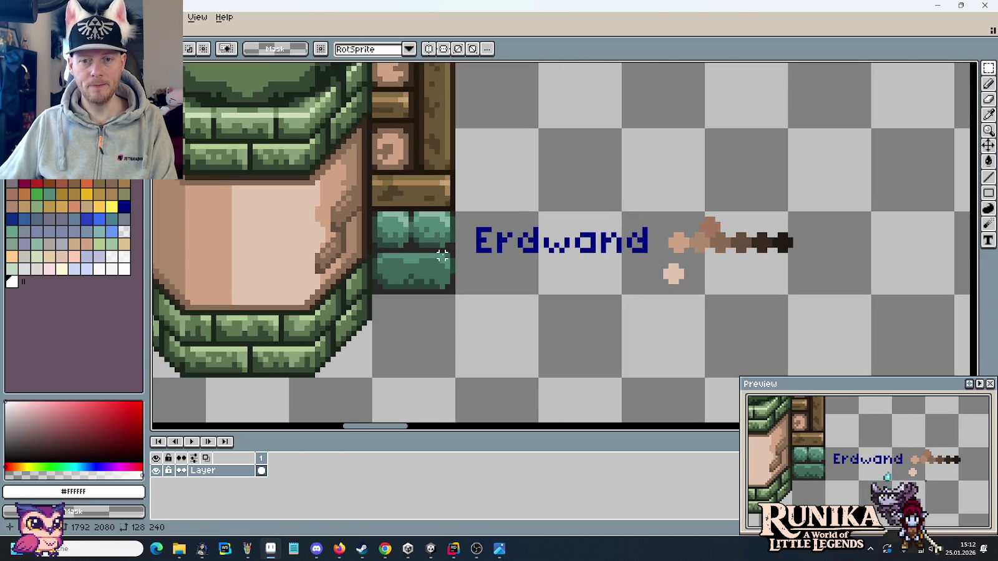
scroll(441, 256, "up", 1)
key("i")
left_click(808, 235)
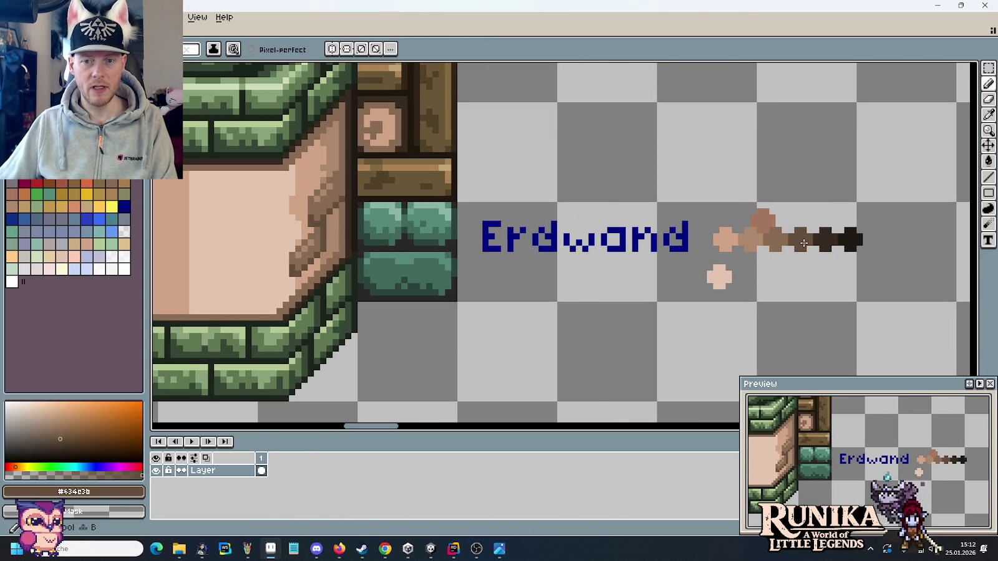
scroll(808, 232, "up", 2)
left_click(842, 229)
scroll(577, 231, "down", 2)
scroll(436, 187, "up", 2)
key("b")
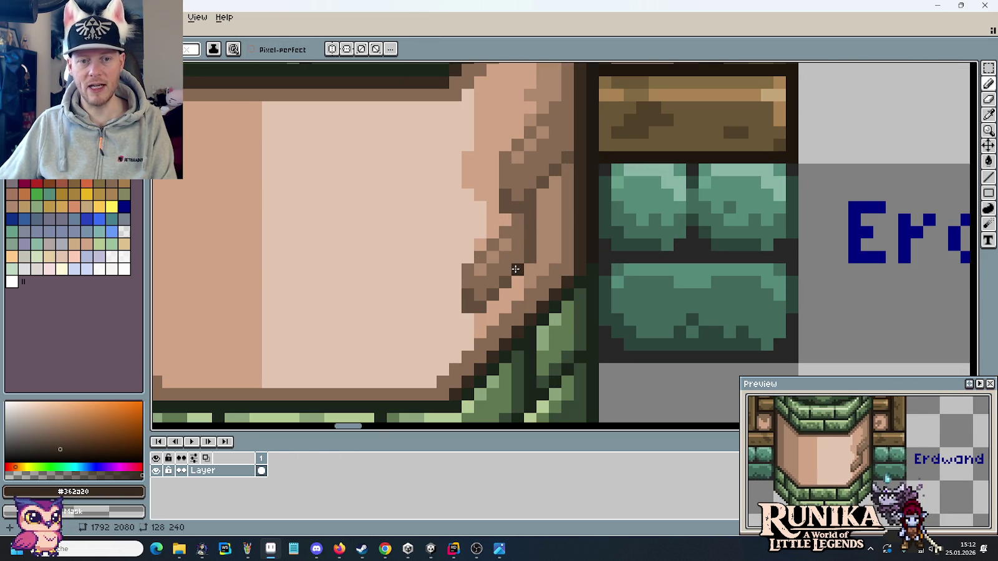
left_click_drag(516, 270, 505, 281)
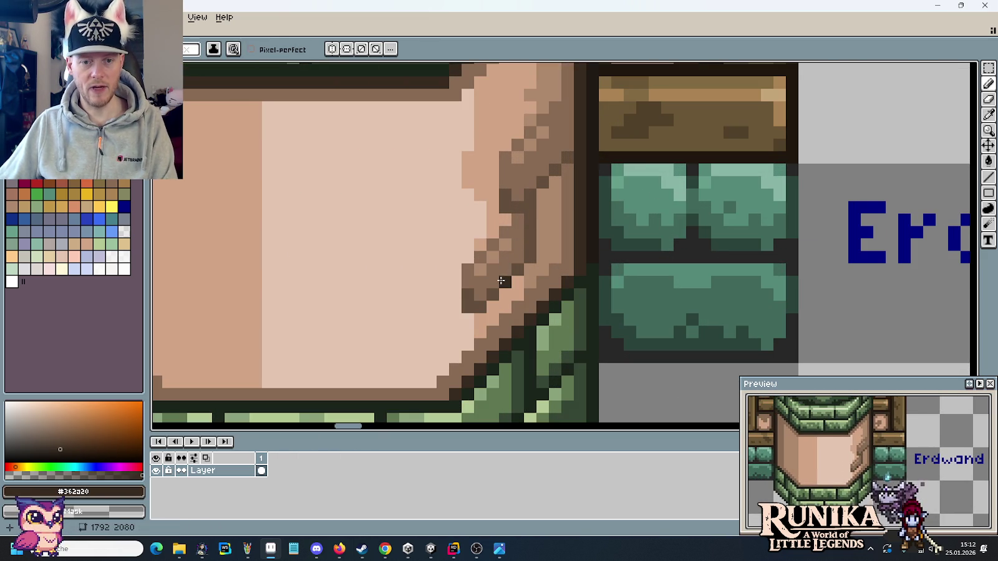
mouse_move(531, 232)
left_mouse_down()
mouse_move(516, 204)
mouse_move(567, 157)
left_mouse_up()
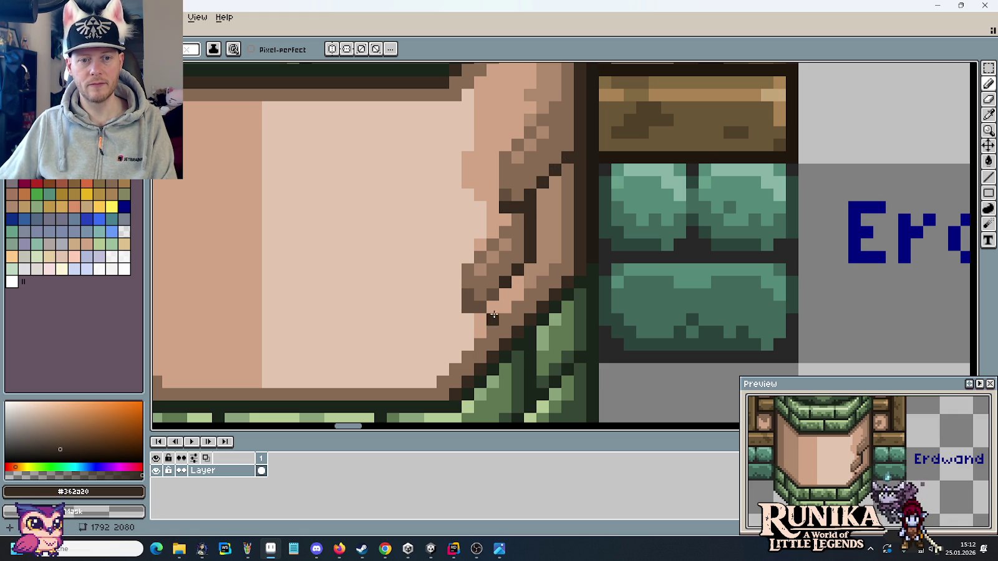
Pan toward the Erdwand label and sample the crack brown #634c3b for the Pencil.
scroll(611, 322, "down", 5)
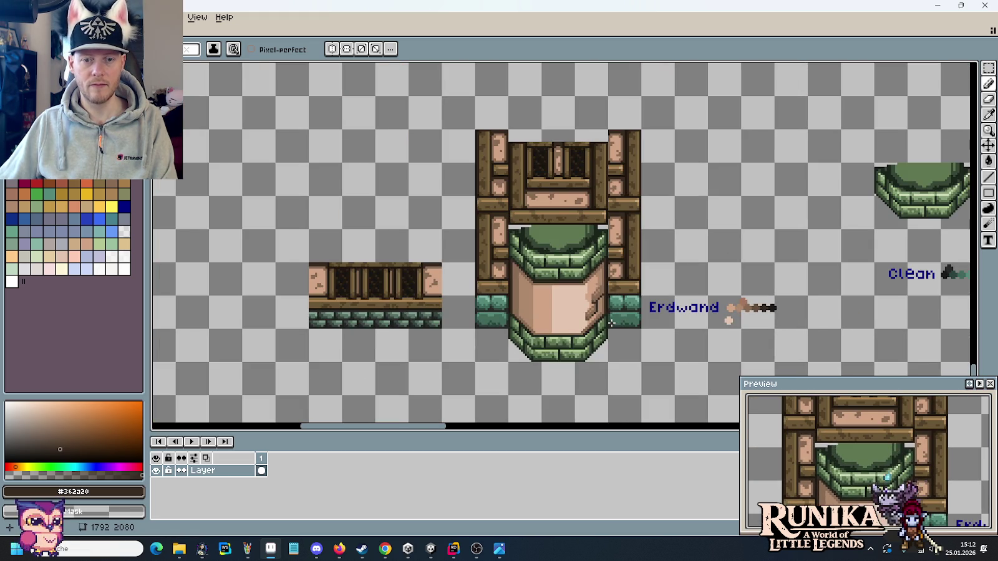
scroll(611, 322, "up", 1)
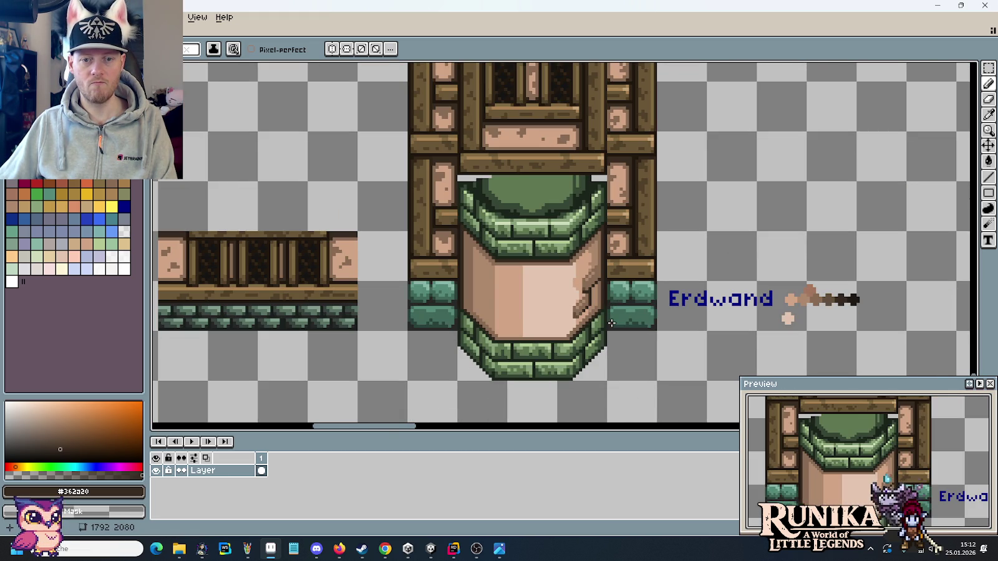
scroll(611, 323, "up", 1)
left_click_drag(620, 312, 425, 292)
key("i")
left_click(222, 283)
scroll(223, 283, "up", 1)
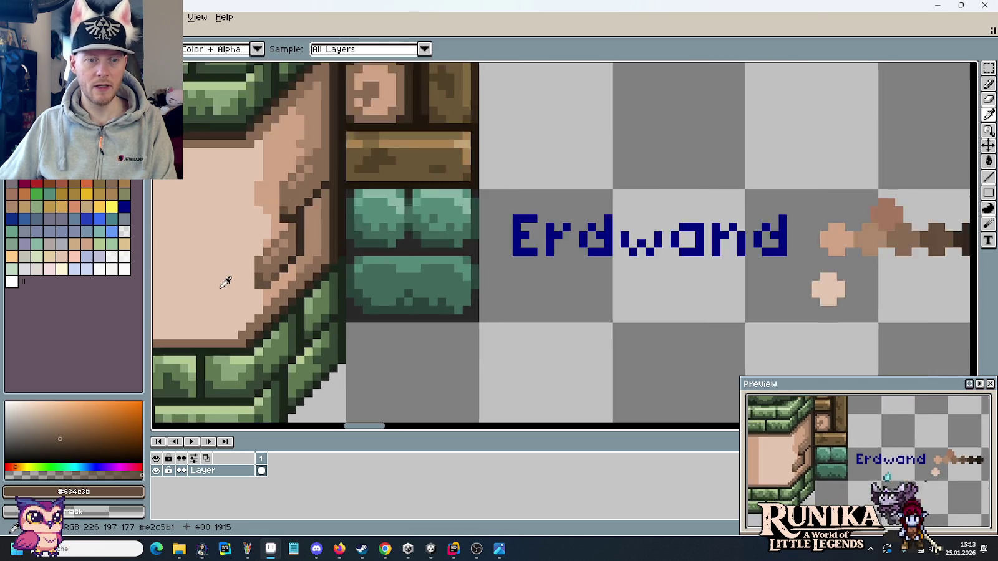
scroll(289, 280, "up", 2)
key("b")
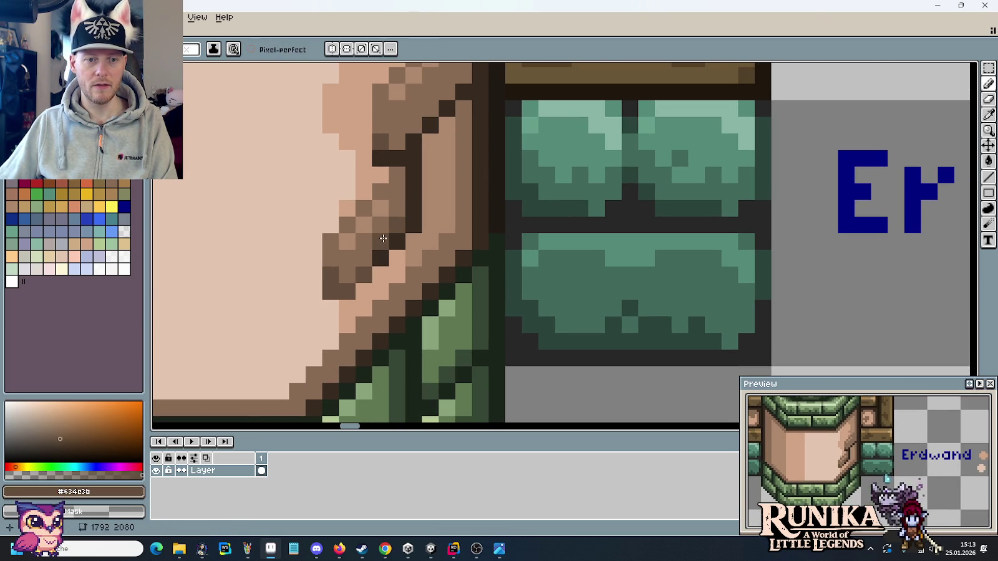
Compare crack tones by sampling the lighter brown #886b54 and darker brown #634c3b.
scroll(461, 191, "up", 5)
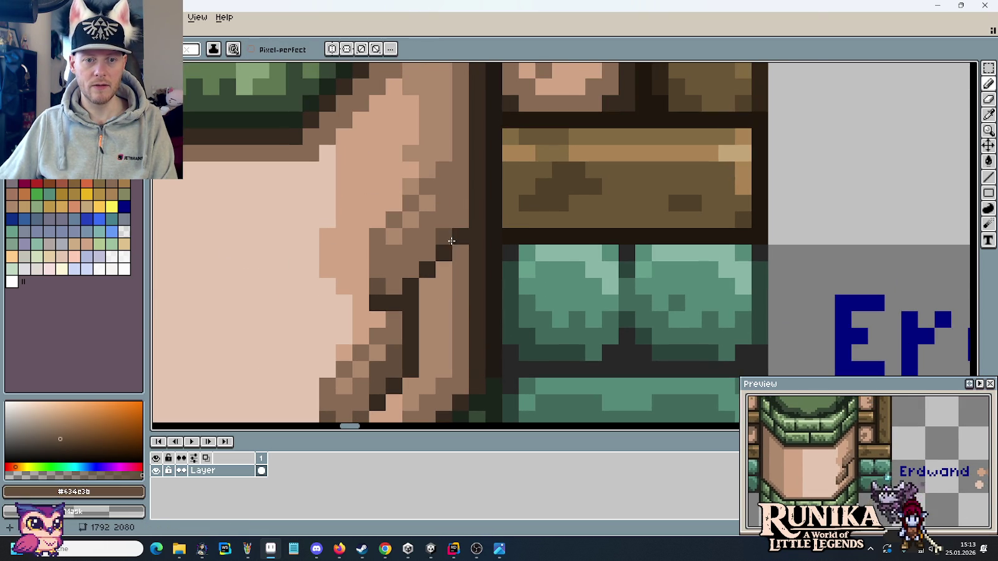
scroll(493, 303, "down", 2)
scroll(520, 331, "down", 3)
scroll(530, 349, "up", 2)
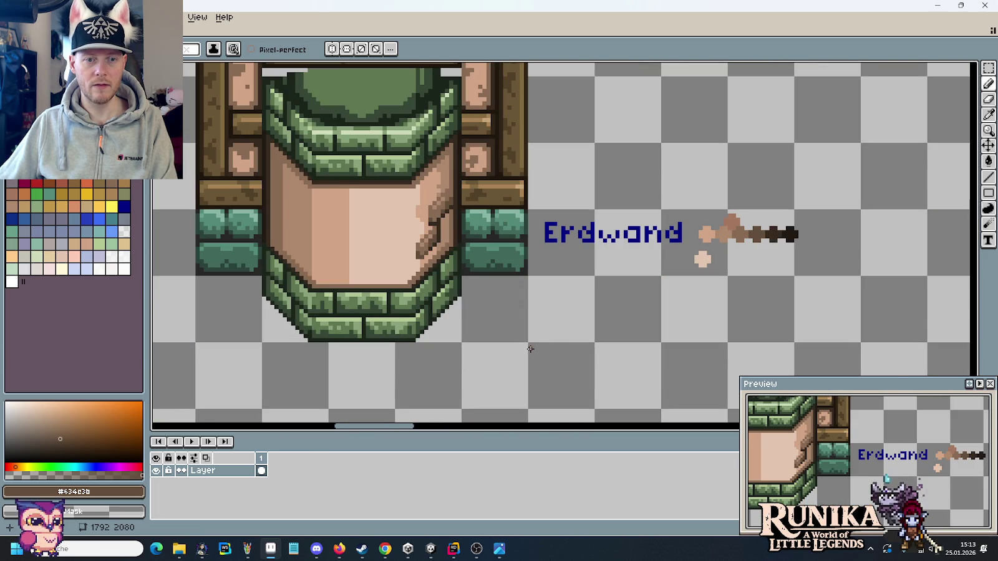
scroll(439, 211, "up", 2)
left_click(457, 209, "alt")
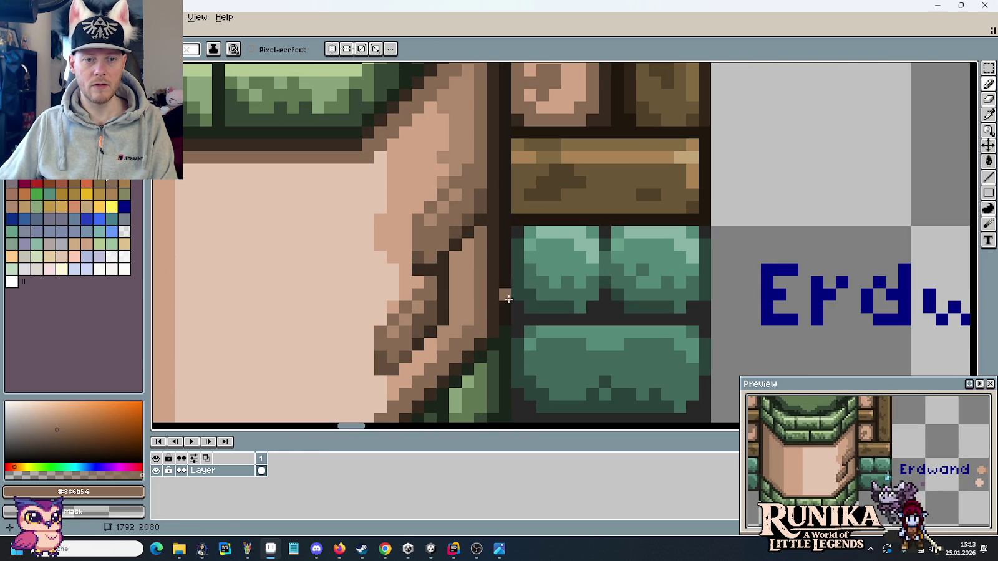
scroll(480, 207, "down", 1)
left_click(481, 209, "alt")
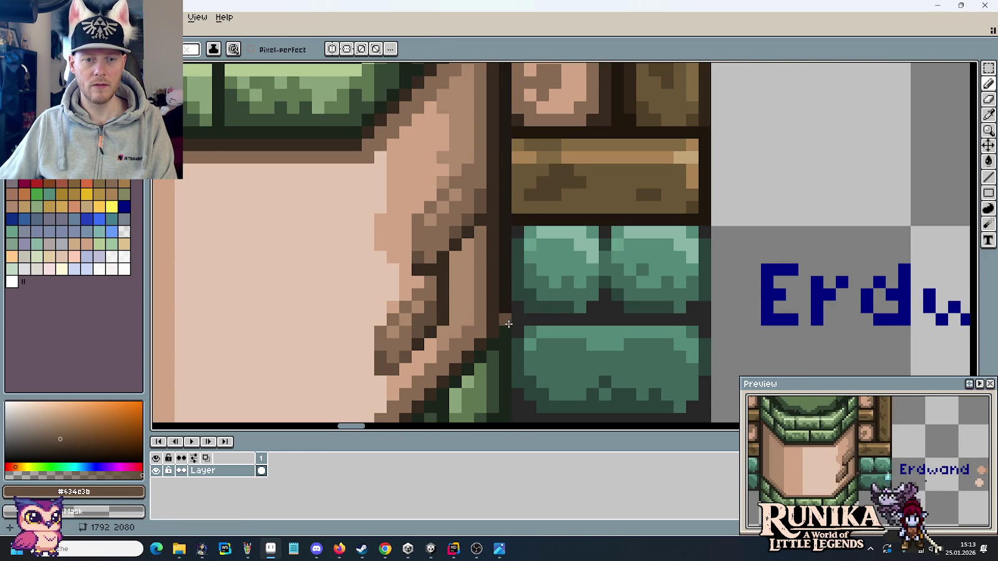
scroll(510, 324, "down", 2)
scroll(509, 324, "up", 2)
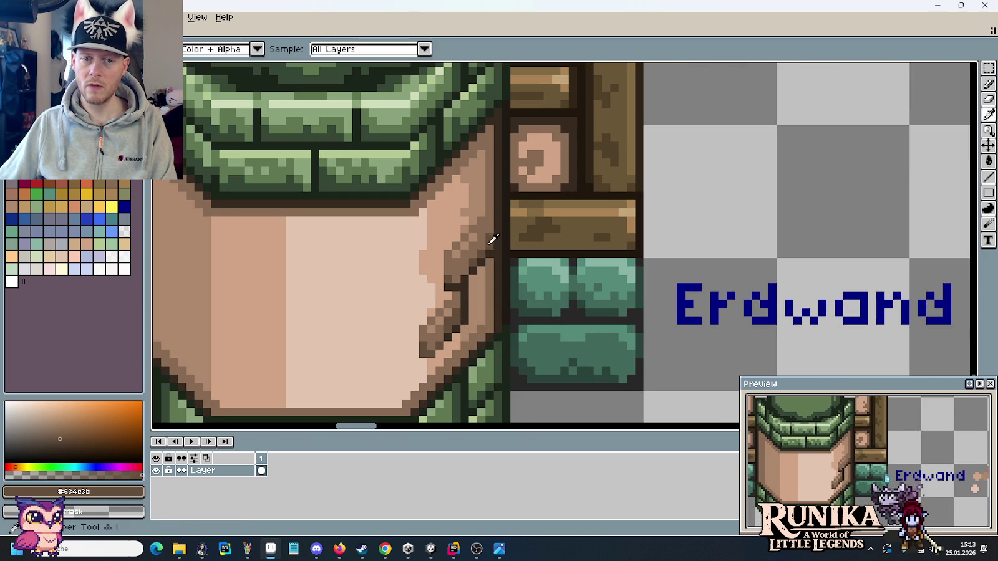
key("alt")
left_click(477, 249, "alt")
scroll(493, 325, "down", 2)
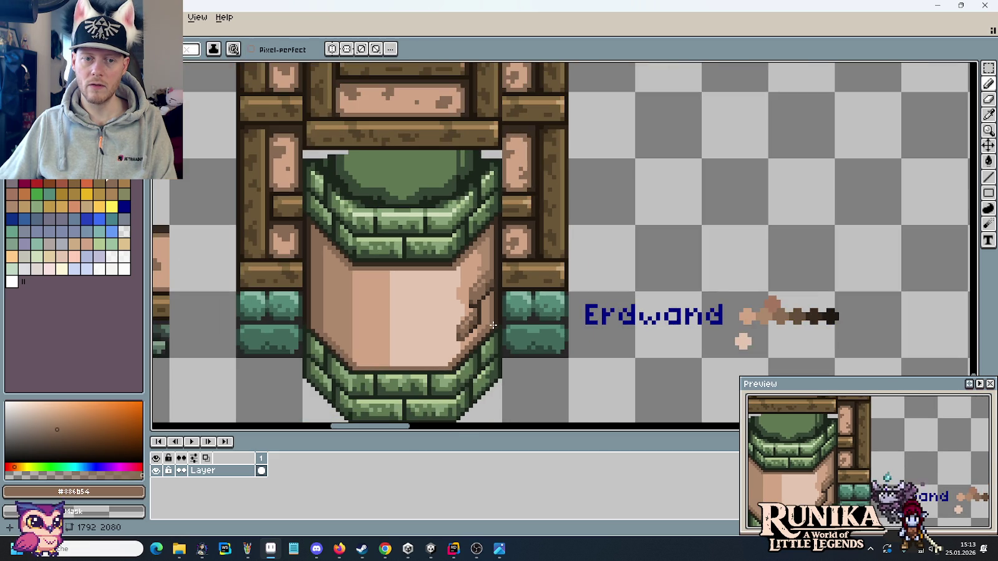
Sample the lighter tan plaster colours and the mid-brown crack colour across the pillar tile.
left_click_drag(493, 325, 542, 282)
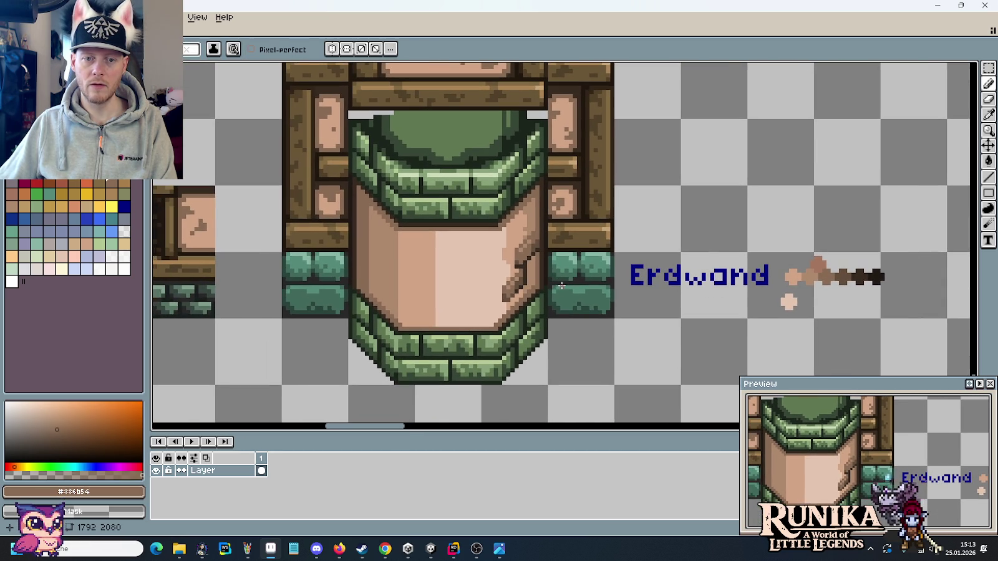
scroll(467, 272, "up", 2)
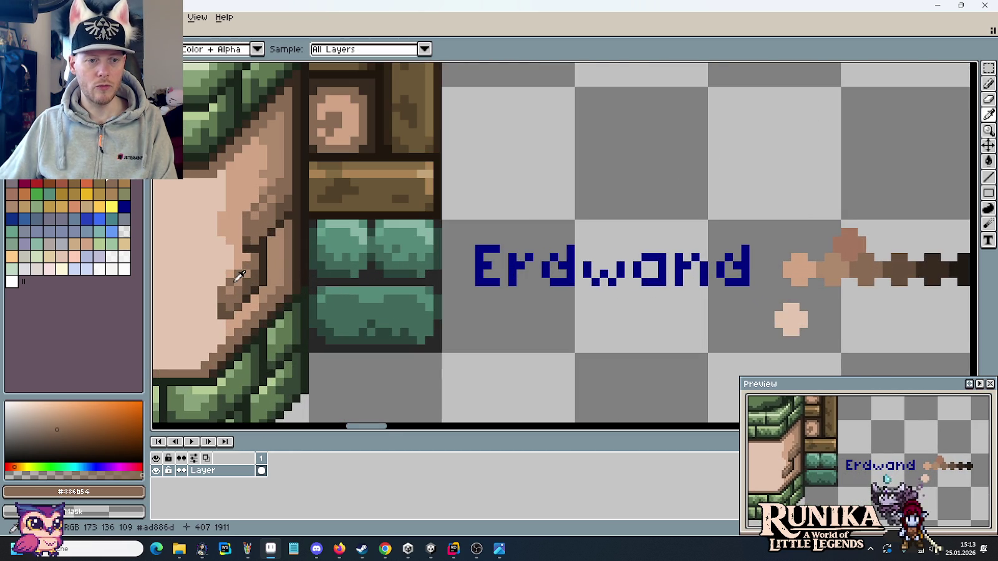
left_click(239, 276, "alt")
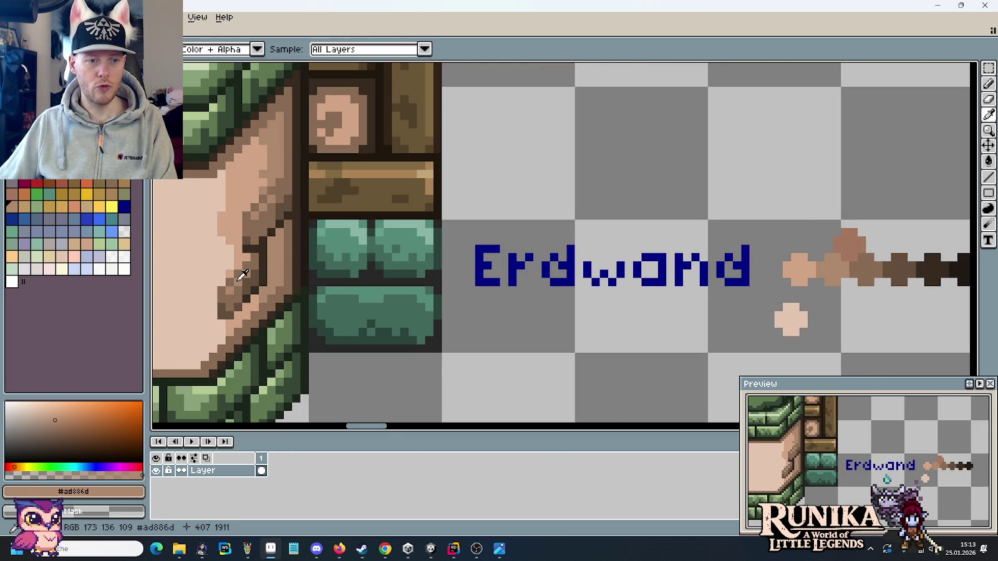
left_click(807, 269, "alt")
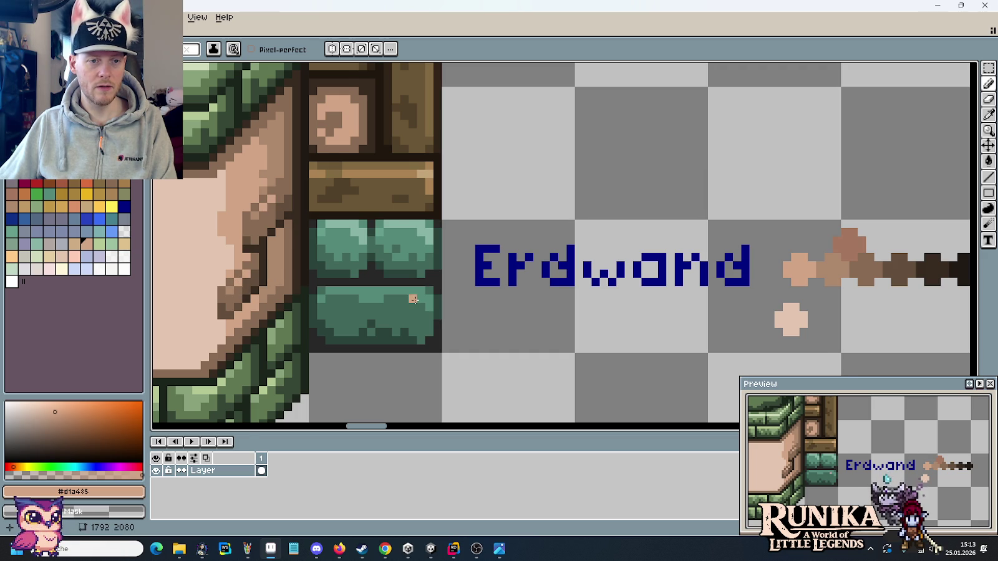
scroll(413, 299, "down", 2)
scroll(412, 300, "down", 2)
left_click_drag(397, 322, 541, 295)
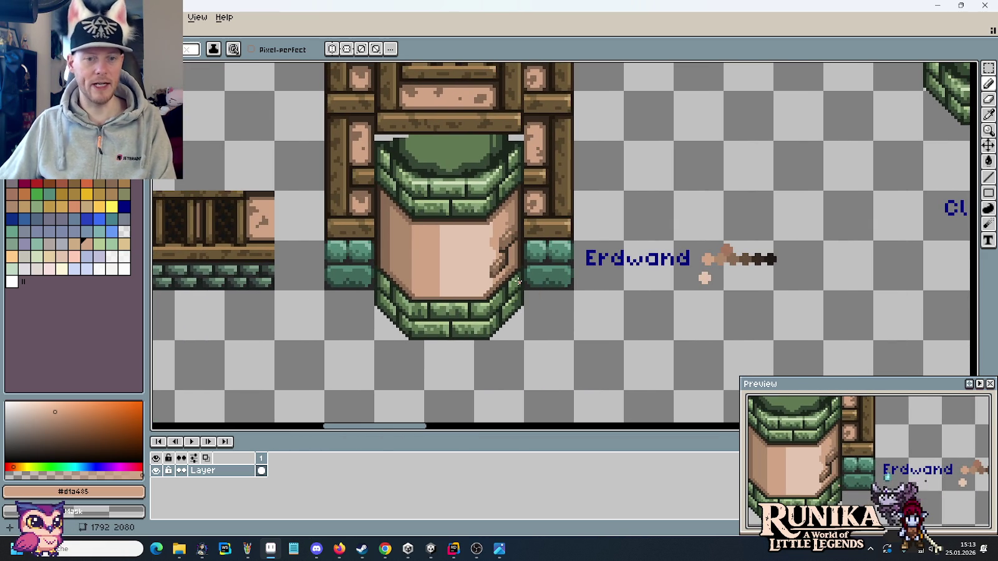
scroll(506, 204, "up", 2)
scroll(501, 244, "up", 2)
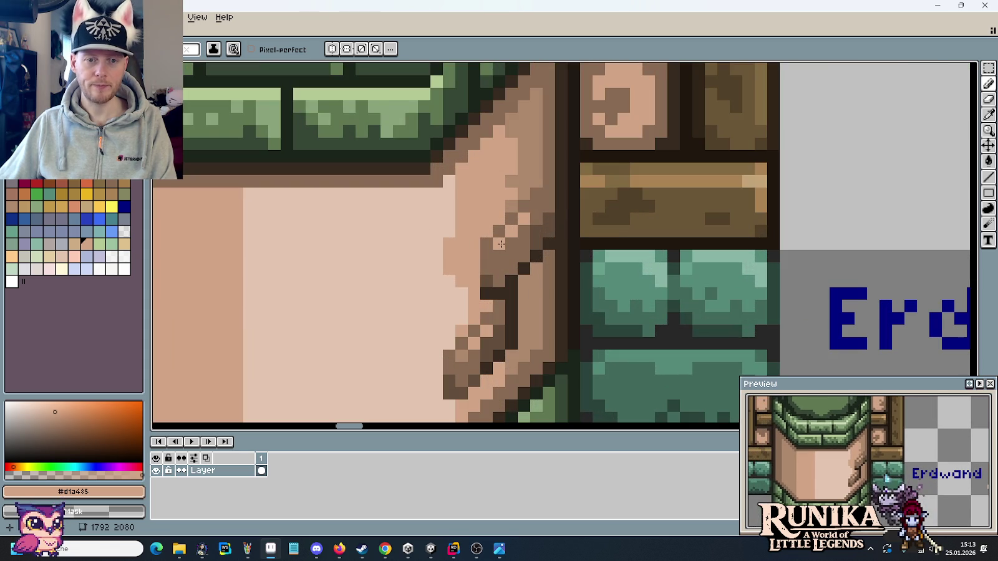
left_click(467, 344, "alt")
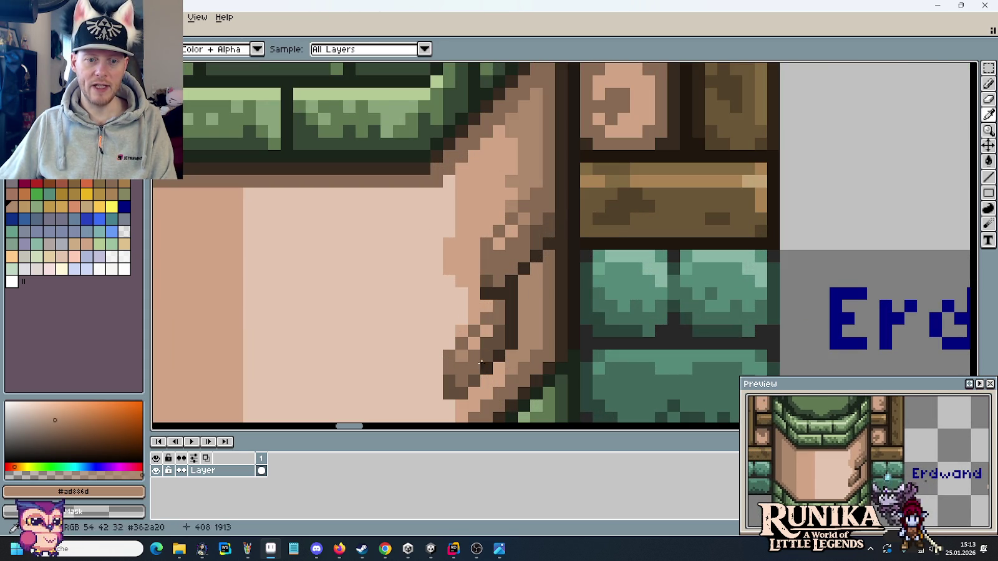
left_click(477, 336, "alt")
scroll(547, 357, "down", 4)
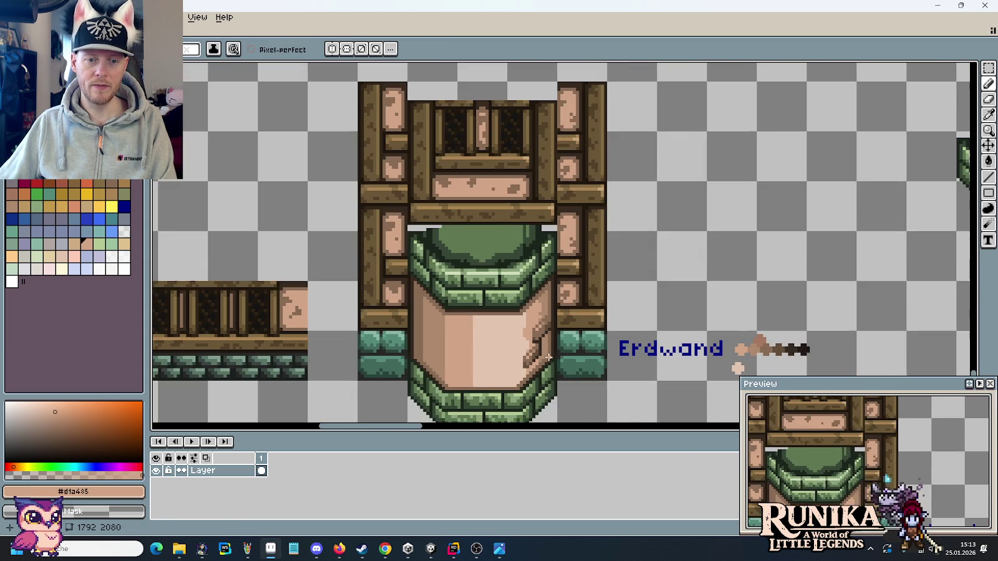
Sample the dark and medium brown crack colours along the pillar's right edge.
mouse_move(548, 357)
left_mouse_down()
mouse_move(587, 296)
mouse_move(580, 304)
left_mouse_up()
scroll(566, 287, "up", 2)
scroll(566, 287, "up", 2)
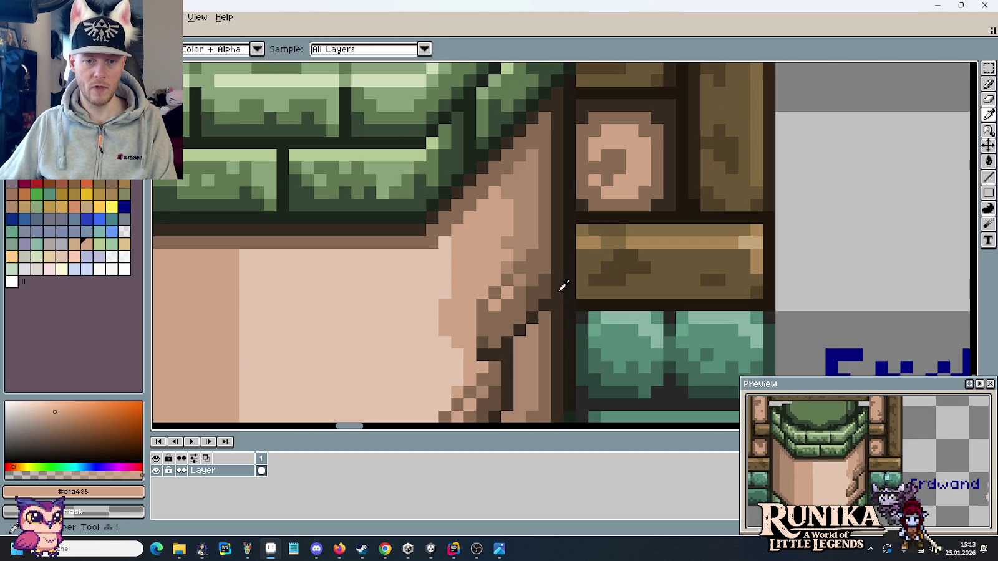
left_click(564, 289, "alt")
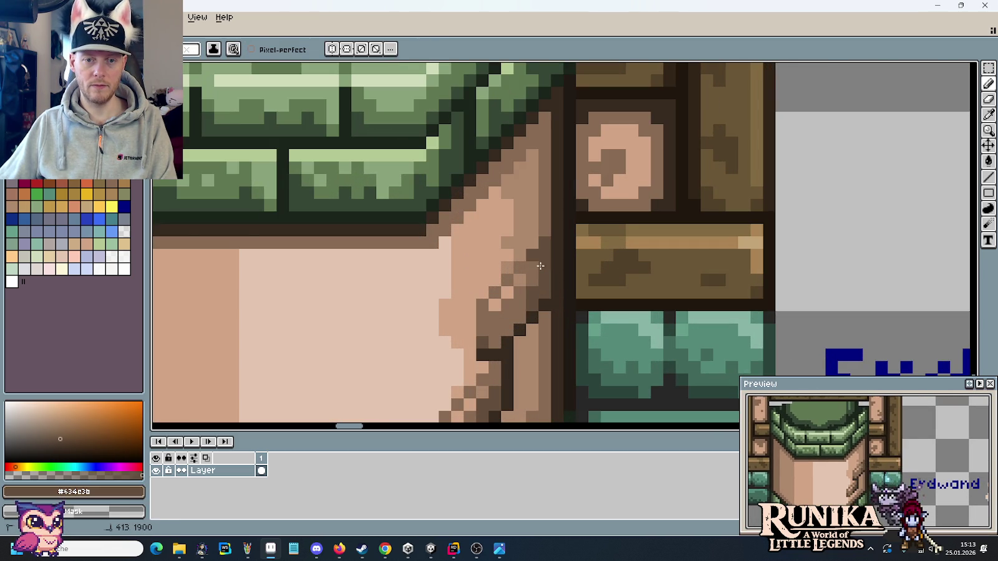
scroll(540, 266, "down", 1)
scroll(549, 280, "down", 1)
left_click_drag(572, 332, 598, 264)
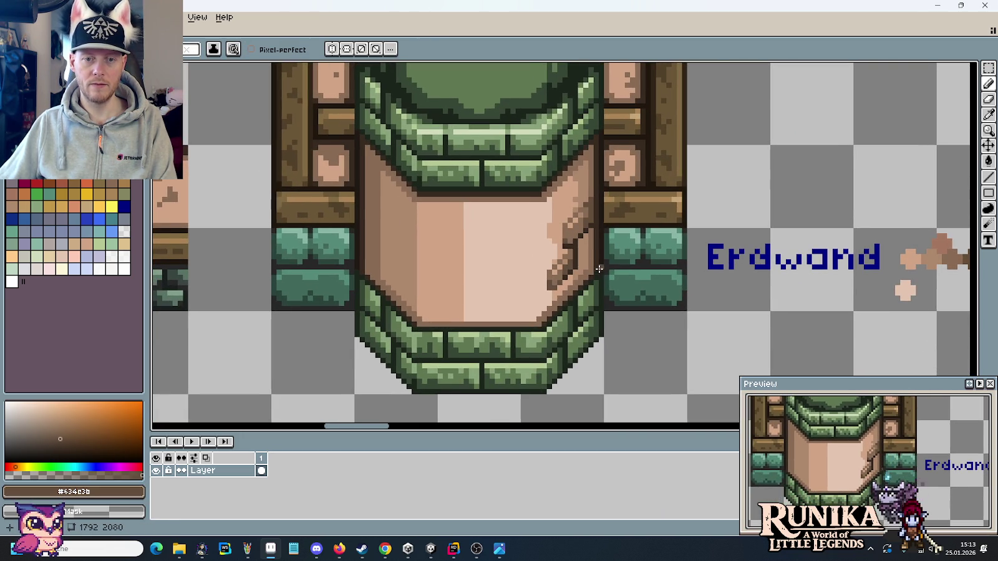
scroll(580, 252, "up", 1)
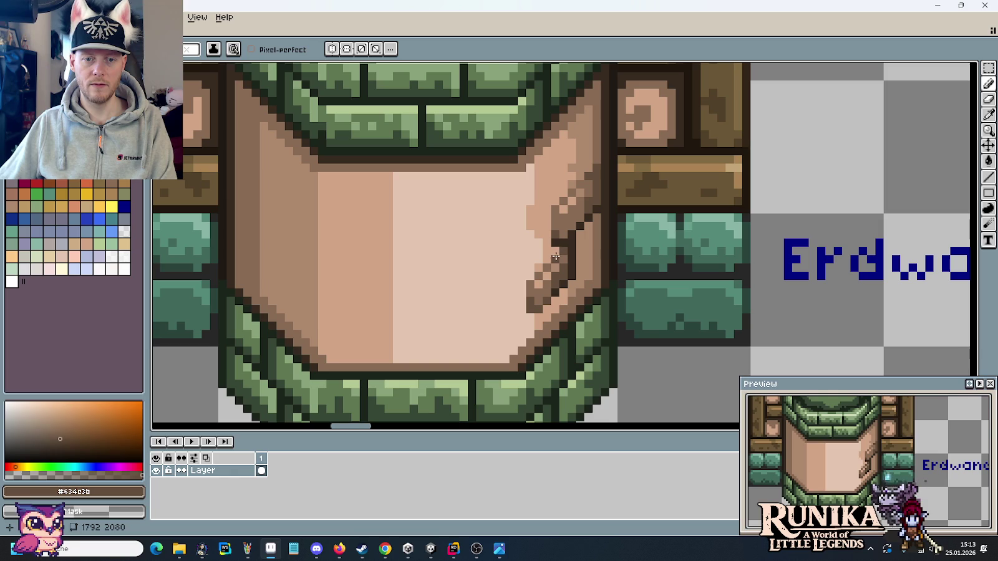
left_click(593, 183, "alt")
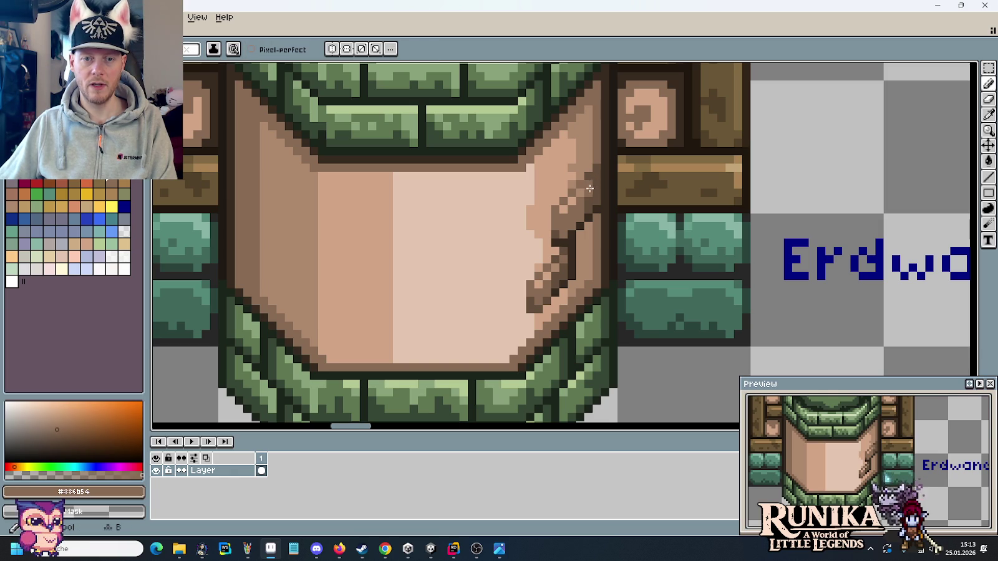
left_click(594, 185, "alt")
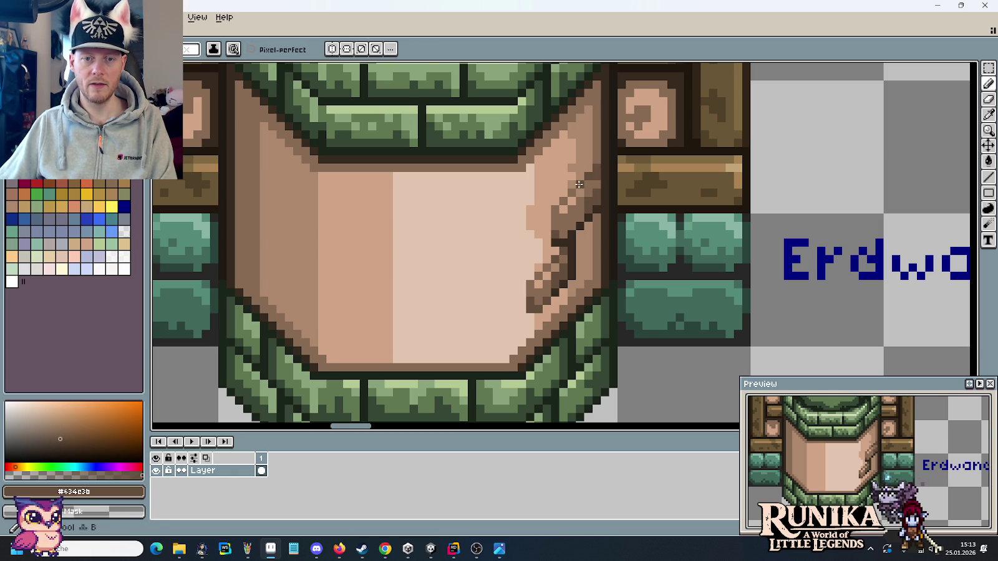
scroll(595, 200, "down", 2)
scroll(599, 237, "down", 2)
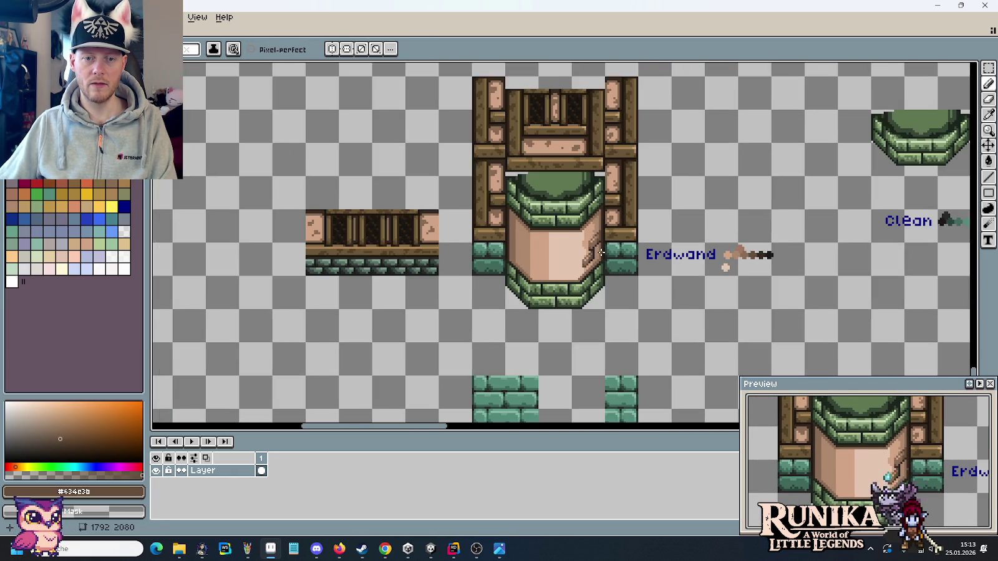
scroll(601, 252, "up", 1)
left_click_drag(596, 306, 587, 309)
scroll(587, 282, "up", 2)
scroll(587, 281, "up", 4)
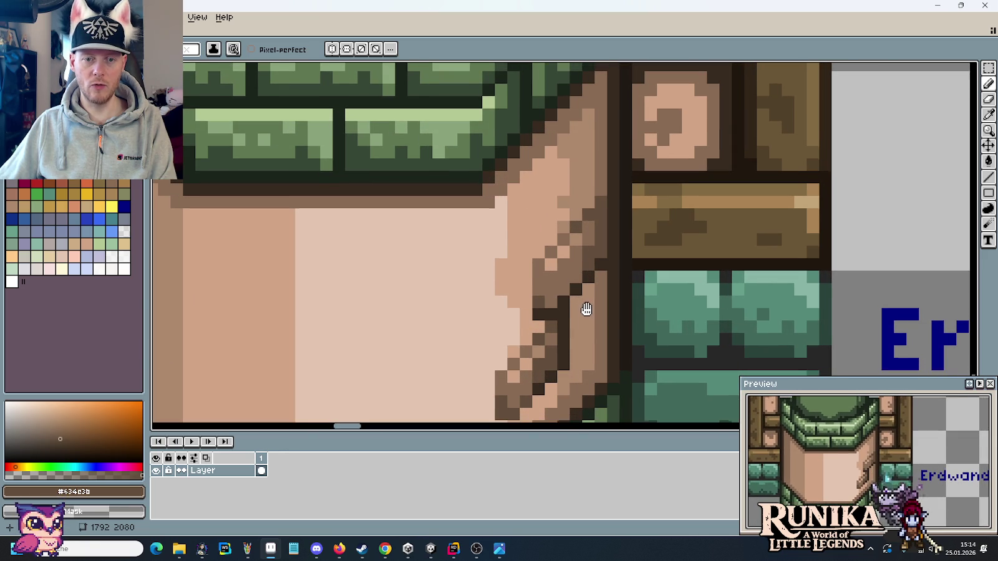
Lasso-select a section of crack pixels at the face's right edge and nudge them.
left_click(987, 69)
left_click(942, 68)
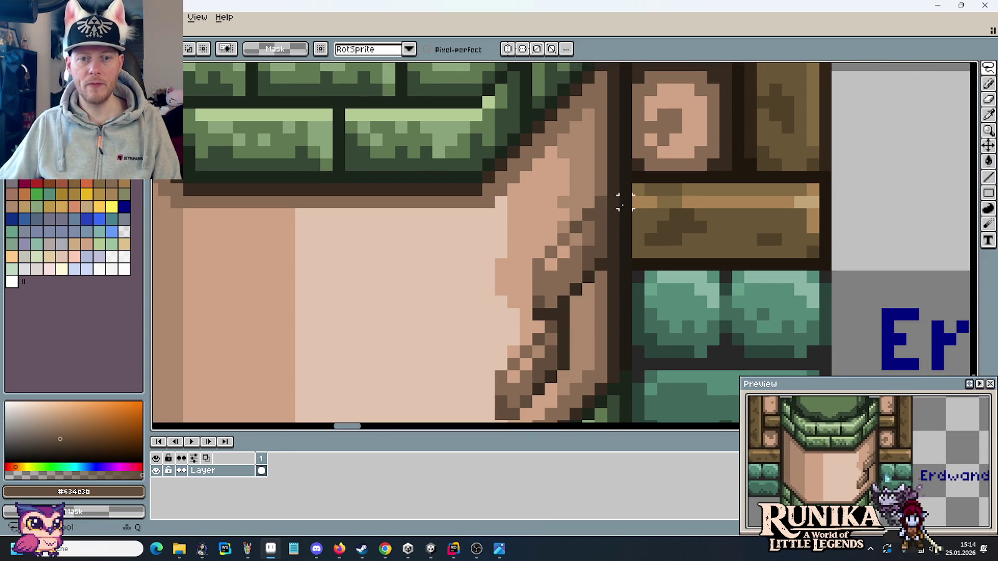
left_click_drag(600, 178, 577, 262)
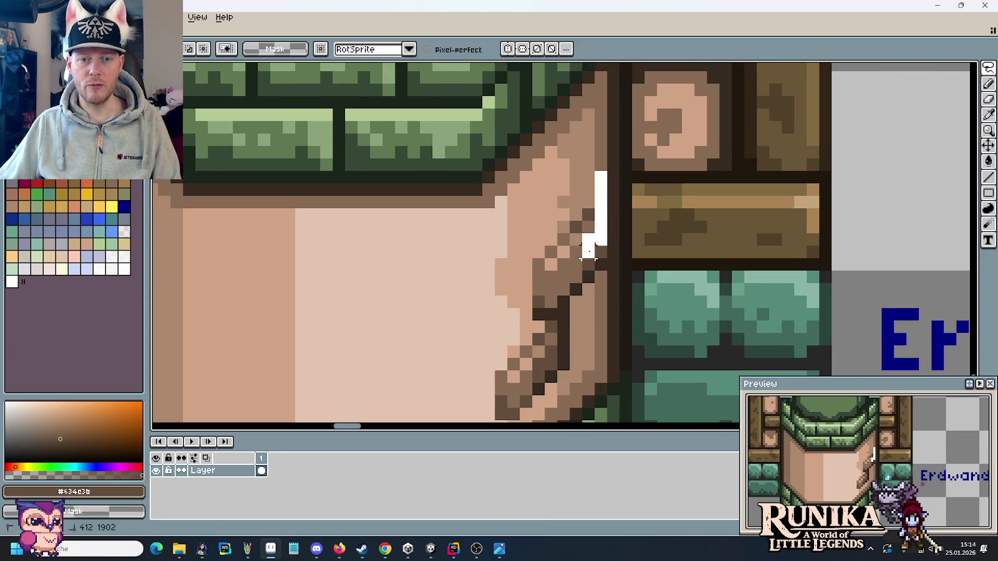
mouse_move(538, 277)
left_mouse_down()
mouse_move(591, 224)
mouse_move(533, 249)
mouse_move(559, 236)
left_mouse_up()
key("ctrl+d")
Retouch the crack with resampled medium and dark browns, then recentre the pillar tile.
key("i")
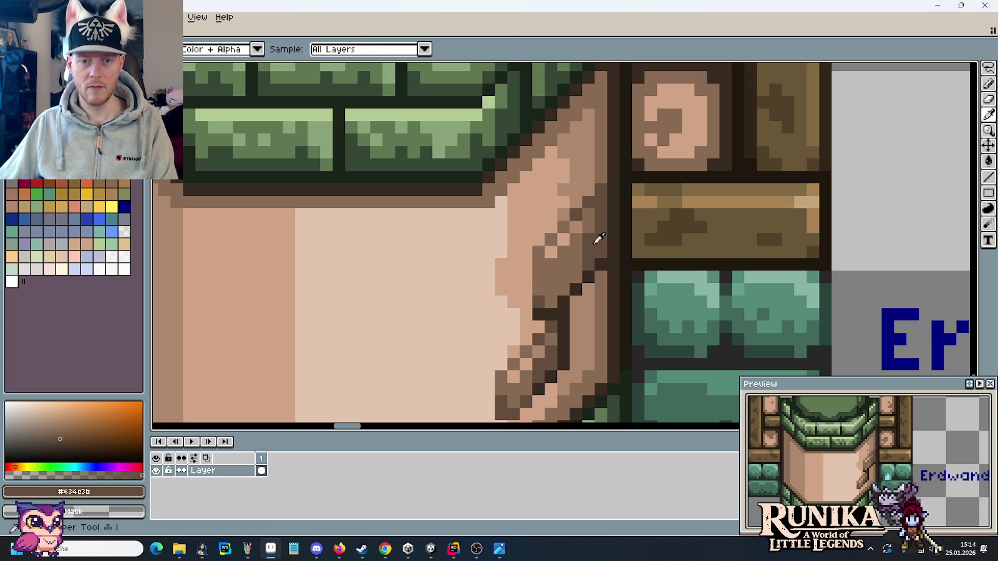
left_click(589, 237)
key("b")
key("i")
left_click(588, 257)
left_click(590, 229)
key("b")
key("i")
left_click(565, 286)
key("b")
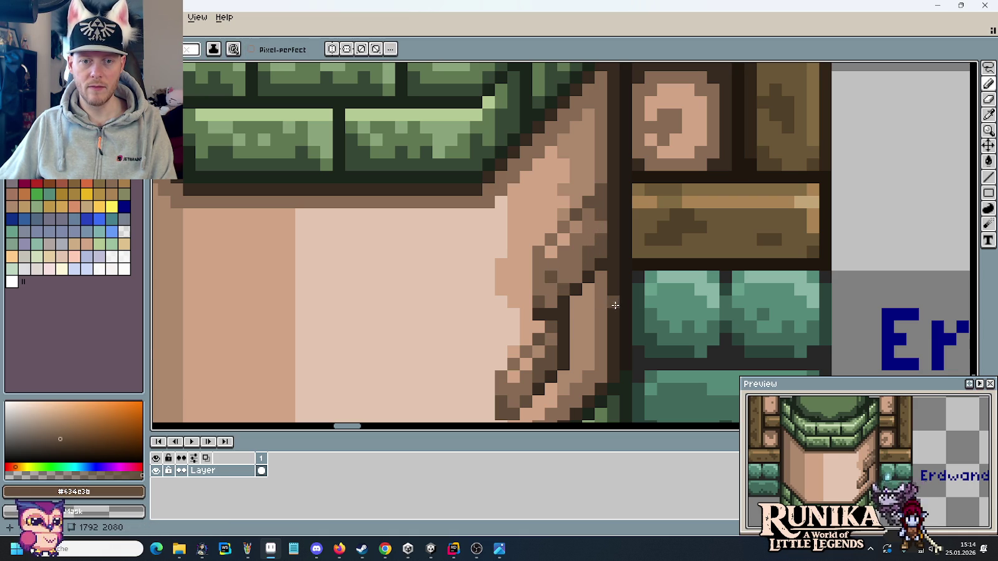
scroll(614, 306, "down", 5)
scroll(619, 342, "up", 2)
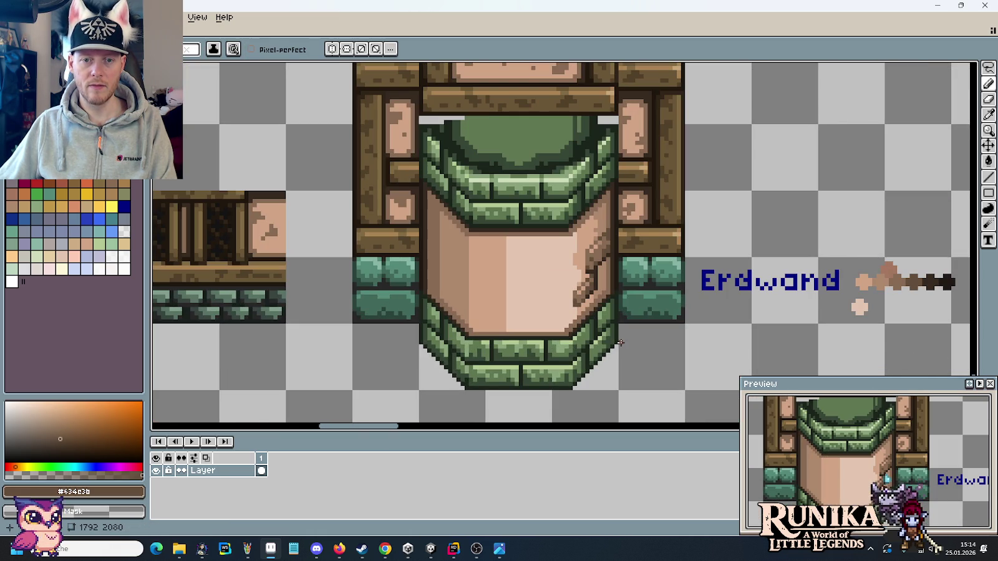
left_click_drag(619, 342, 675, 321)
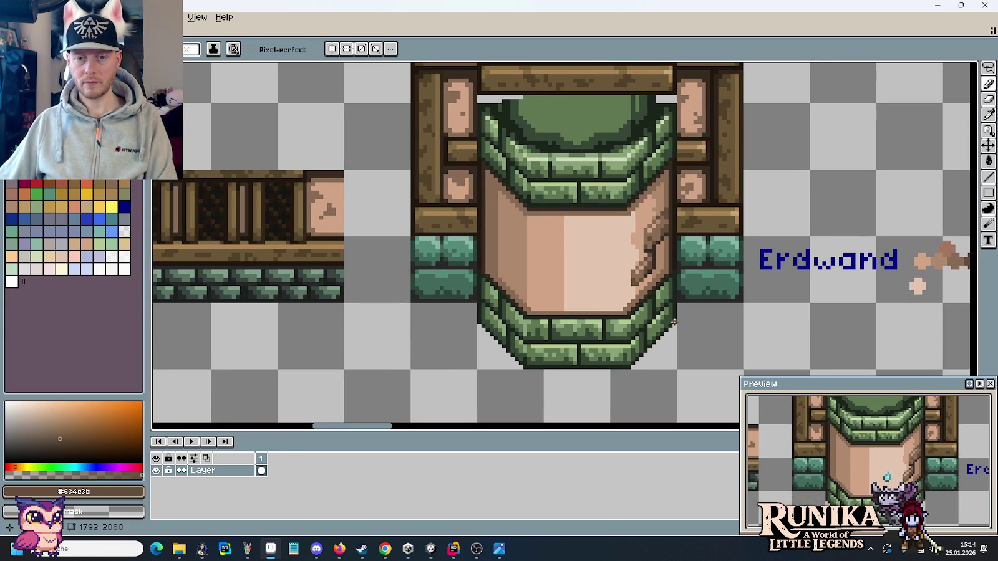
key("alt+Tab")
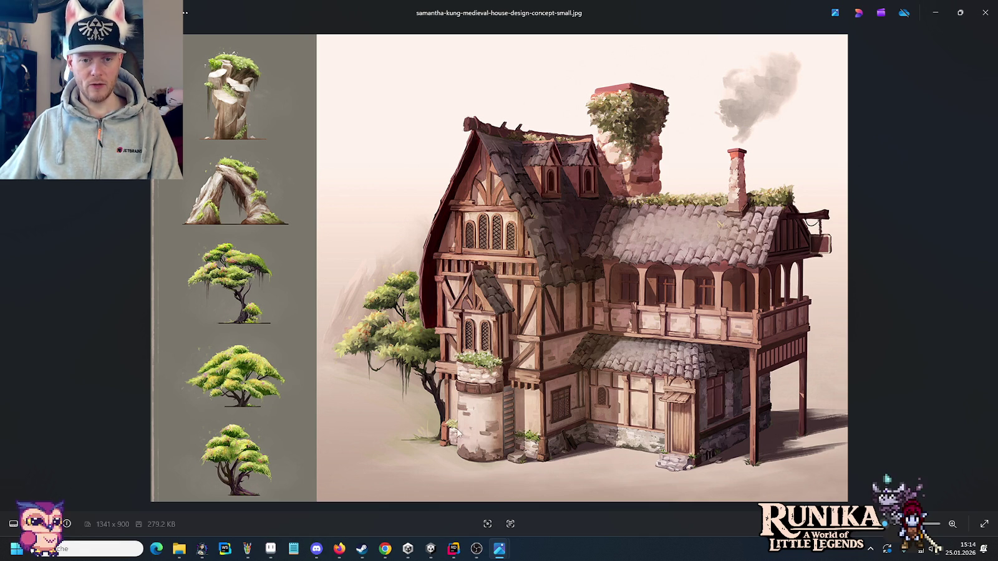
key("alt+Tab")
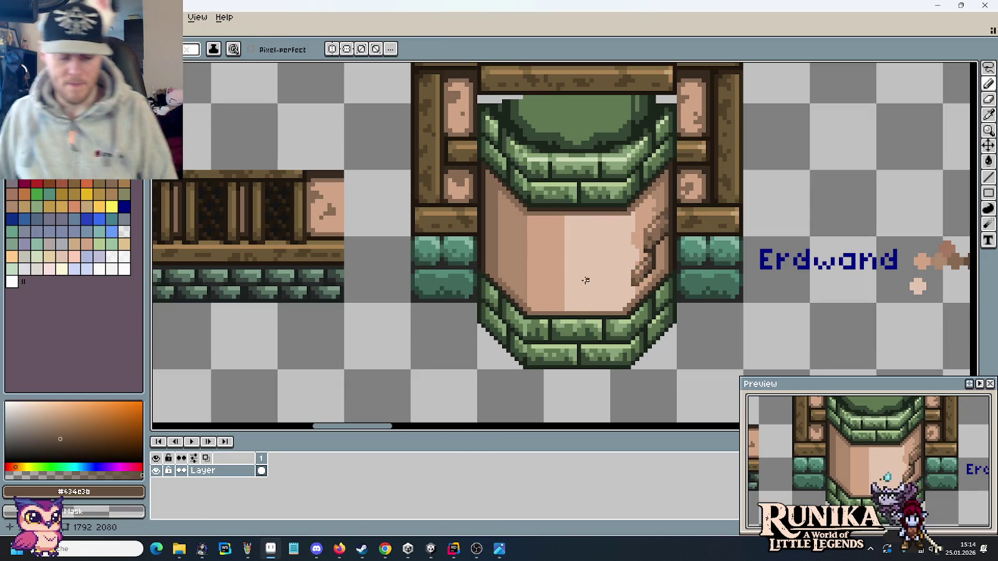
Sample the tan plaster tone and paint tan pixels into the light face, undoing part of the stroke.
left_click(562, 269, "alt")
scroll(574, 281, "up", 1)
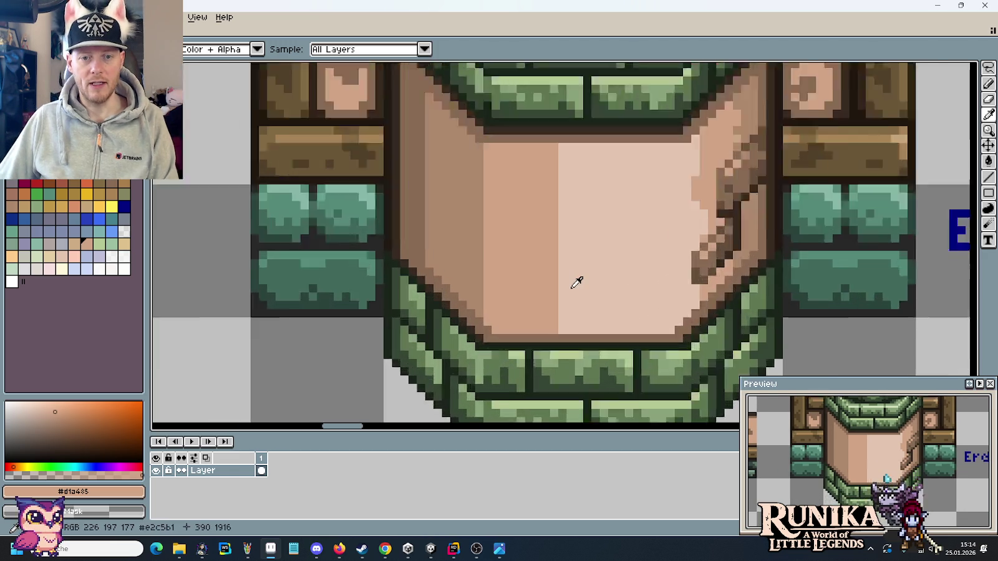
scroll(567, 275, "up", 1)
left_click(558, 276)
mouse_move(577, 275)
left_mouse_down()
mouse_move(594, 263)
mouse_move(585, 230)
mouse_move(564, 262)
mouse_move(580, 249)
left_mouse_up()
key("ctrl+z")
Fill the tan notch, cover the extra tan pixels with light plaster, and recentre the tile.
left_click(600, 288)
scroll(611, 289, "down", 3)
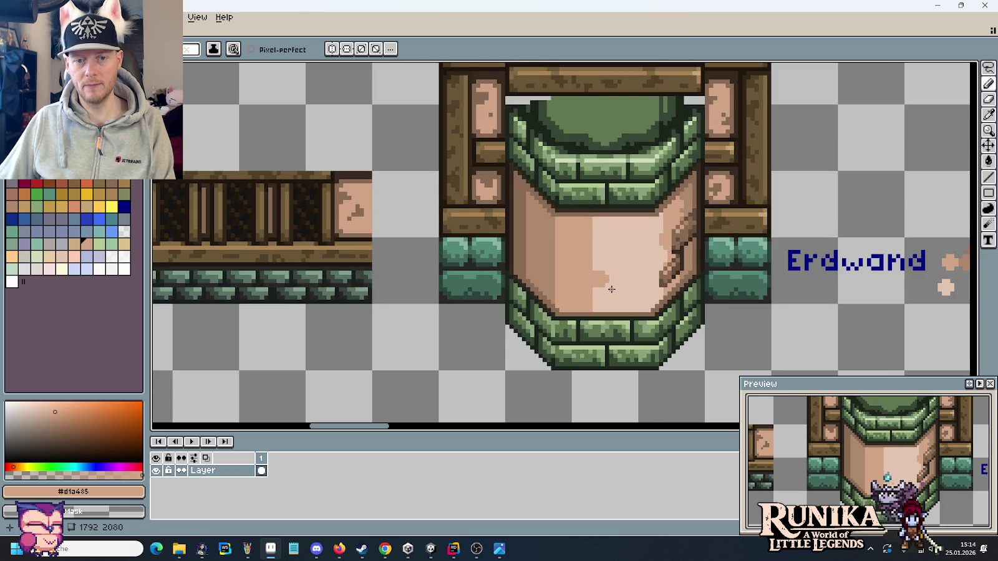
scroll(611, 289, "up", 2)
left_click_drag(601, 286, 577, 290)
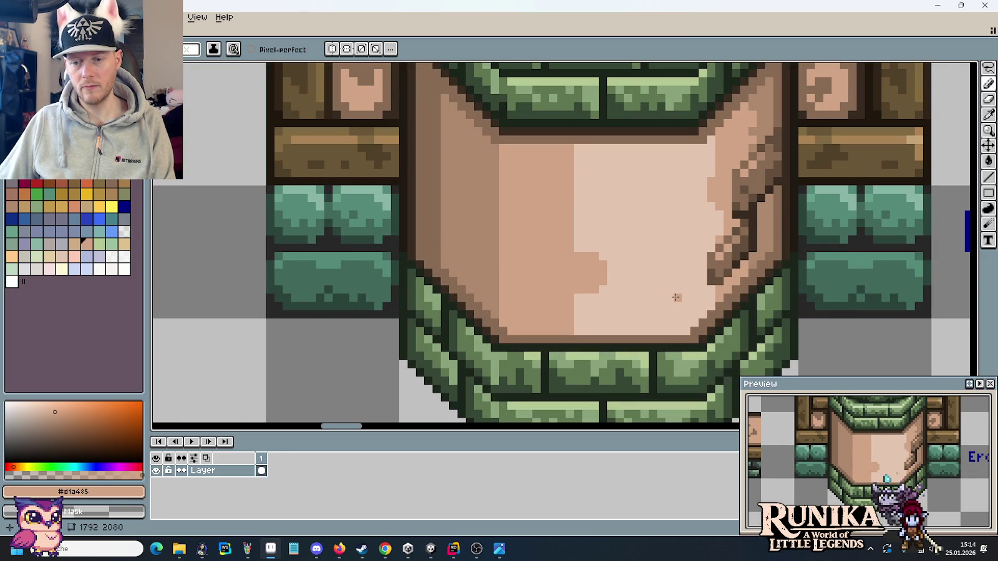
left_click(648, 287, "alt")
left_click_drag(602, 285, 575, 290)
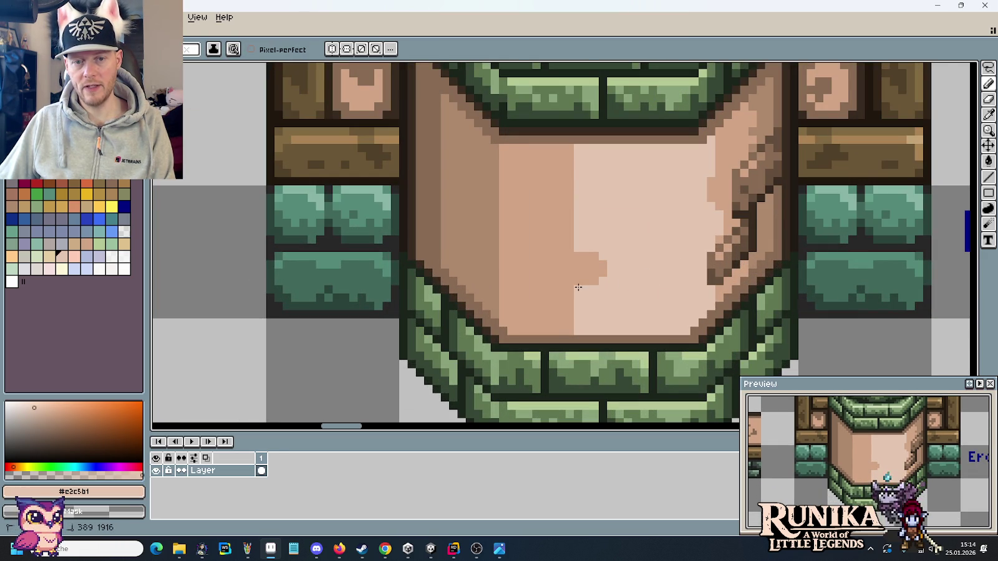
left_click(601, 280, "alt")
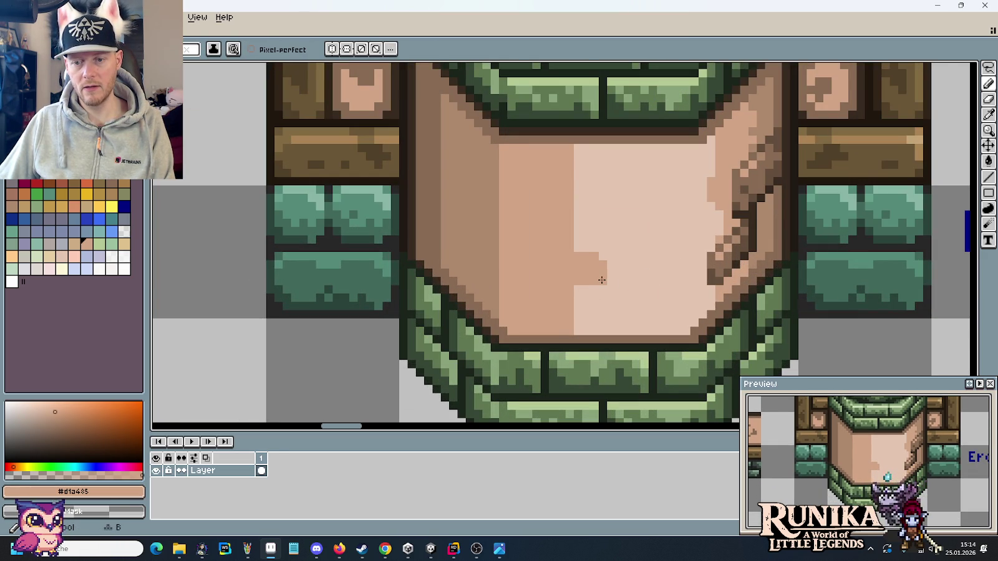
scroll(650, 303, "down", 3)
left_click_drag(649, 303, 571, 295)
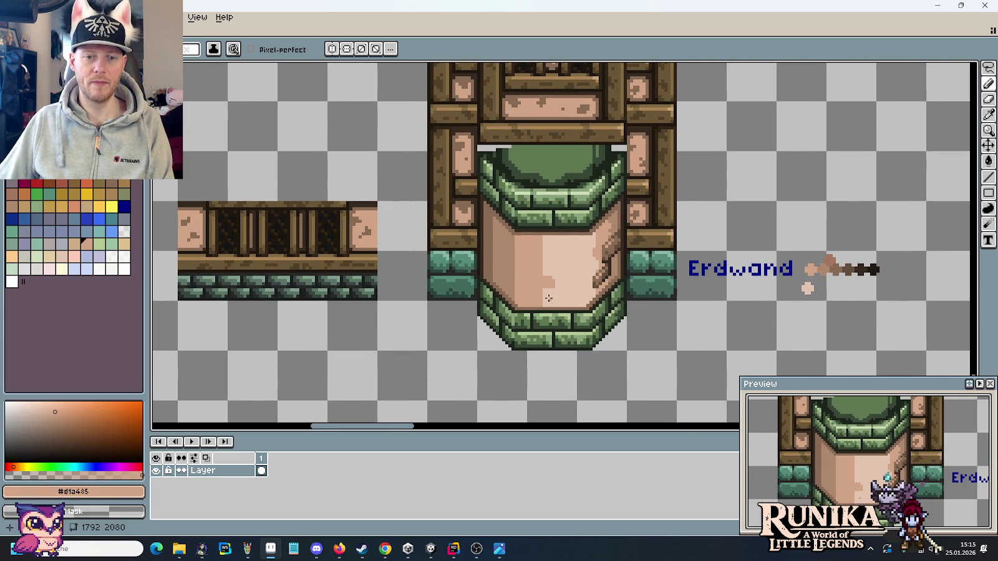
key("alt+Tab")
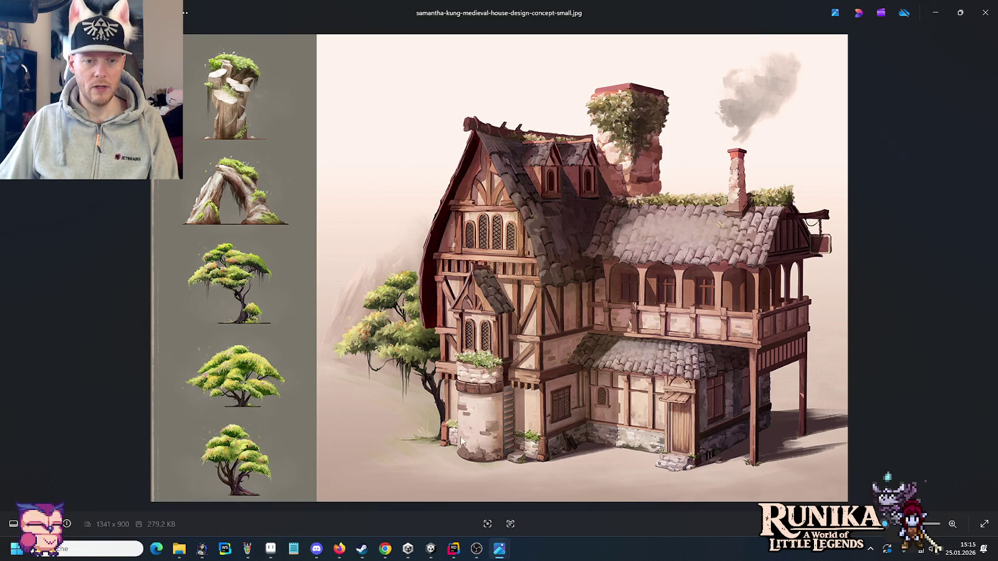
key("alt+Tab")
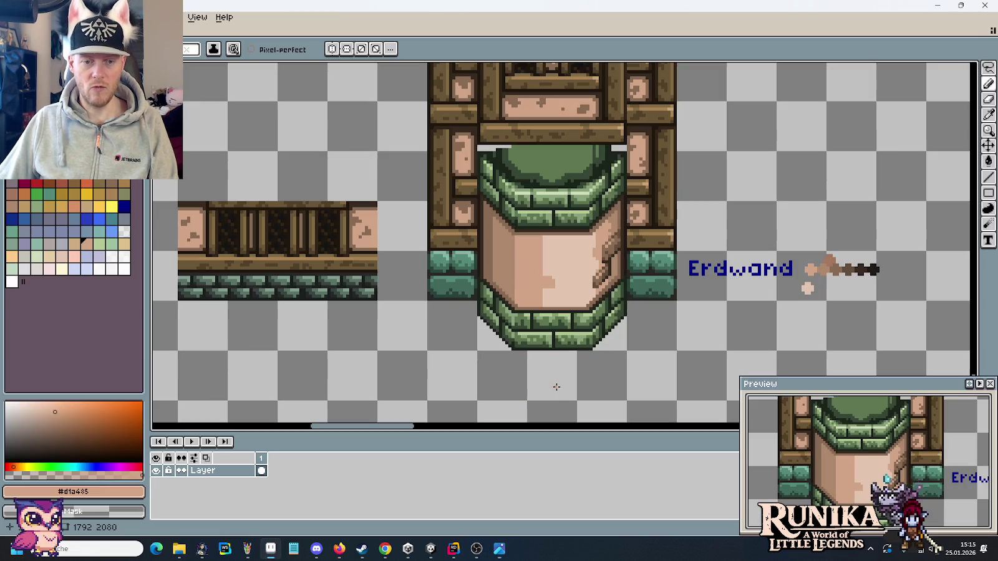
scroll(548, 252, "up", 1)
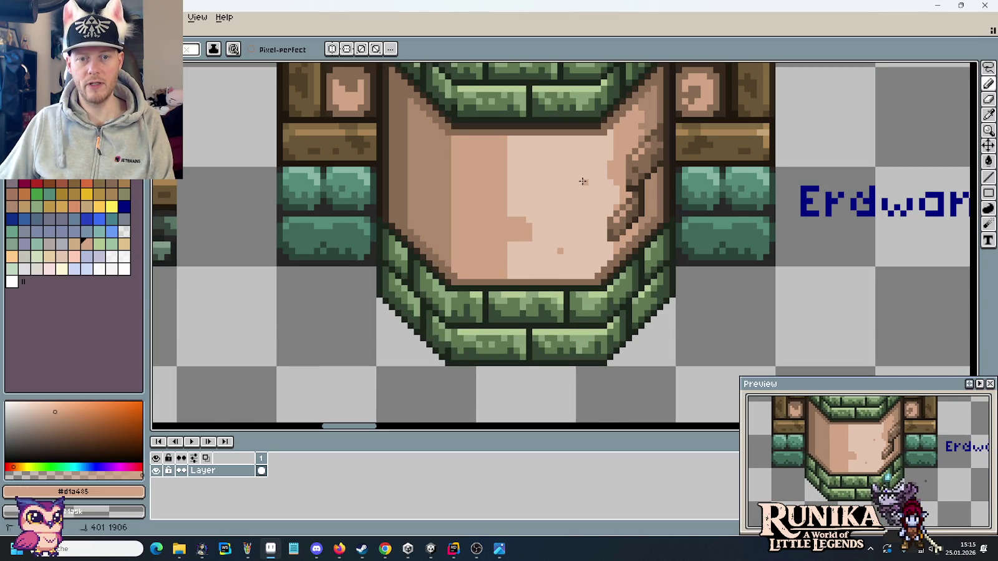
scroll(647, 300, "down", 3)
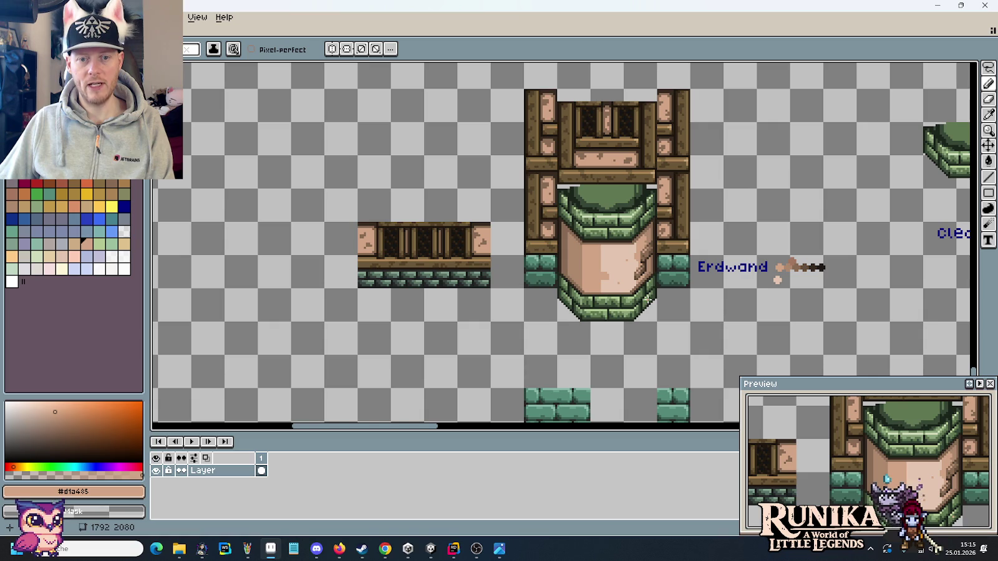
key("alt+Tab")
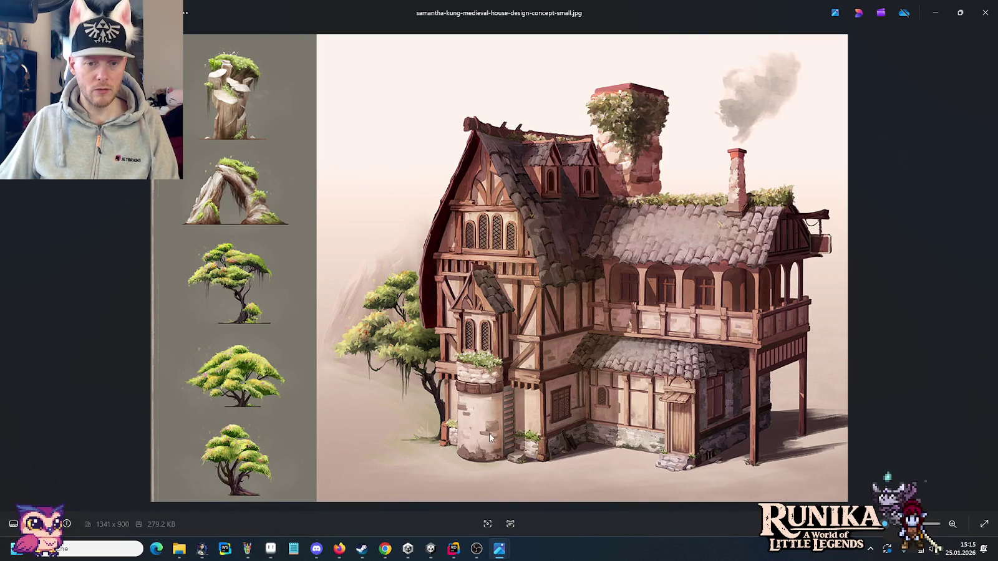
key("alt+Tab")
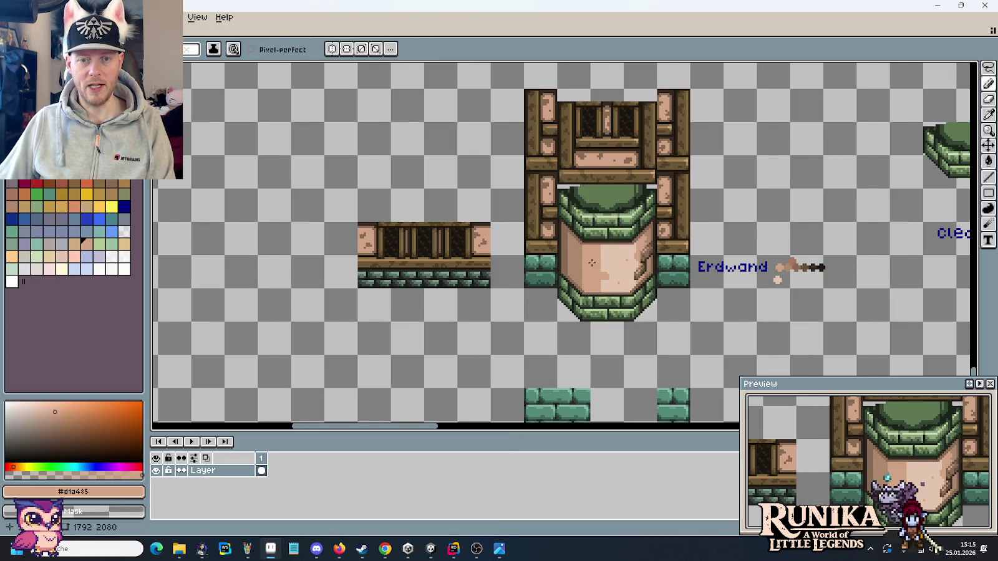
scroll(591, 262, "up", 2)
scroll(768, 302, "up", 2)
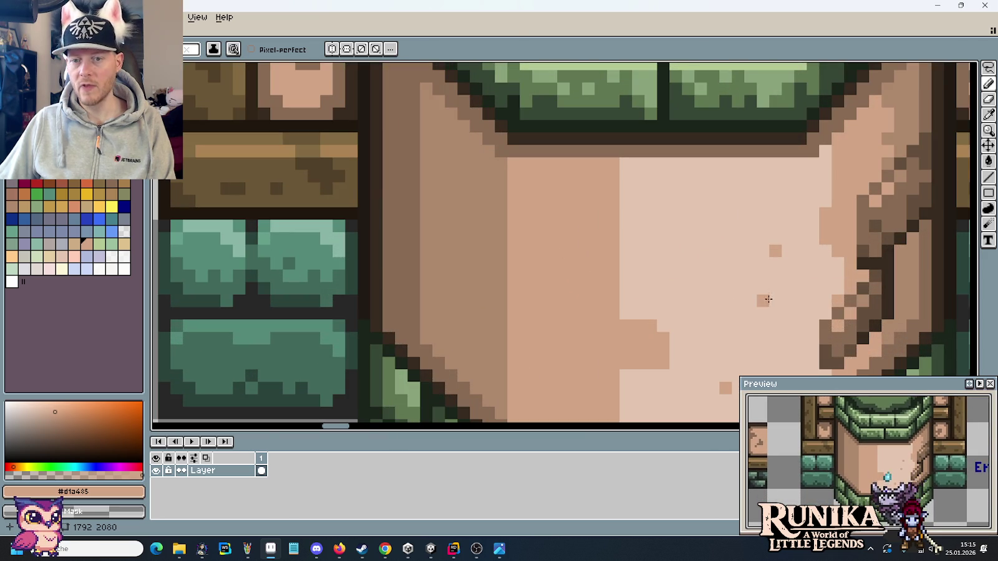
Sample the mid brown from the tile, then the darker brown of the new mark.
left_click(828, 325, "alt")
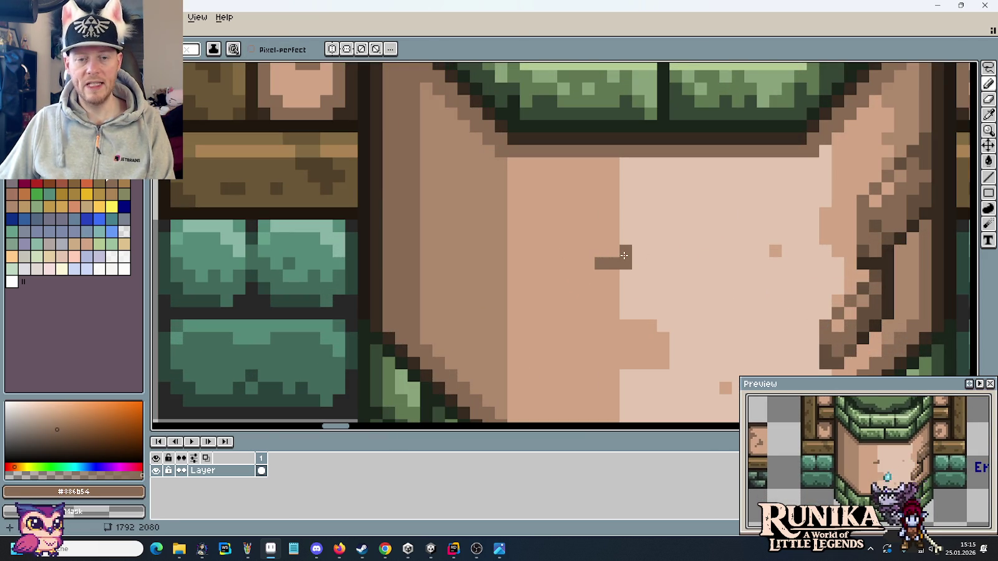
scroll(623, 255, "down", 4)
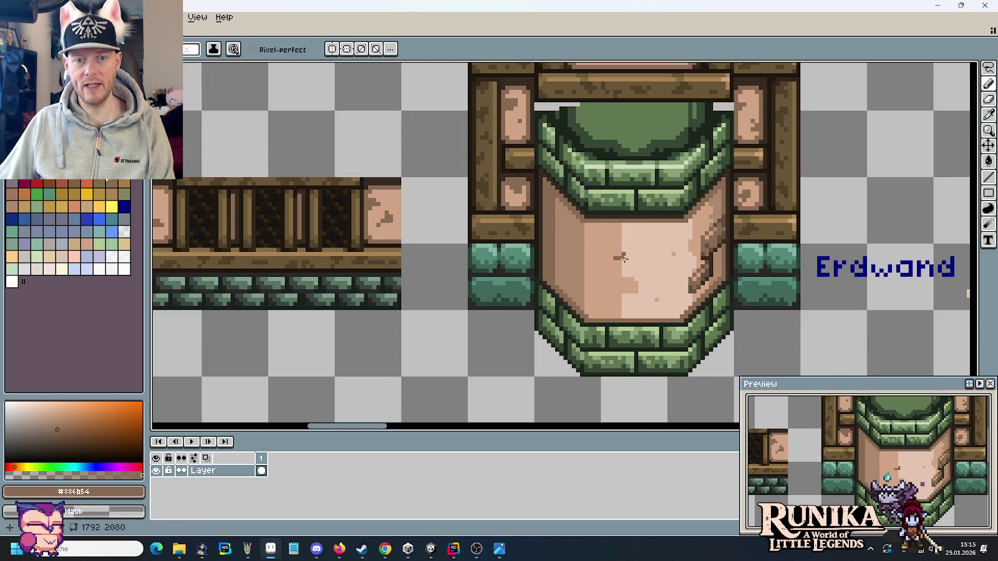
scroll(644, 269, "up", 1)
scroll(653, 291, "up", 1)
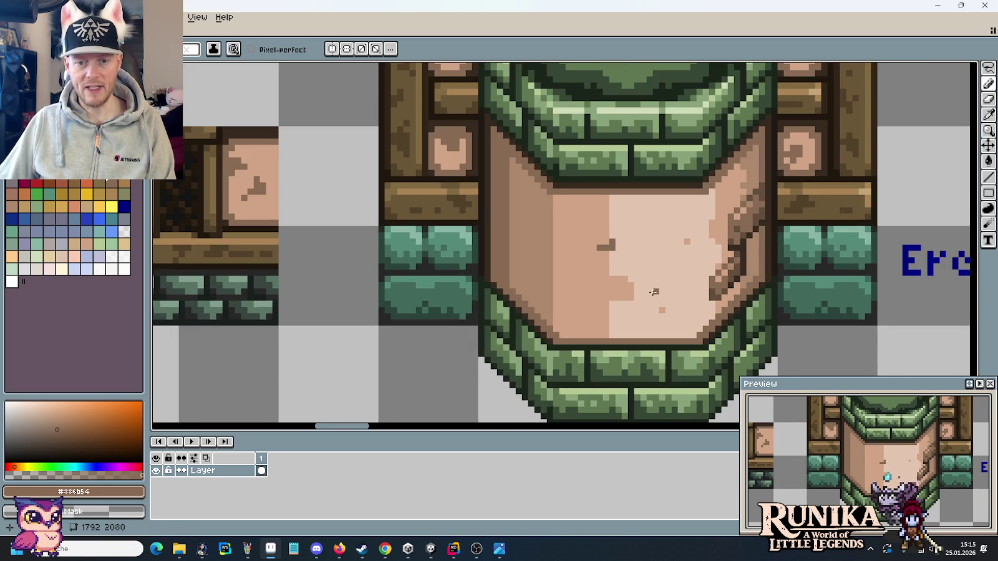
scroll(652, 291, "up", 1)
left_click(592, 233, "alt")
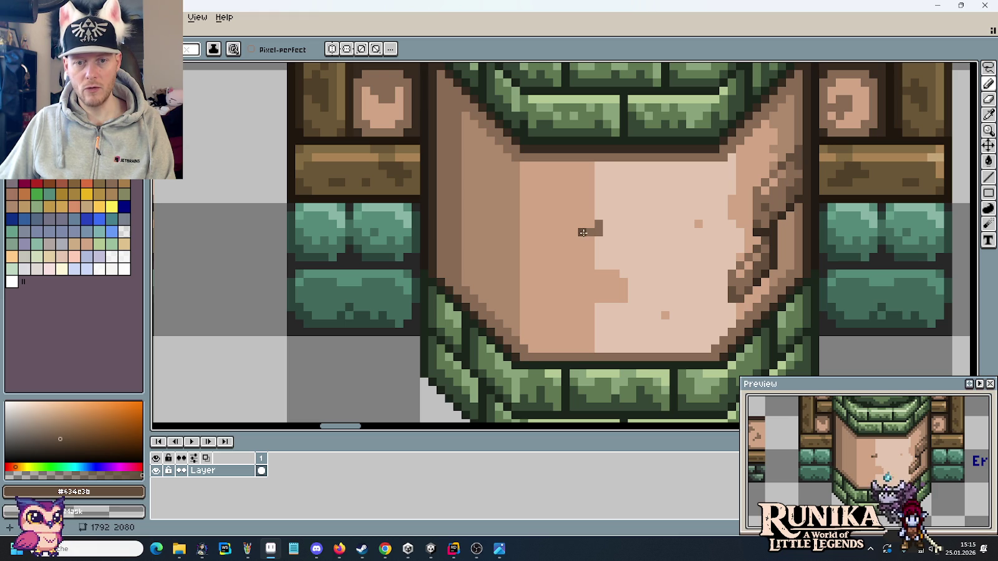
Extend the dark line left and up into a closed hole outline, sampling lighter brown and plaster tones.
left_click(573, 232)
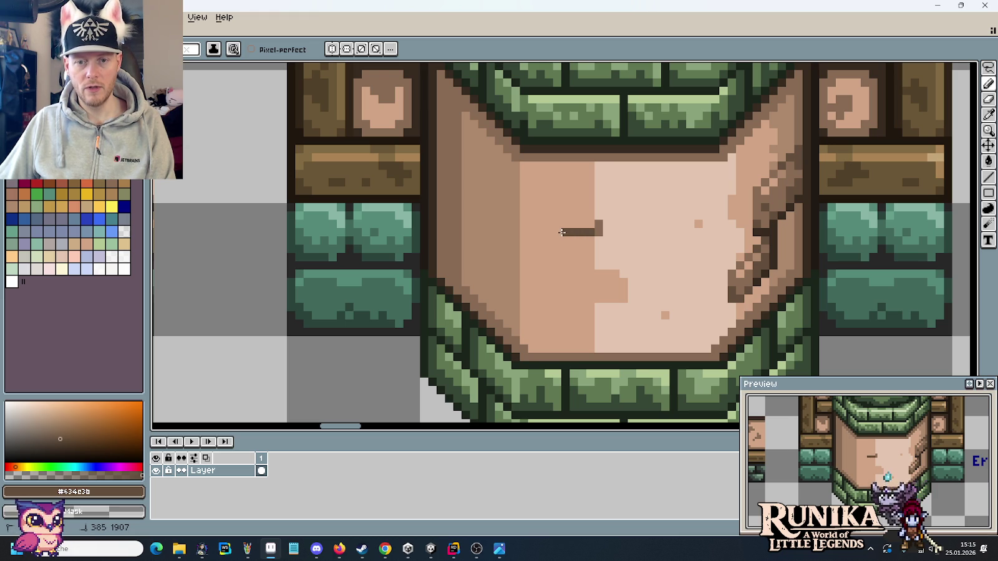
left_click(550, 232)
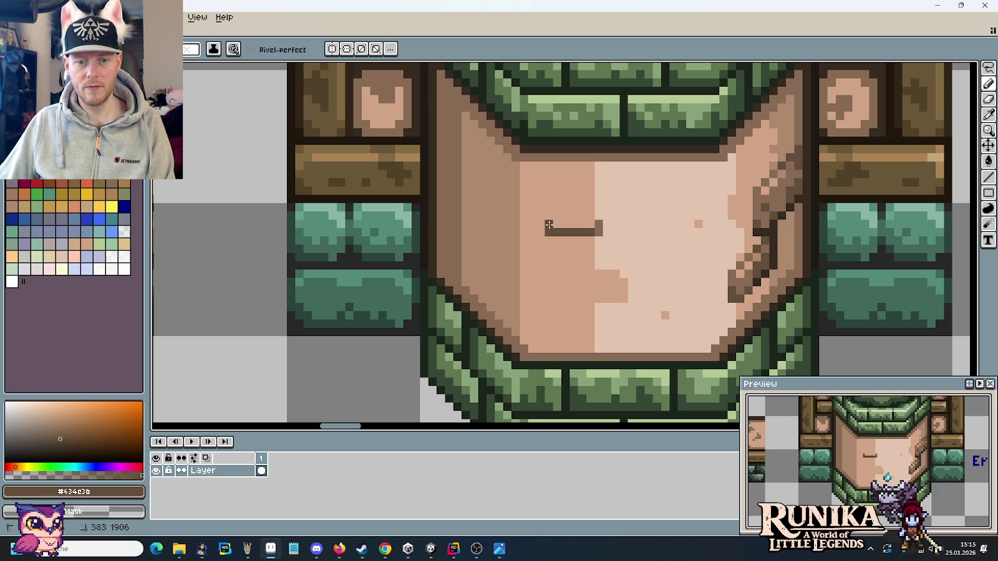
left_click(549, 216)
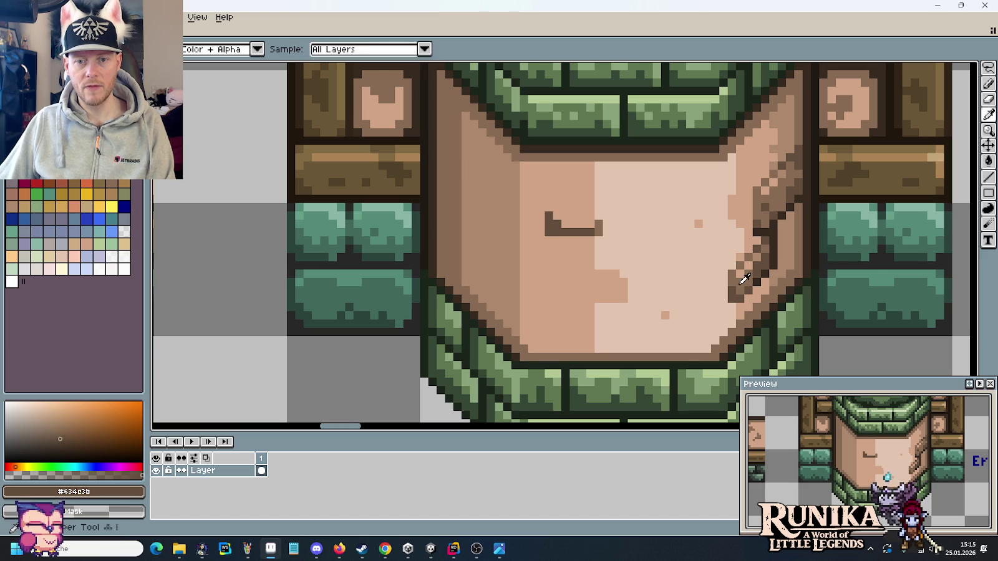
left_click(740, 283, "alt")
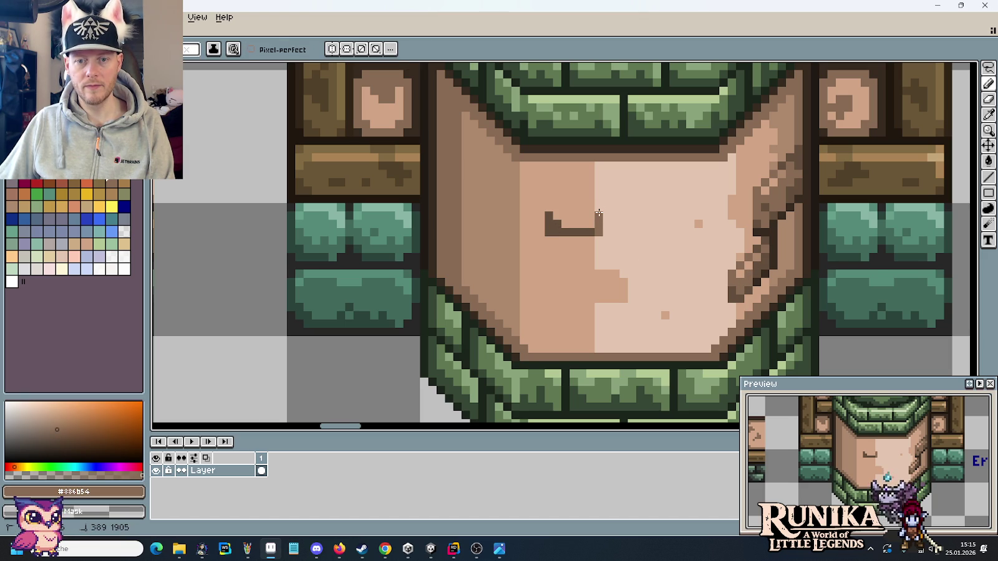
left_click(548, 207)
left_click(558, 223, "alt")
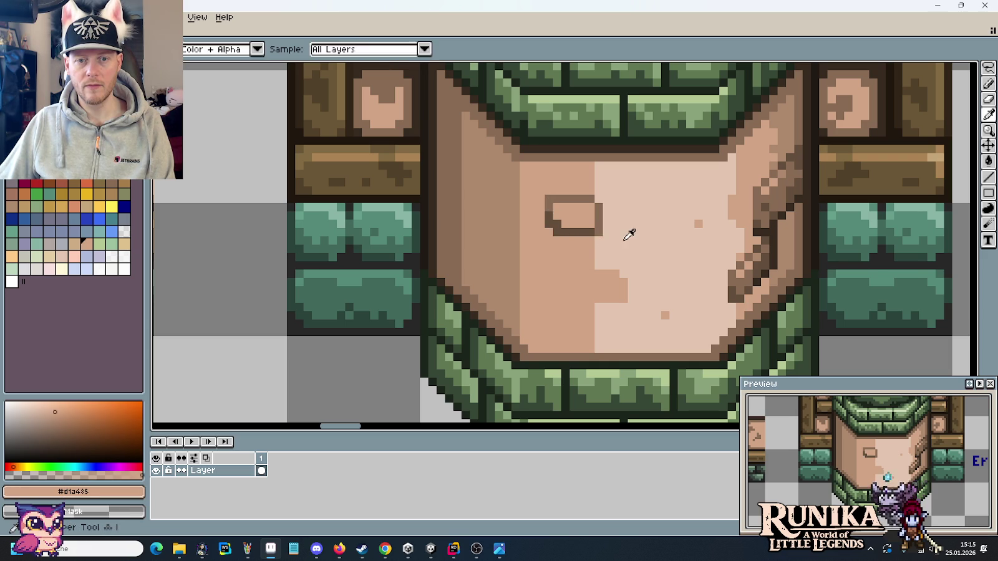
left_click(598, 234, "alt")
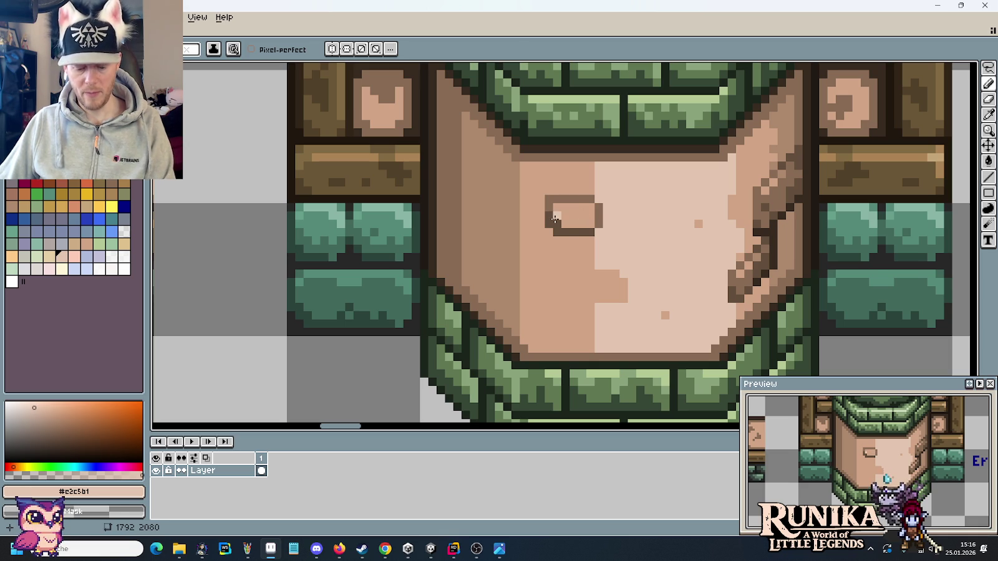
key("i")
left_click(738, 273)
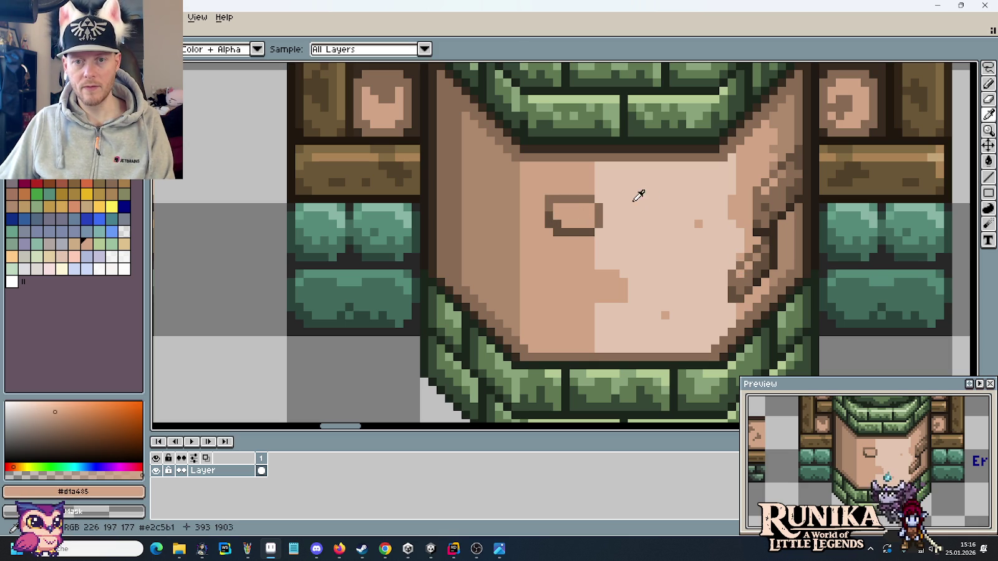
Darken pixels at the hole's left and inside using sampled browns and plaster tones, then zoom out.
key("b")
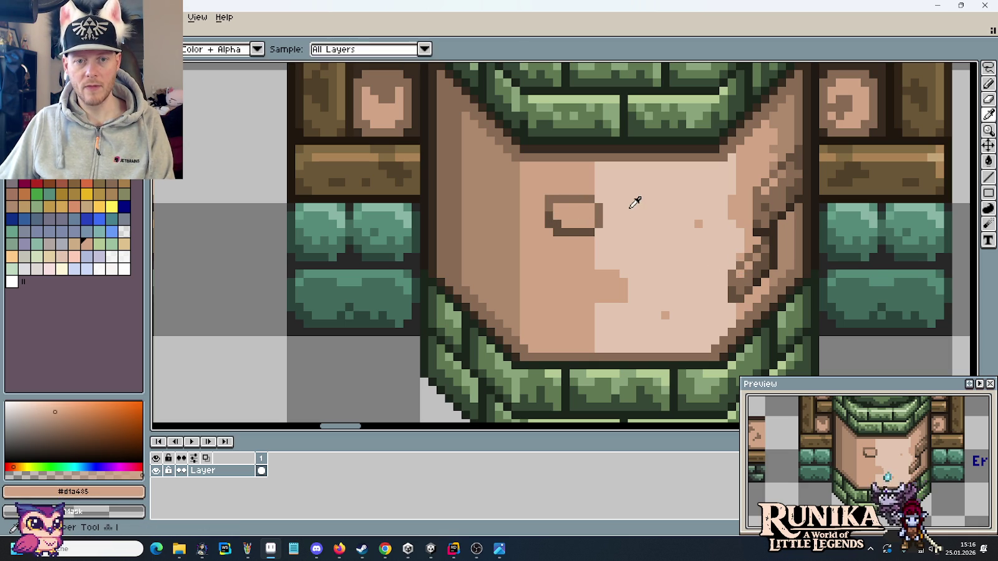
left_click(621, 207, "alt")
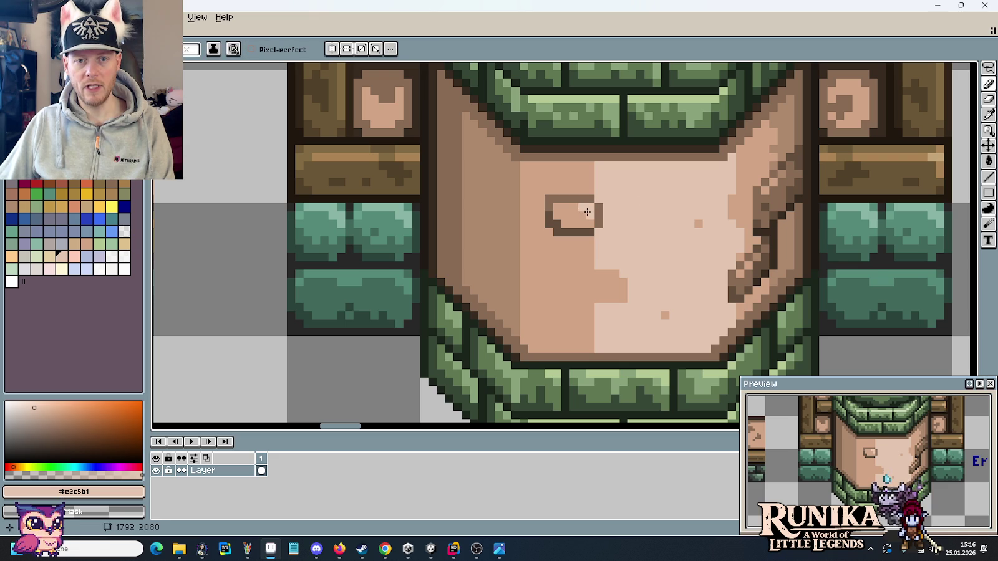
left_click(736, 209, "alt")
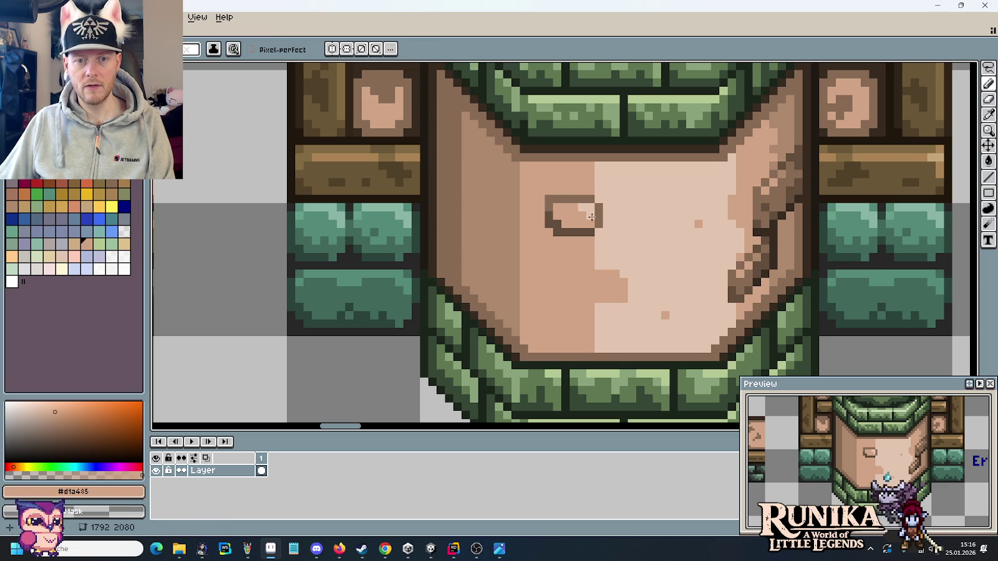
left_click(554, 212, "alt")
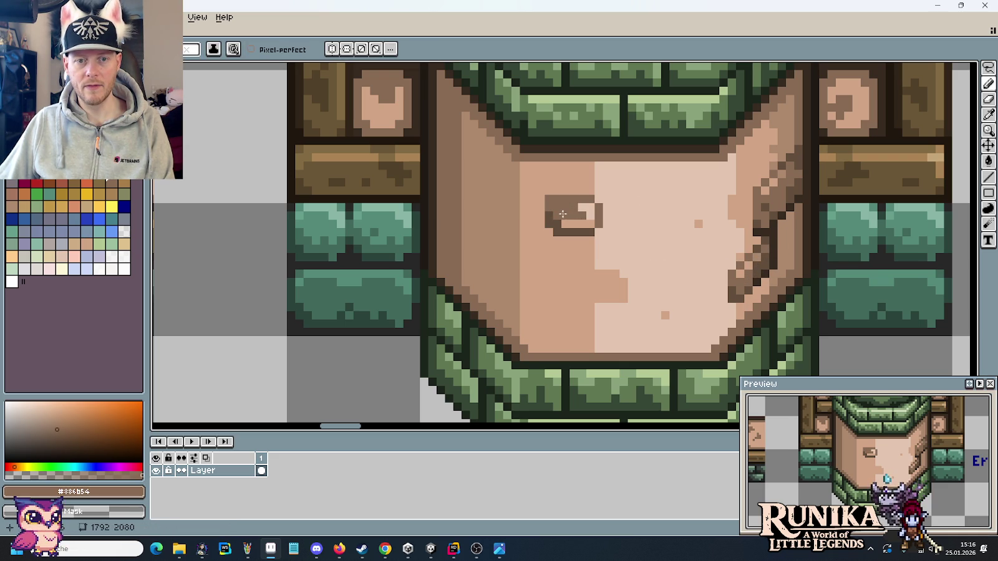
left_click(572, 197, "alt")
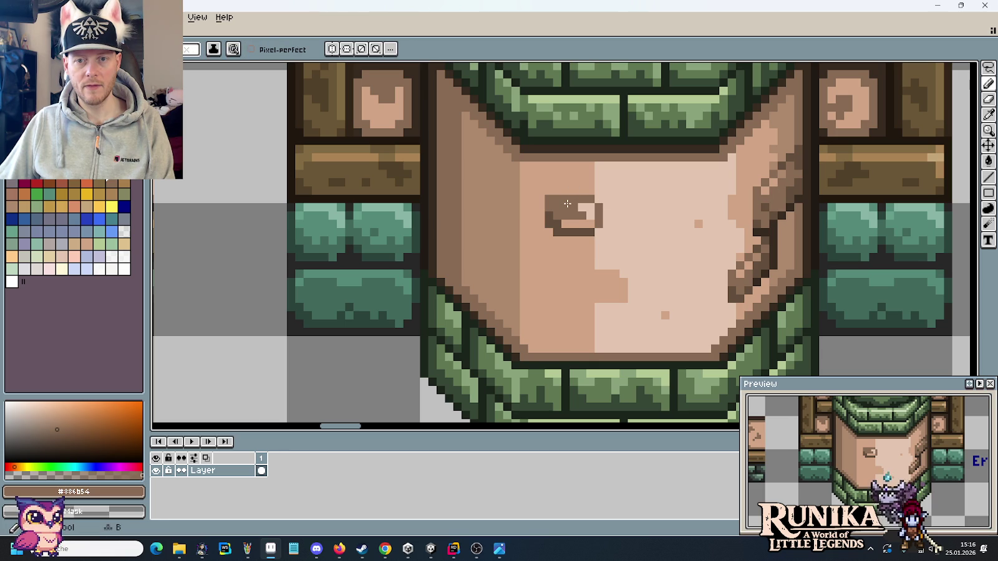
left_click(797, 152, "alt")
left_click(532, 207)
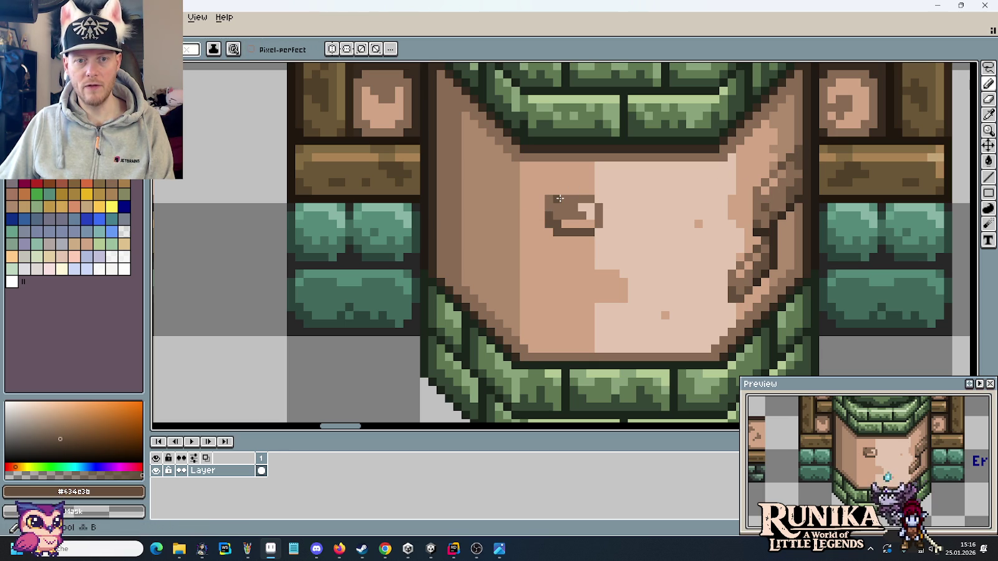
left_click(577, 216)
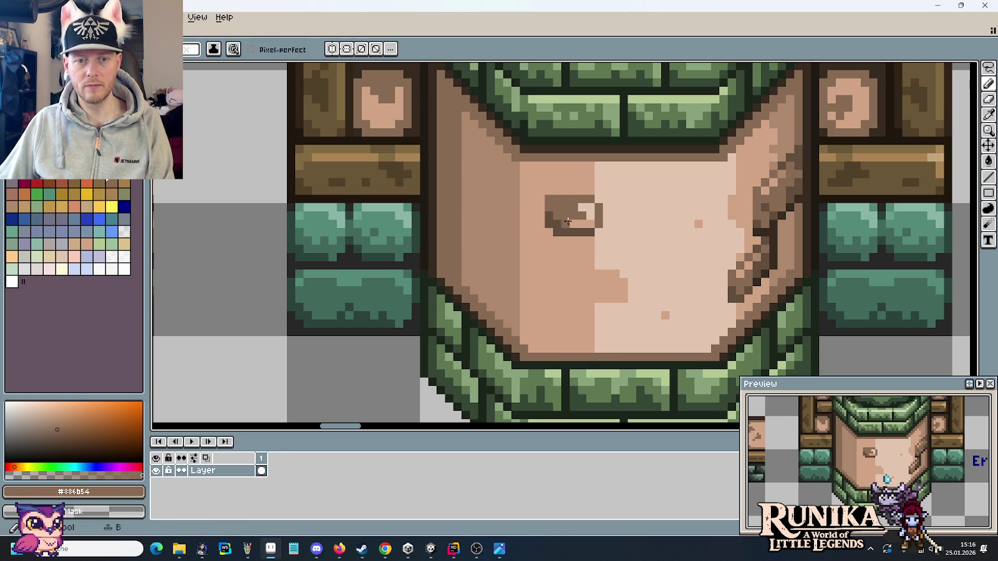
left_click(589, 249, "alt")
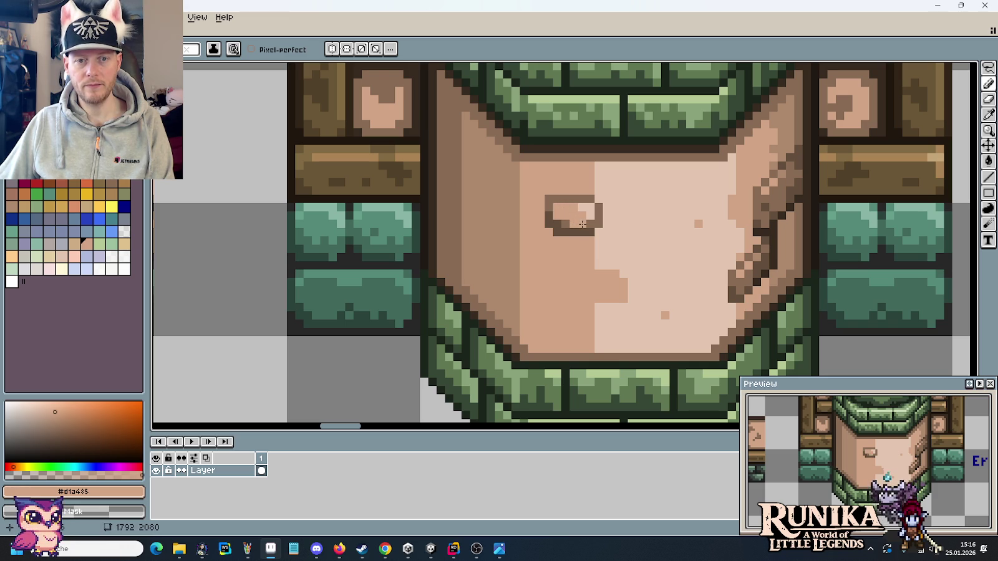
scroll(583, 226, "down", 2)
scroll(589, 240, "down", 1)
scroll(598, 255, "down", 1)
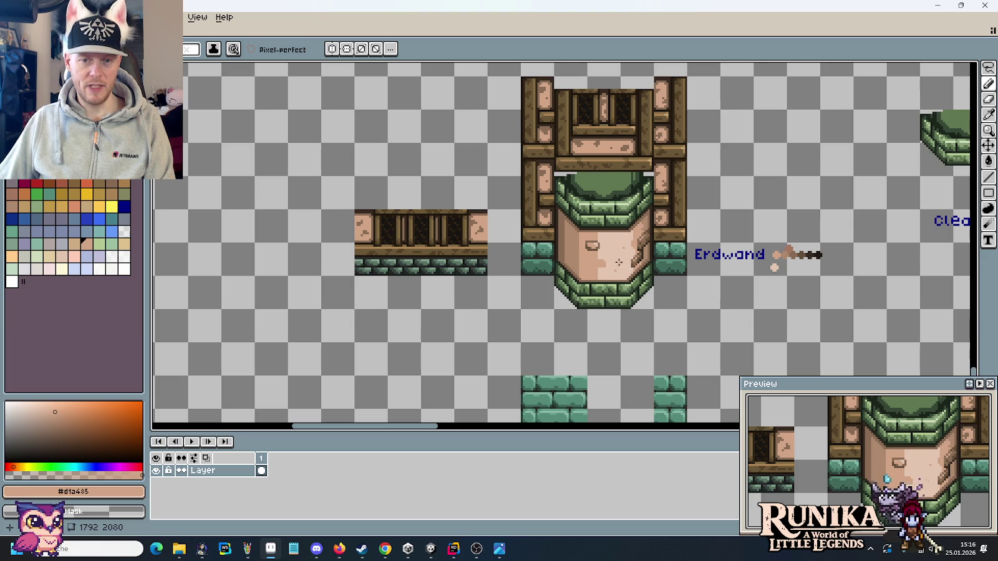
Repaint the oval hole's interior in mid brown and plaster tone, with one darker pixel.
scroll(620, 263, "up", 2)
scroll(619, 262, "up", 2)
key("i")
left_click(493, 190)
key("b")
left_click_drag(458, 195, 446, 183)
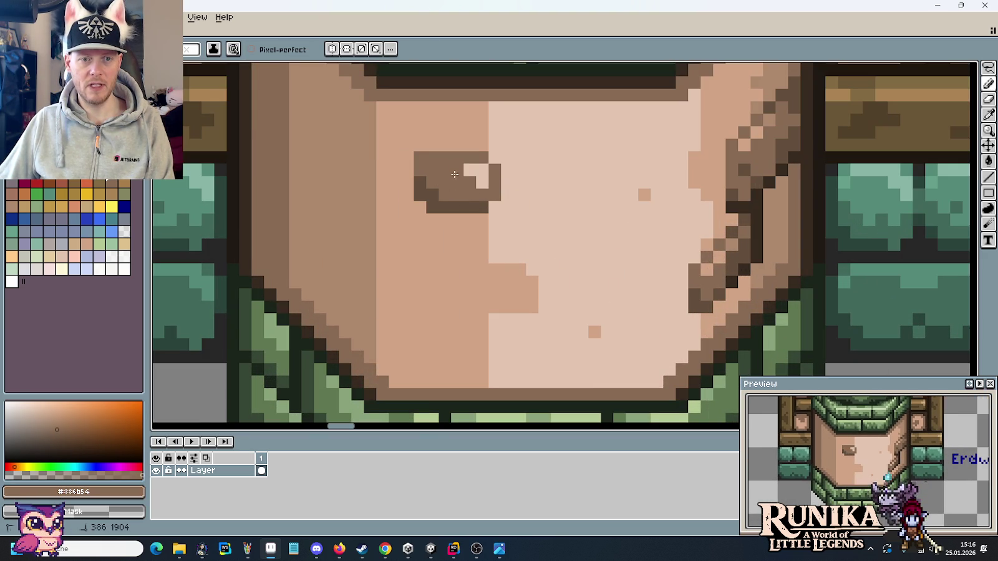
left_click(474, 220, "alt")
left_click_drag(482, 182, 488, 183)
right_click(469, 170)
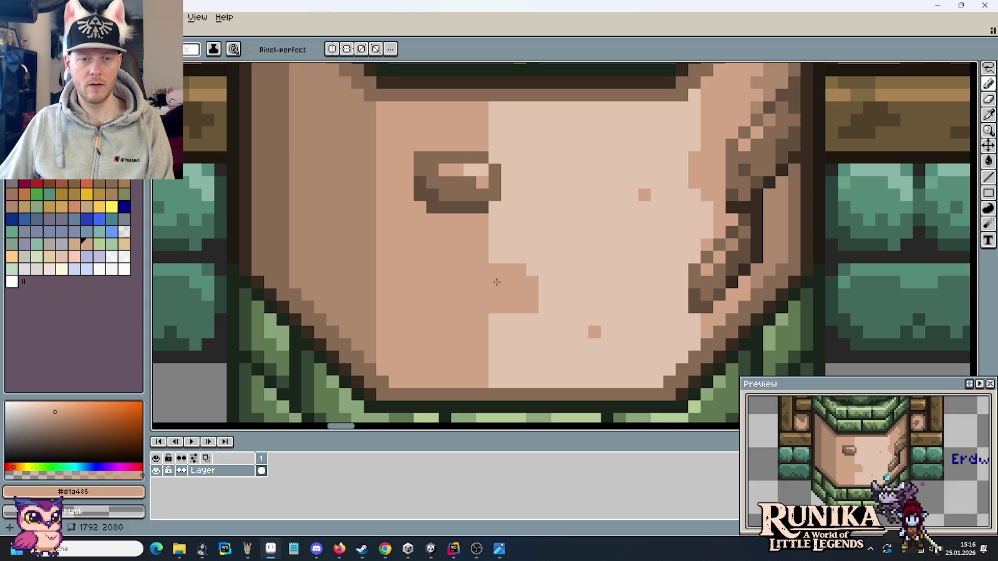
Sample the dark brown and paint dark pixels along the crack on the plaster face.
scroll(496, 280, "down", 3)
scroll(495, 280, "down", 2)
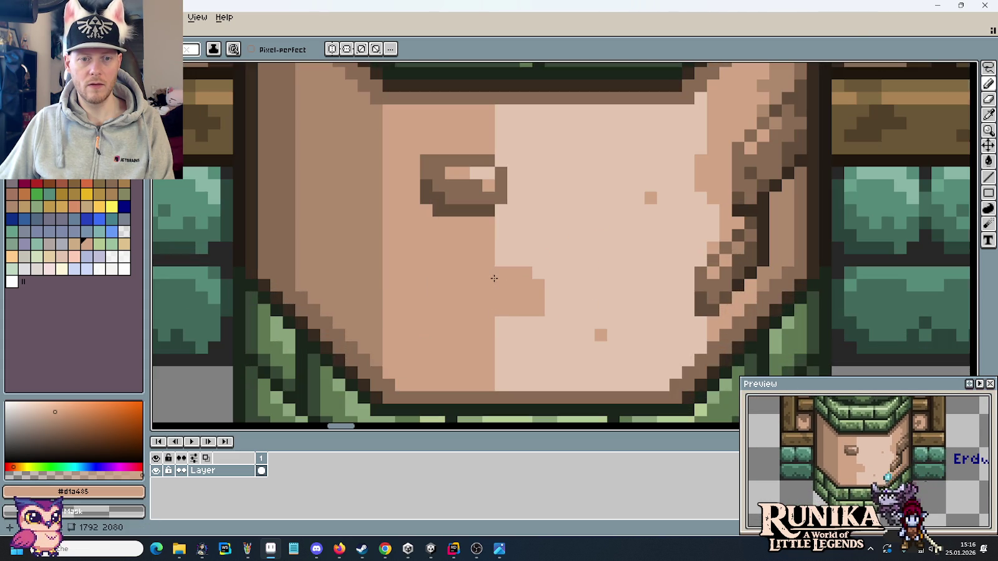
scroll(496, 280, "up", 4)
left_click(747, 280, "alt")
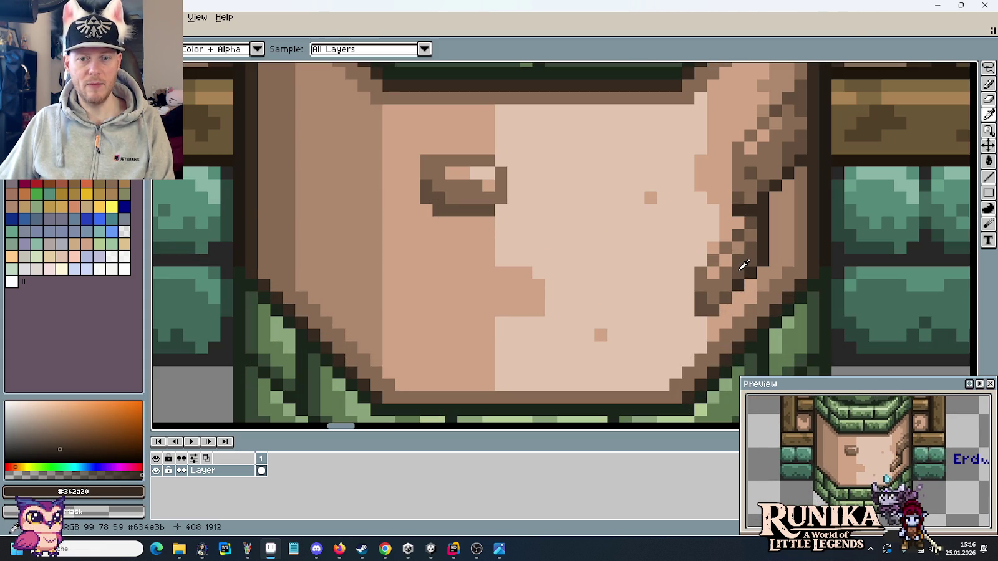
left_click(711, 262, "alt")
left_click(736, 277, "alt")
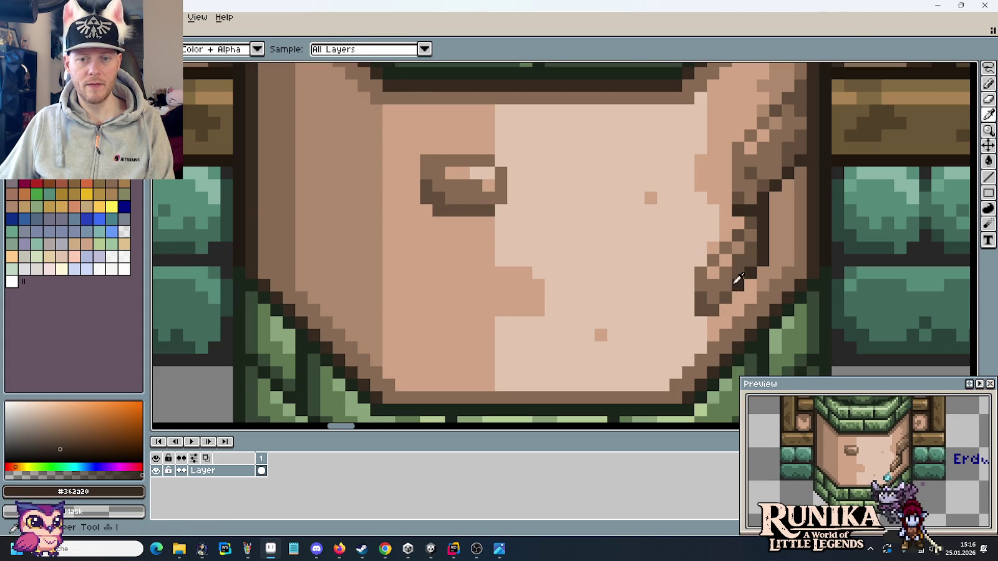
left_click(442, 206)
mouse_move(456, 209)
left_mouse_down()
mouse_move(429, 199)
mouse_move(425, 209)
left_mouse_up()
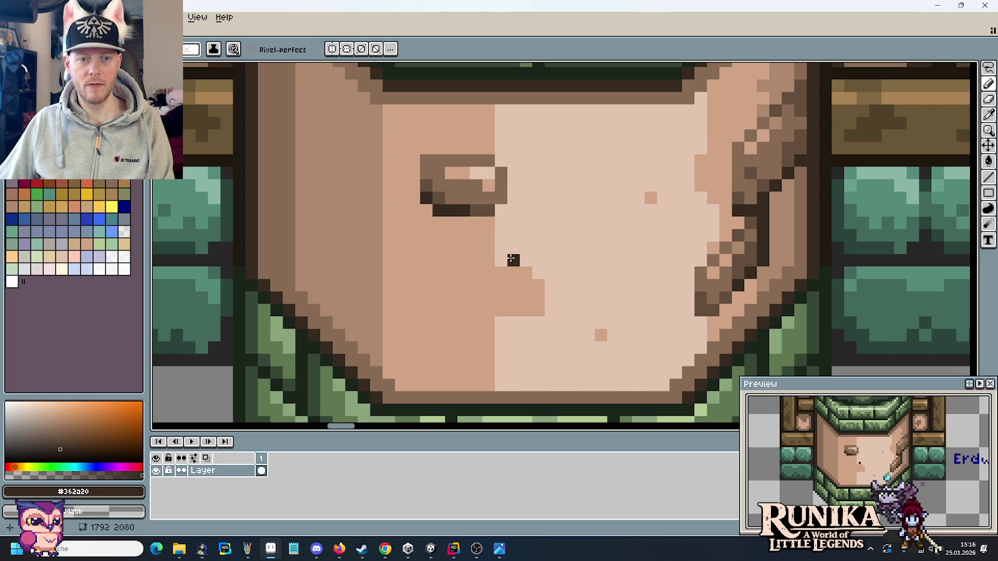
scroll(511, 258, "down", 4)
scroll(511, 257, "down", 1)
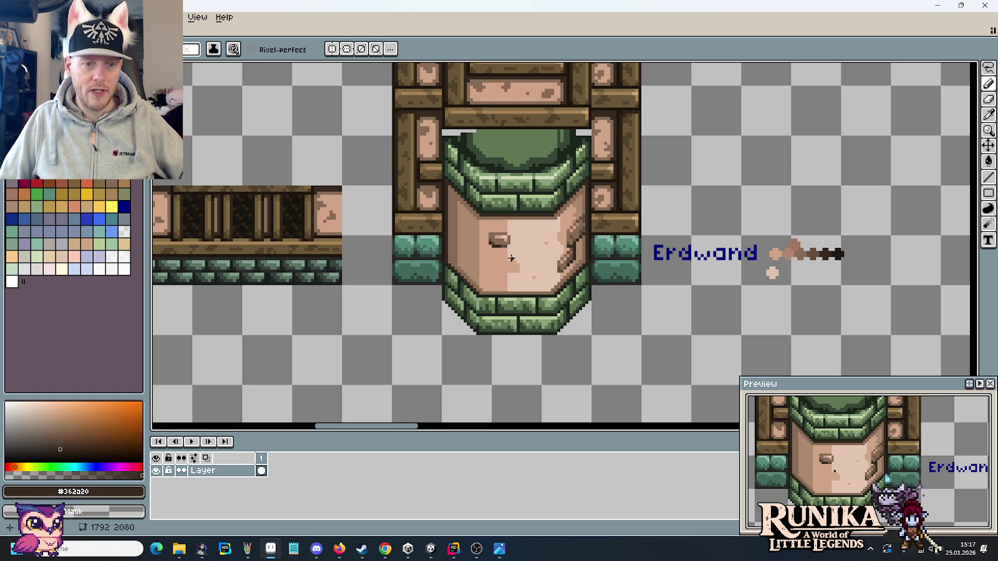
scroll(328, 265, "up", 2)
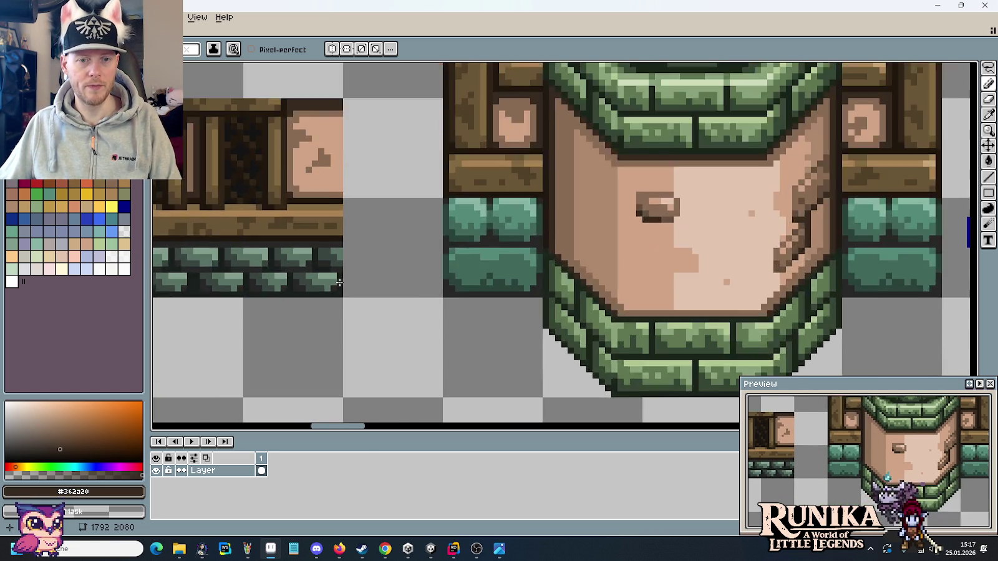
Copy a small section of the green bricks and place it beside the pillar.
scroll(329, 265, "up", 1)
key("m")
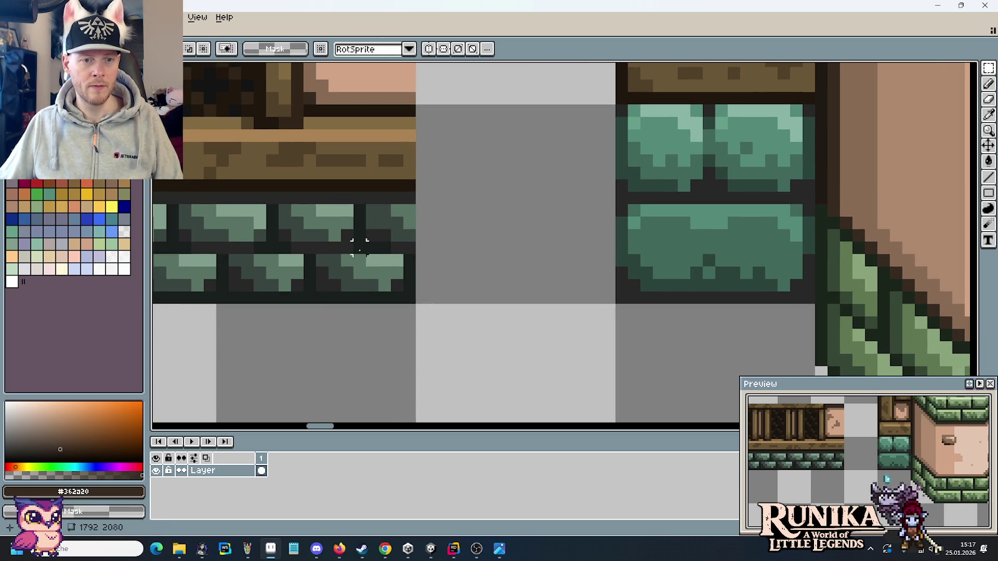
left_click_drag(359, 248, 267, 196)
left_click(976, 431)
key("ctrl+v")
left_click_drag(757, 339, 779, 323)
key("ctrl+d")
Paint a brown edge along the pasted brick's left side.
scroll(602, 266, "down", 1)
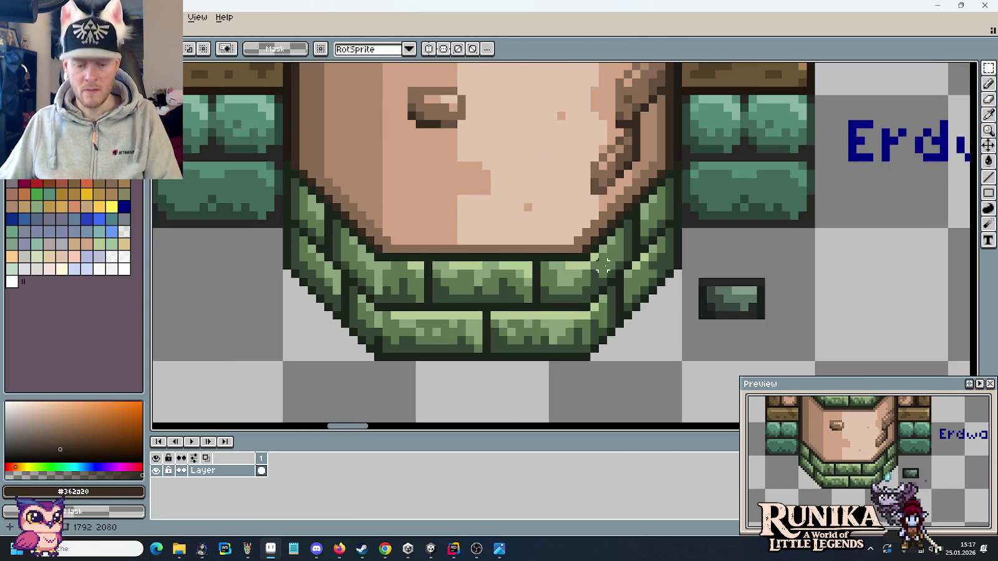
key("i")
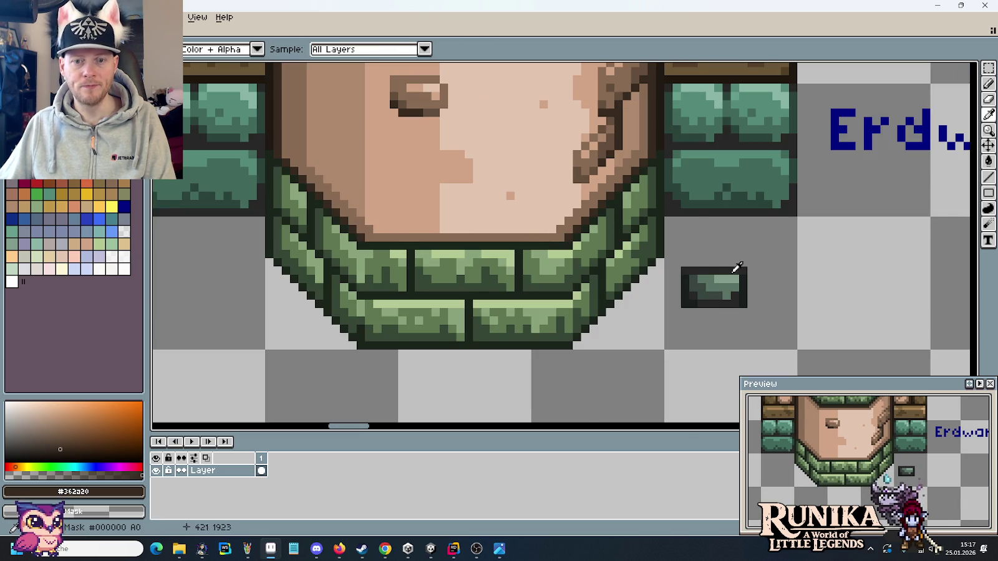
scroll(692, 214, "up", 2)
key("b")
left_click_drag(525, 282, 501, 217)
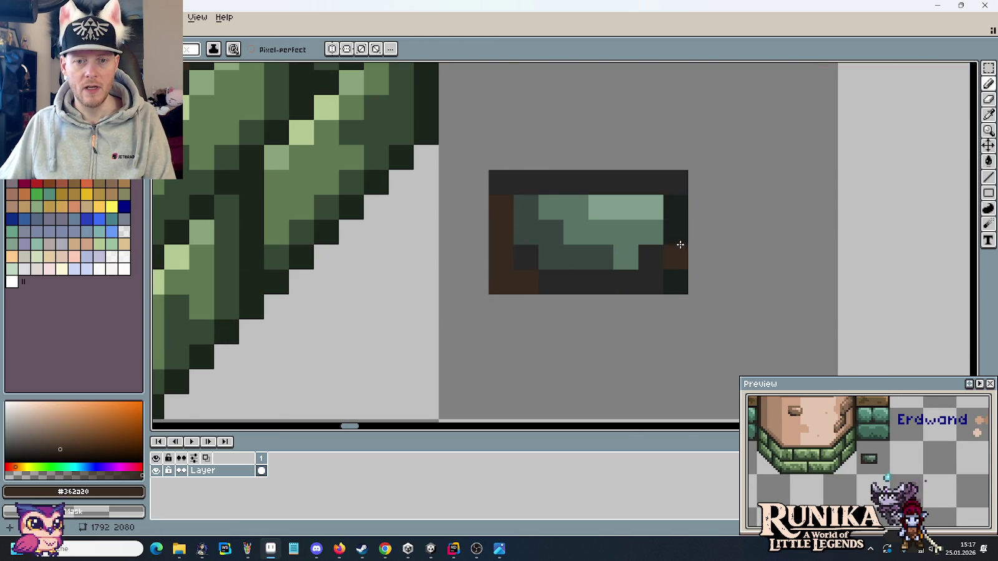
Paint the small brick's lower and bottom rows with the pillar's crack brown, undoing a stray pixel.
scroll(681, 270, "down", 2)
scroll(680, 269, "down", 1)
key("i")
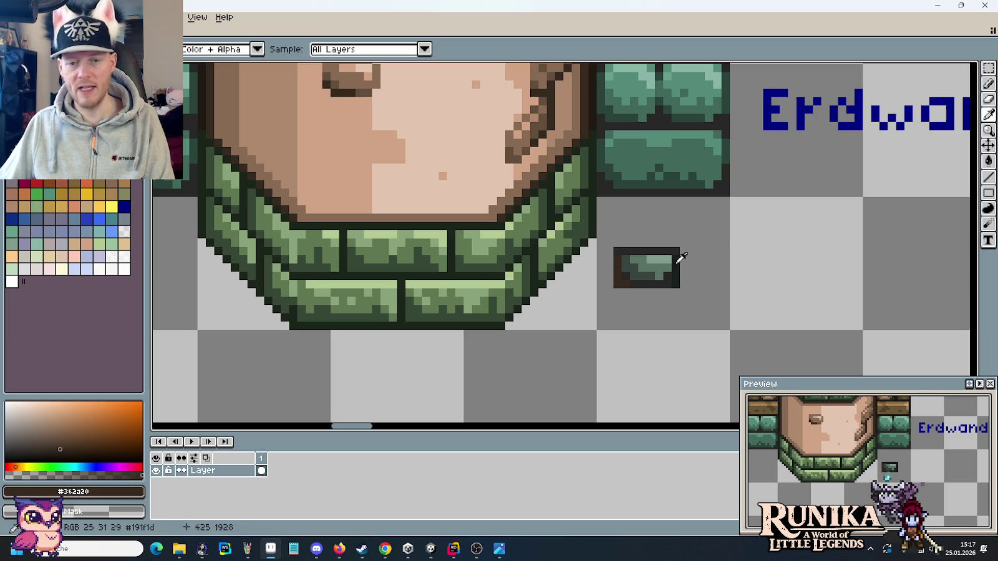
left_click(532, 142)
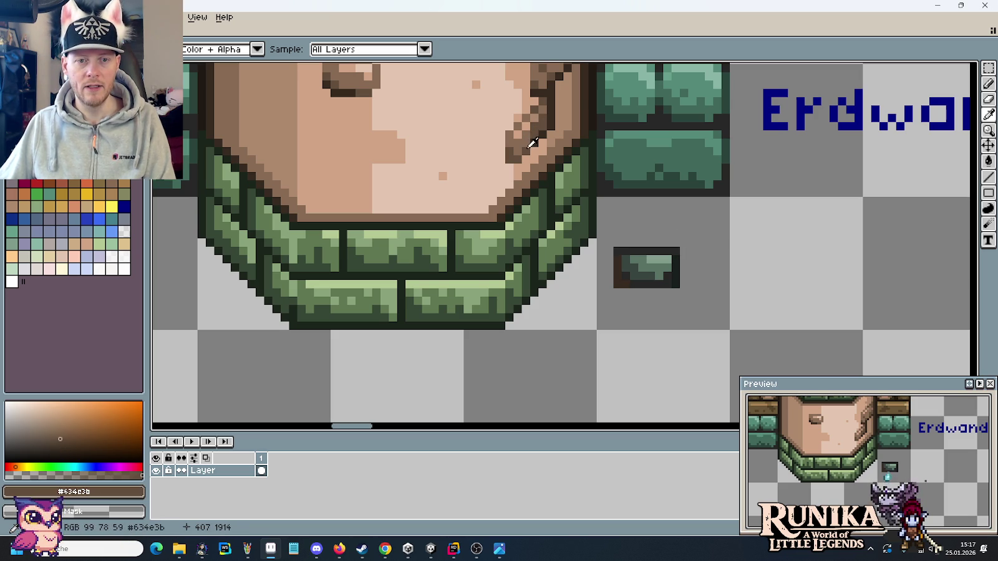
scroll(679, 243, "up", 1)
scroll(679, 244, "up", 1)
key("b")
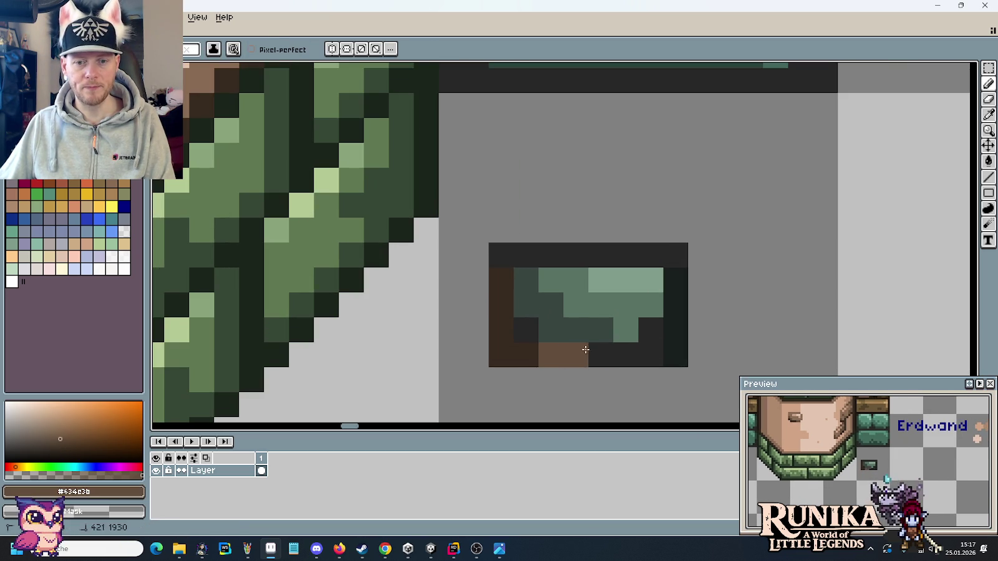
mouse_move(598, 330)
left_mouse_down()
mouse_move(551, 312)
mouse_move(530, 285)
left_mouse_up()
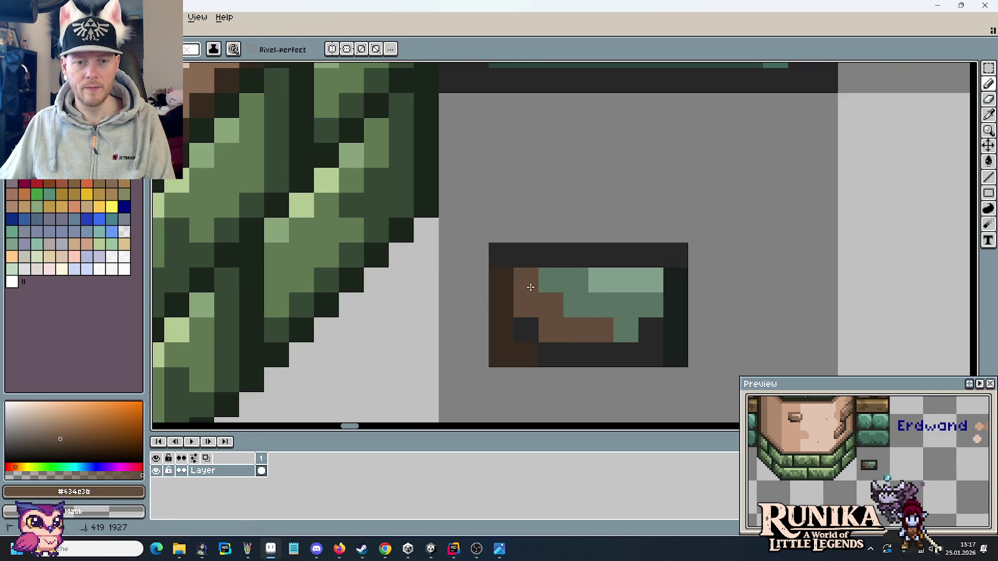
scroll(530, 285, "down", 2)
key("i")
key("b")
left_click_drag(527, 319, 589, 311)
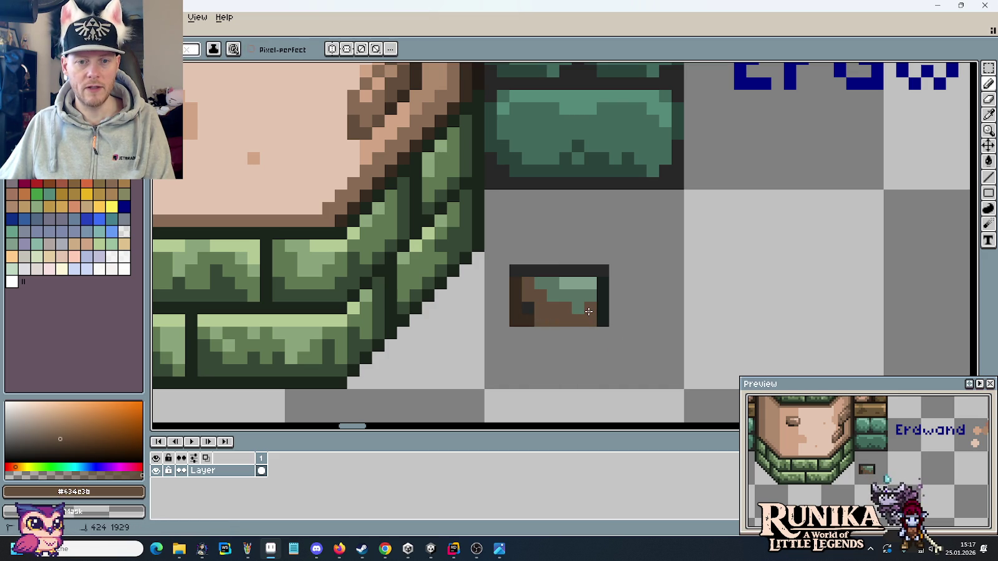
key("ctrl+z")
key("i")
key("b")
Add a lighter brown run and top-left pixel, and paint the middle row light plaster brown.
key("i")
left_click(368, 114)
key("b")
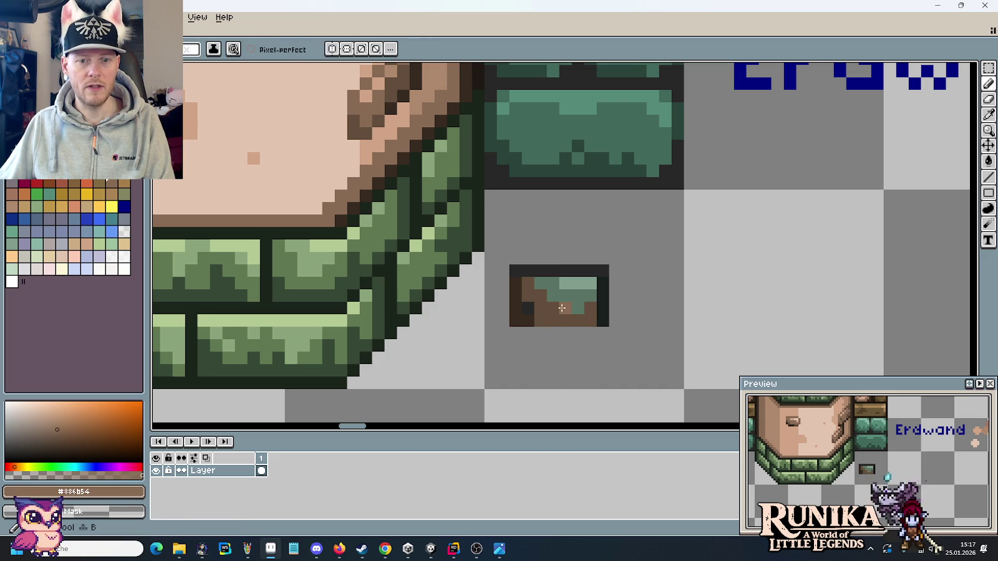
key("ctrl+z")
key("ctrl+z")
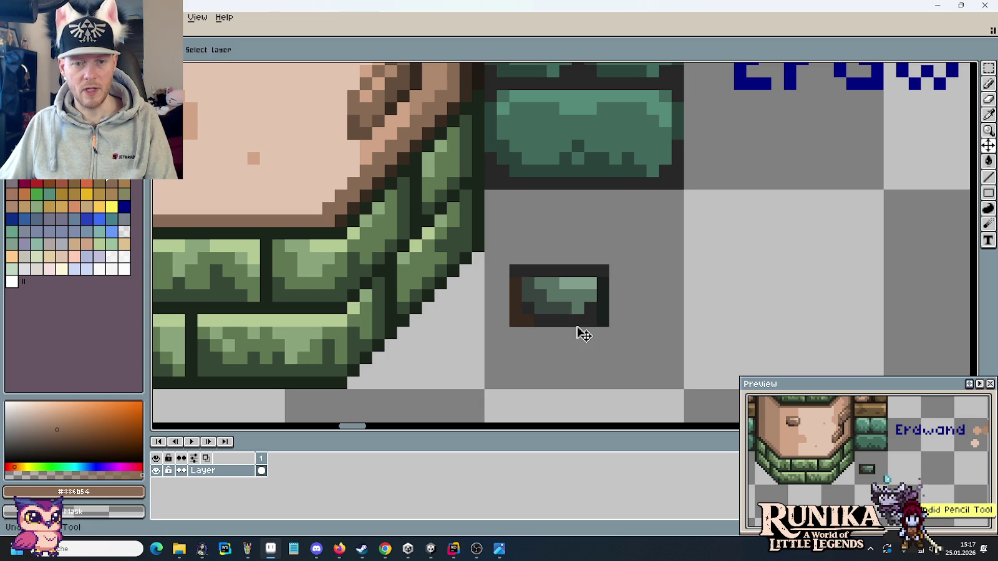
left_click_drag(563, 309, 541, 302)
left_click(528, 282)
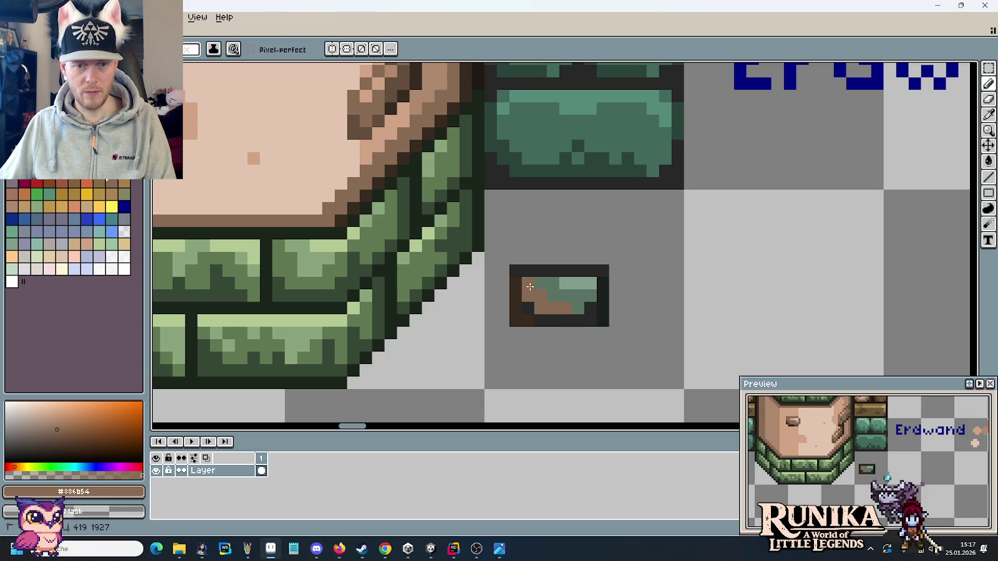
key("i")
left_click(383, 76)
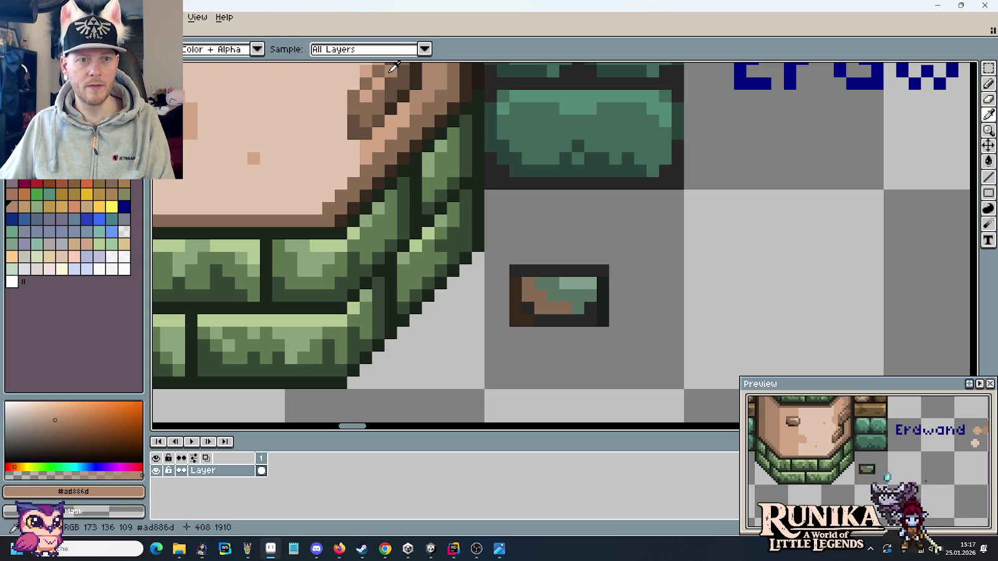
key("b")
left_click_drag(551, 289, 576, 296)
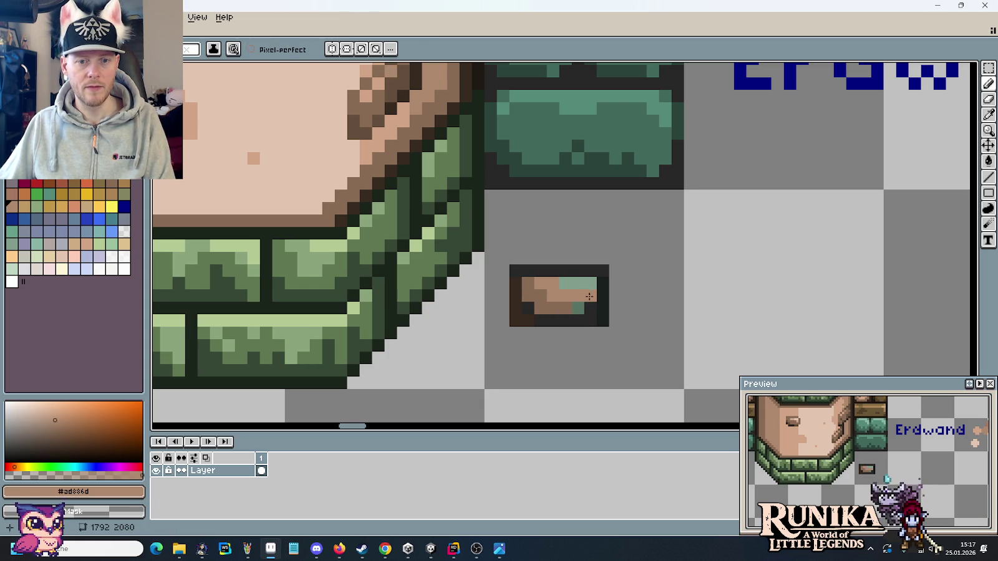
Outline the chunk in dark brown on its bottom, top and right edges, clearing the bottom-right corner pixel.
key("i")
left_click(391, 74)
key("b")
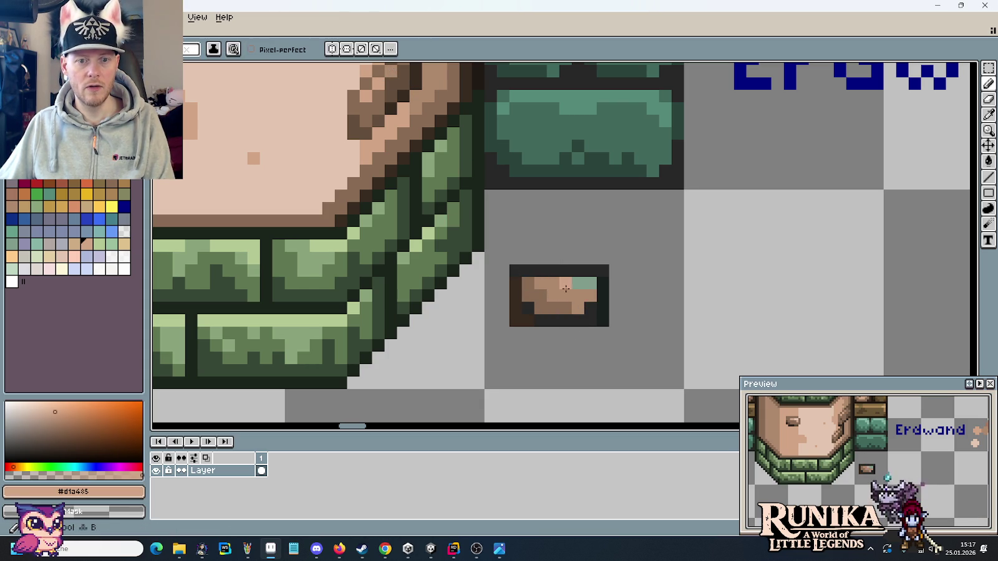
key("i")
left_click(388, 110)
key("b")
left_click_drag(540, 319, 591, 323)
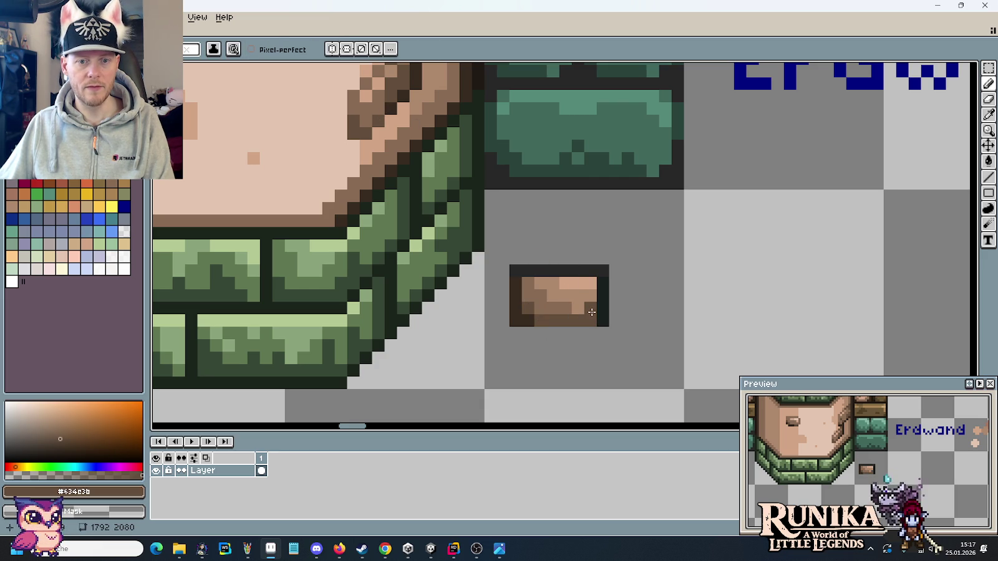
left_click_drag(597, 276, 516, 282)
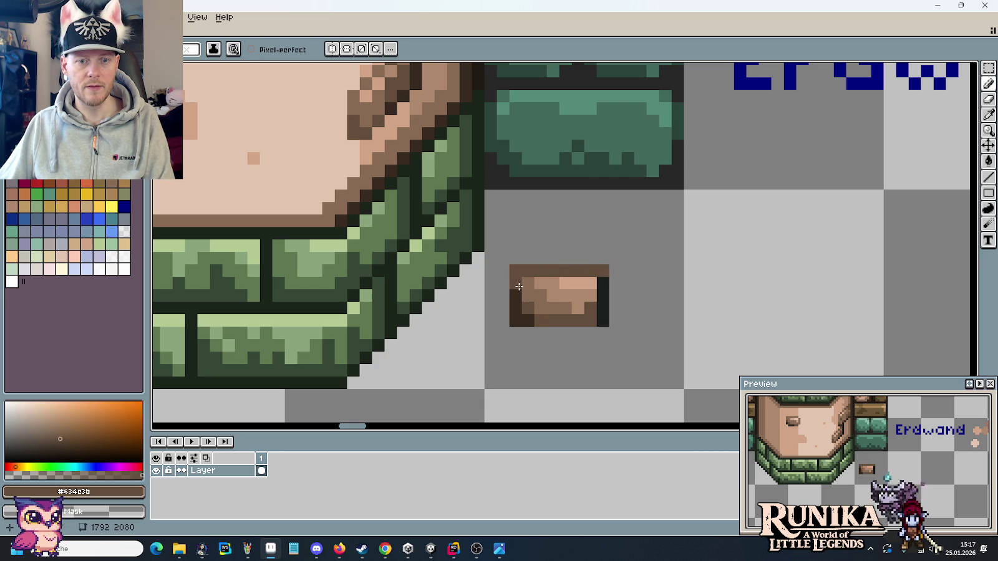
left_click_drag(599, 284, 601, 312)
right_click(602, 320)
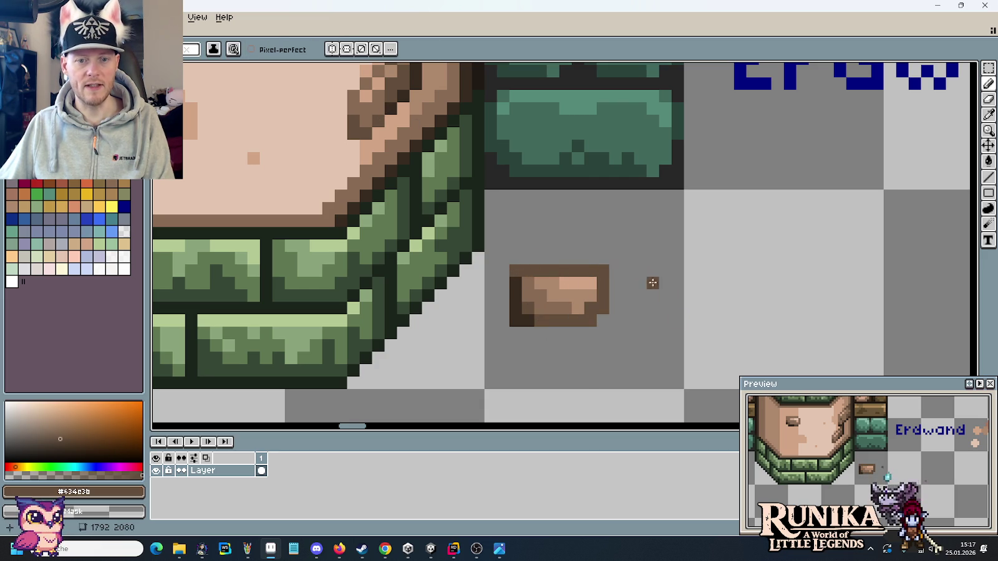
scroll(598, 356, "down", 4)
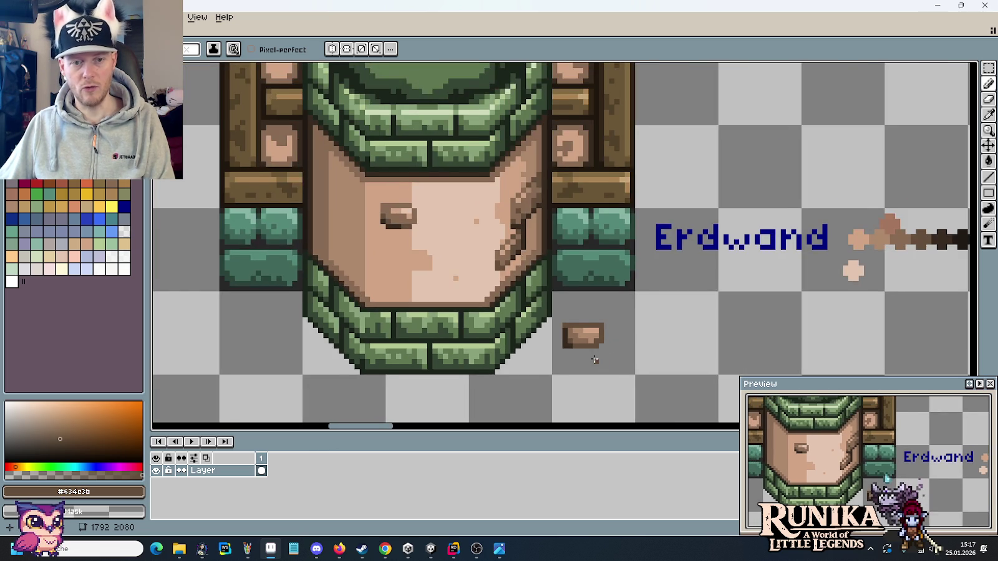
Marquee a 13x11 box around the small hole mark on the upper-left of the plaster face.
scroll(618, 355, "up", 1)
key("m")
mouse_move(570, 295)
left_mouse_down()
mouse_move(656, 369)
mouse_move(432, 215)
left_mouse_up()
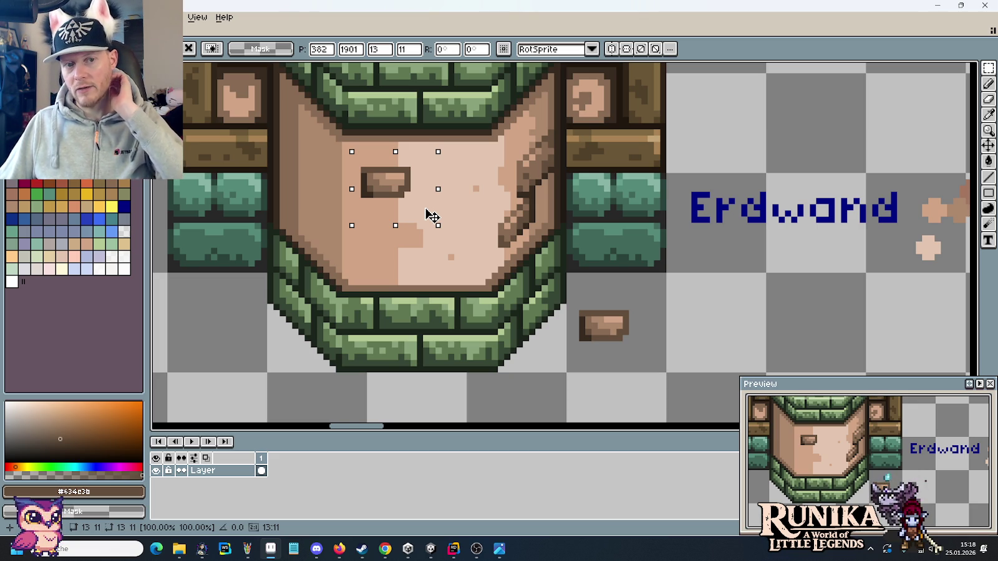
left_click(432, 215)
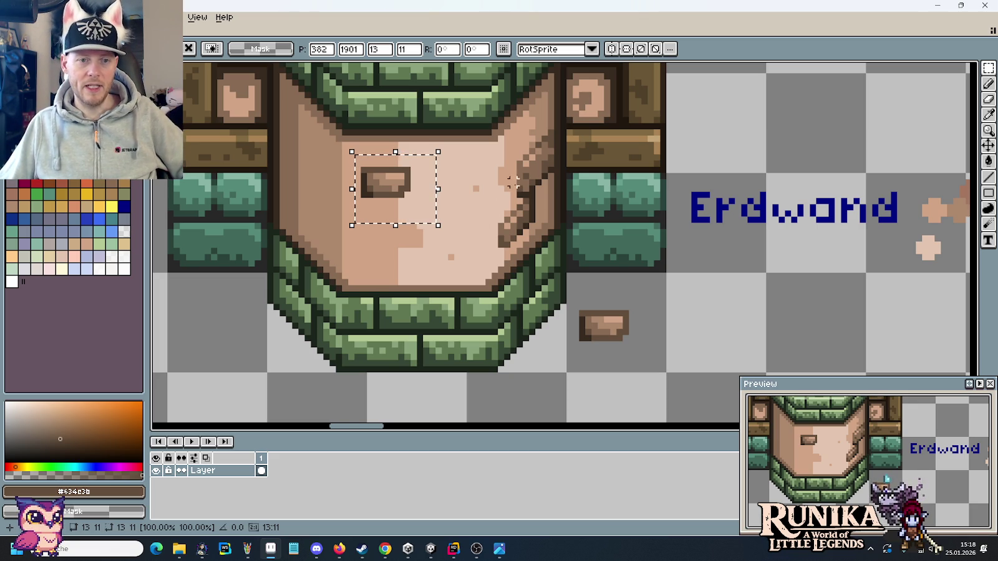
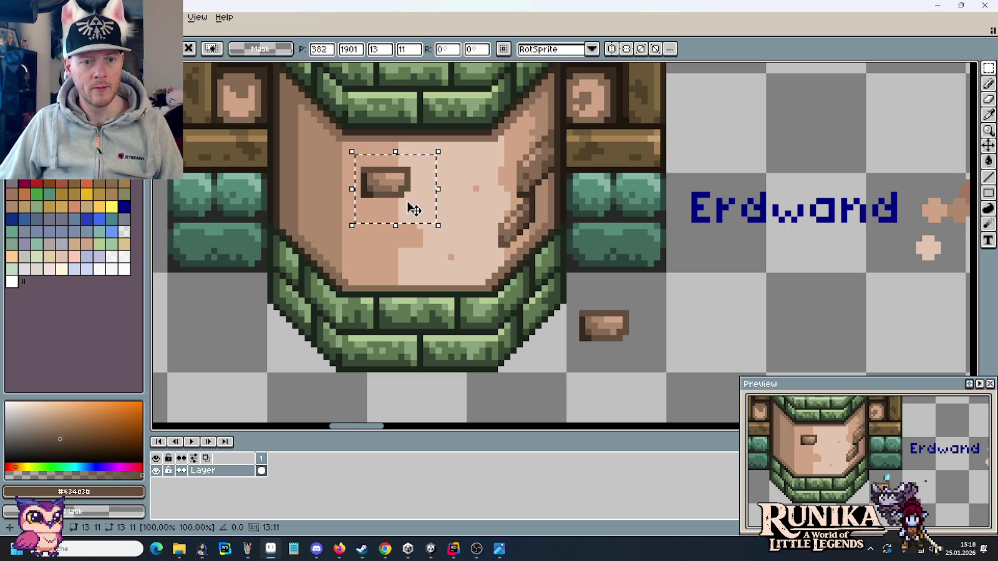
Move a copy of the stone beside the loose brick, then delete that copy.
mouse_move(412, 205)
left_mouse_down()
mouse_move(437, 229)
mouse_move(697, 343)
left_mouse_up()
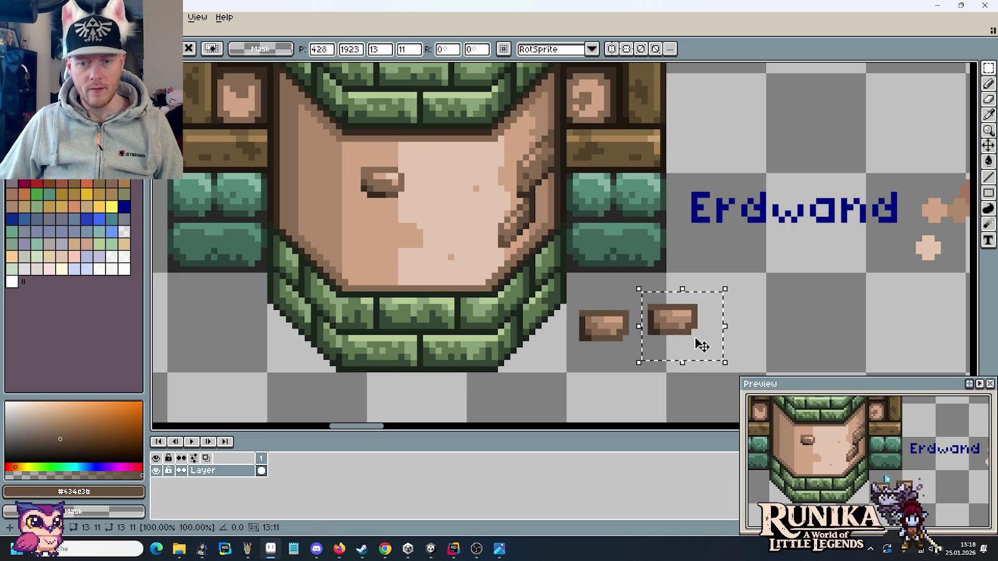
key("Delete")
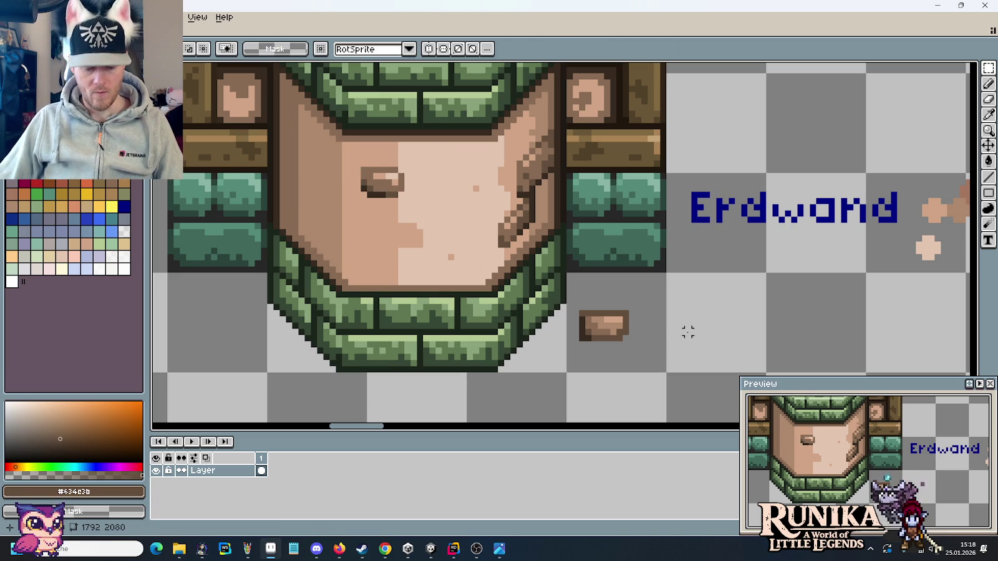
scroll(390, 187, "up", 3)
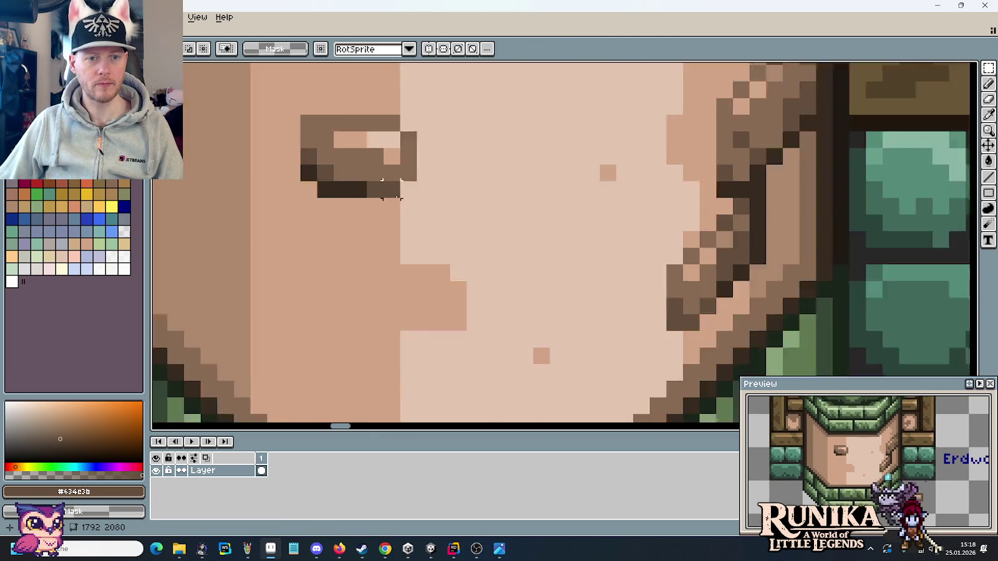
scroll(393, 191, "down", 2)
Lighten the stone's top row and right edge with a lighter brown sampled from the tile.
key("b")
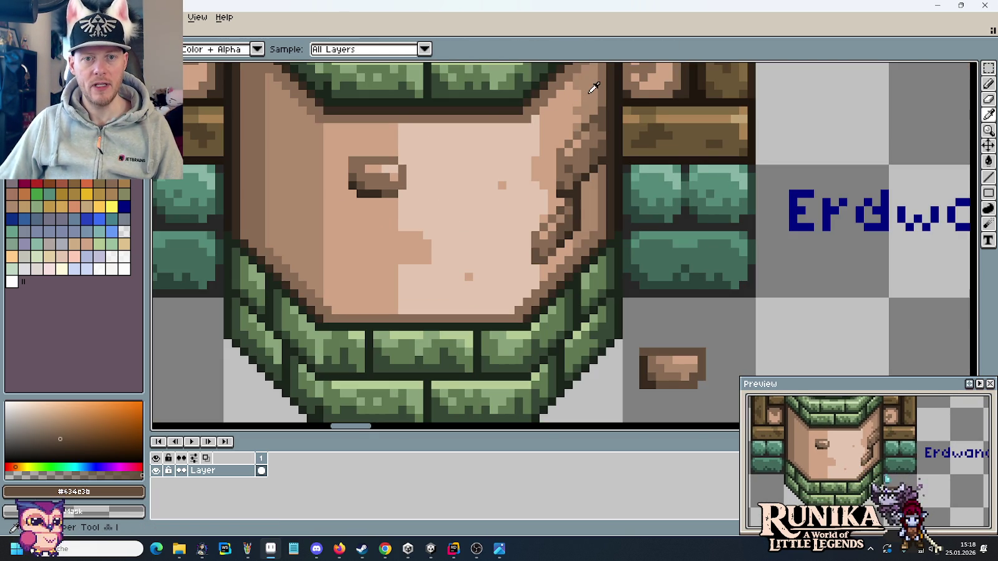
left_click(589, 89, "alt")
scroll(384, 168, "up", 3)
left_click(375, 185)
scroll(375, 185, "down", 2)
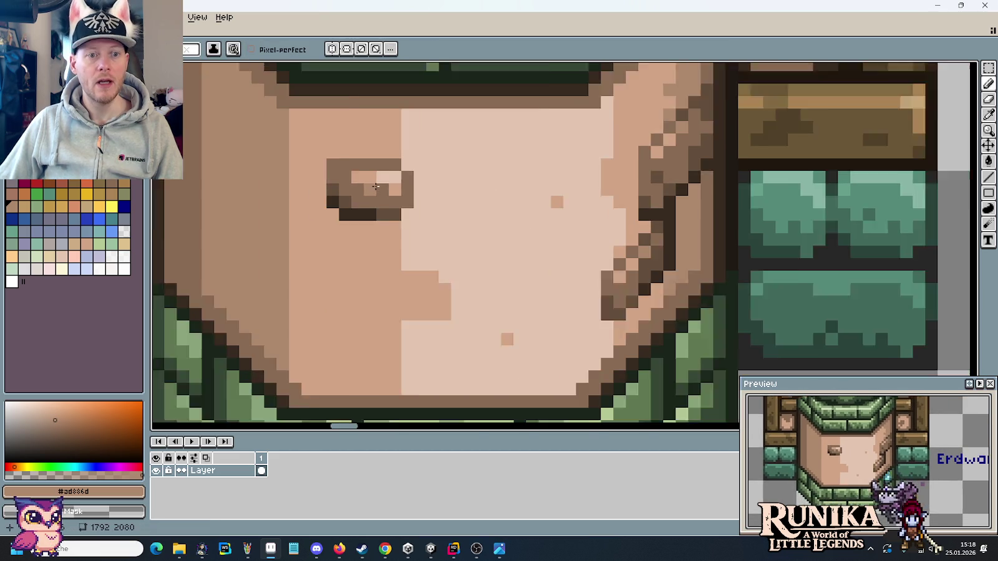
scroll(375, 186, "down", 1)
scroll(374, 190, "up", 2)
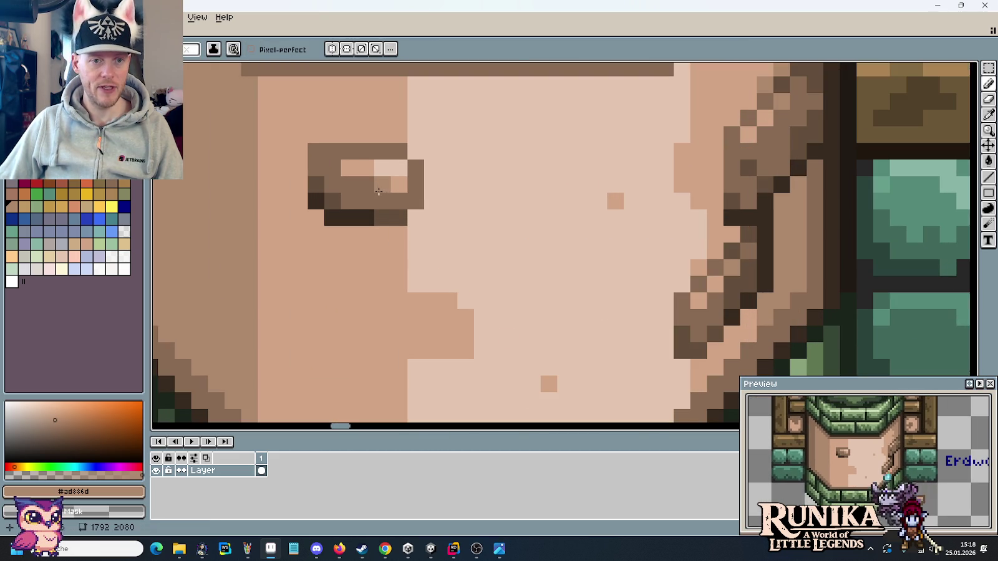
left_click_drag(399, 151, 326, 165)
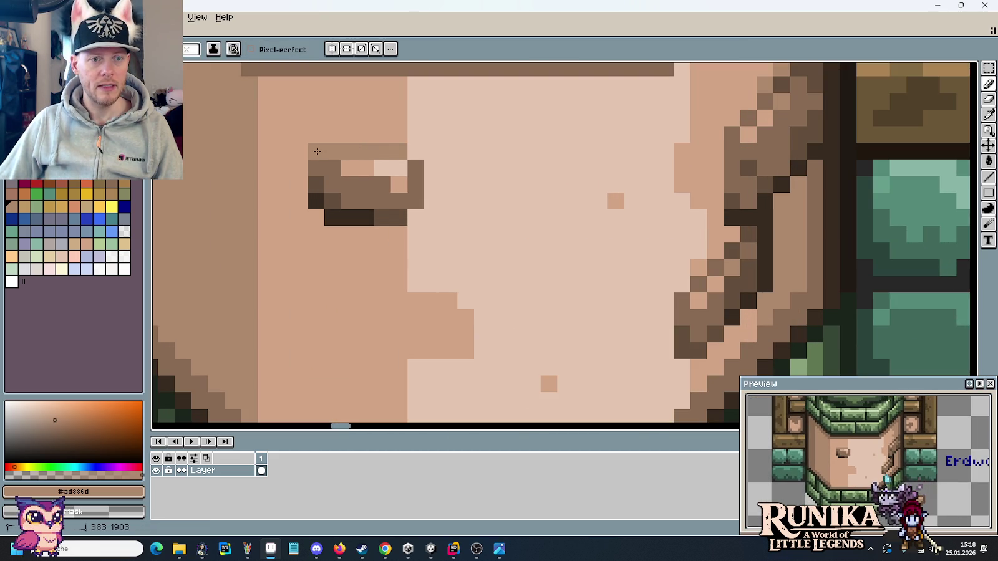
left_click_drag(414, 183, 350, 196)
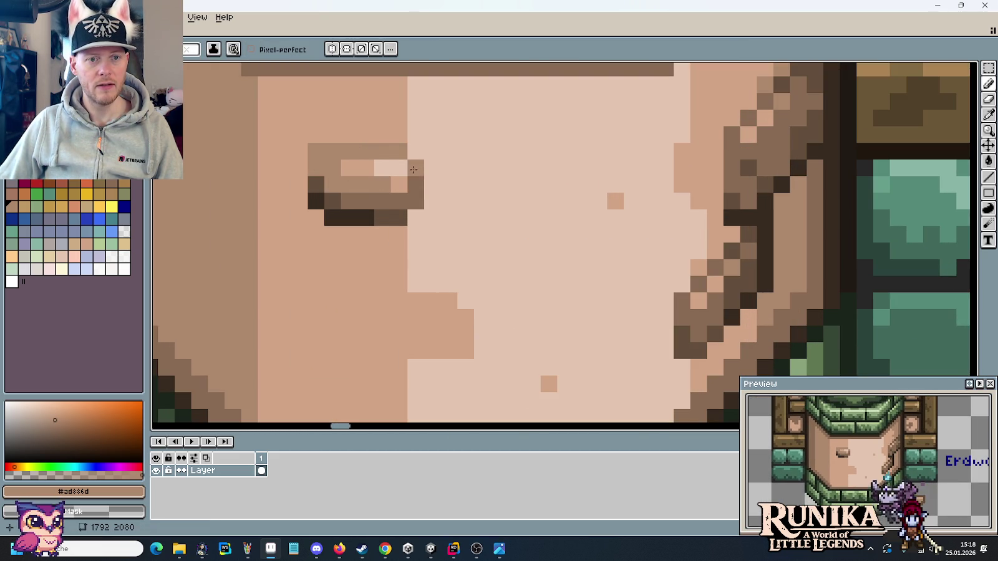
Repaint a stone pixel in mid-brown and the stone's bottom row in dark brown.
left_click(725, 305, "alt")
left_click(337, 201)
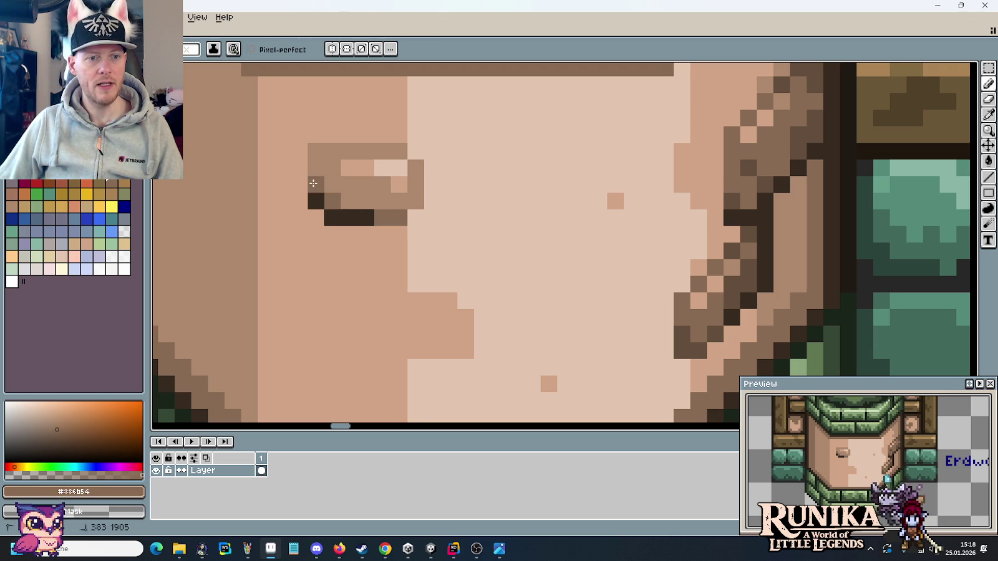
left_click(777, 289, "alt")
left_click_drag(366, 217, 322, 211)
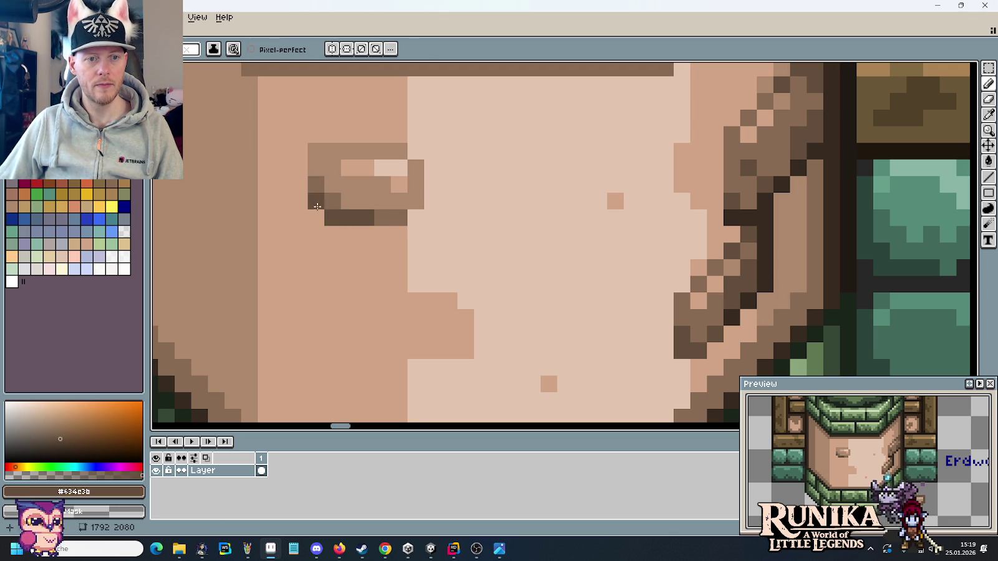
scroll(438, 245, "down", 3)
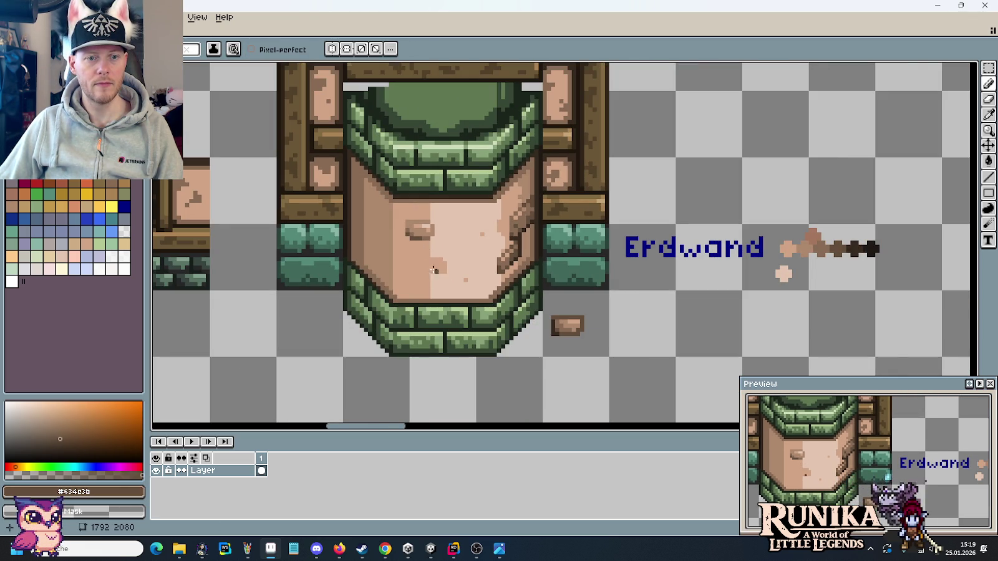
scroll(439, 271, "up", 2)
left_click(403, 159, "alt")
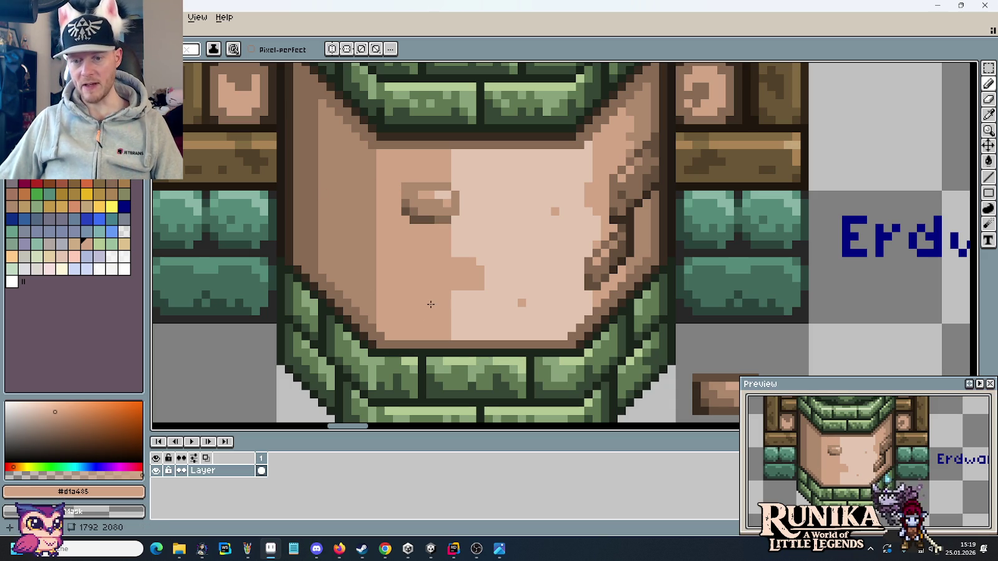
key("m")
left_click_drag(392, 164, 487, 234)
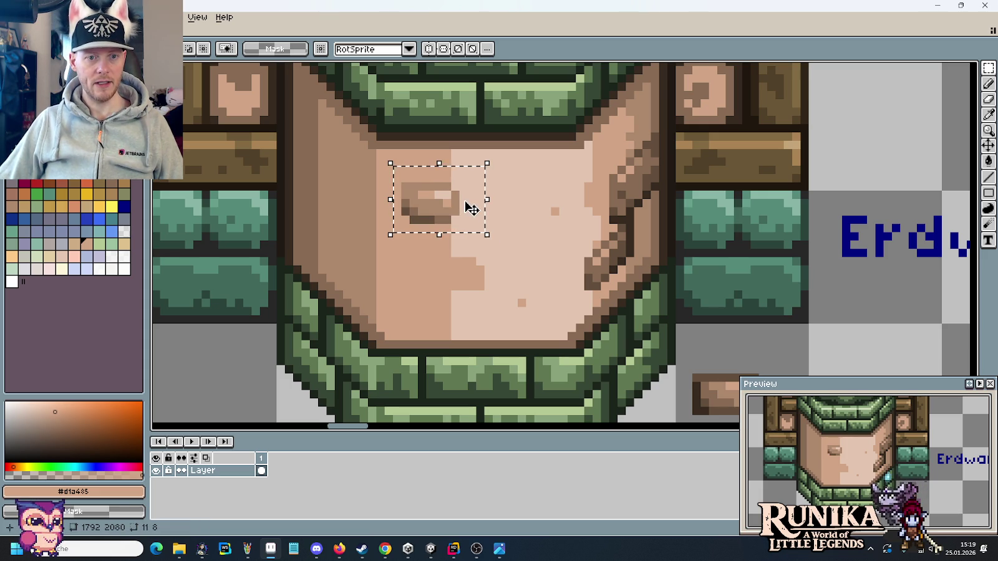
key("ctrl+d")
mouse_move(382, 154)
left_mouse_down()
mouse_move(487, 226)
mouse_move(469, 220)
left_mouse_up()
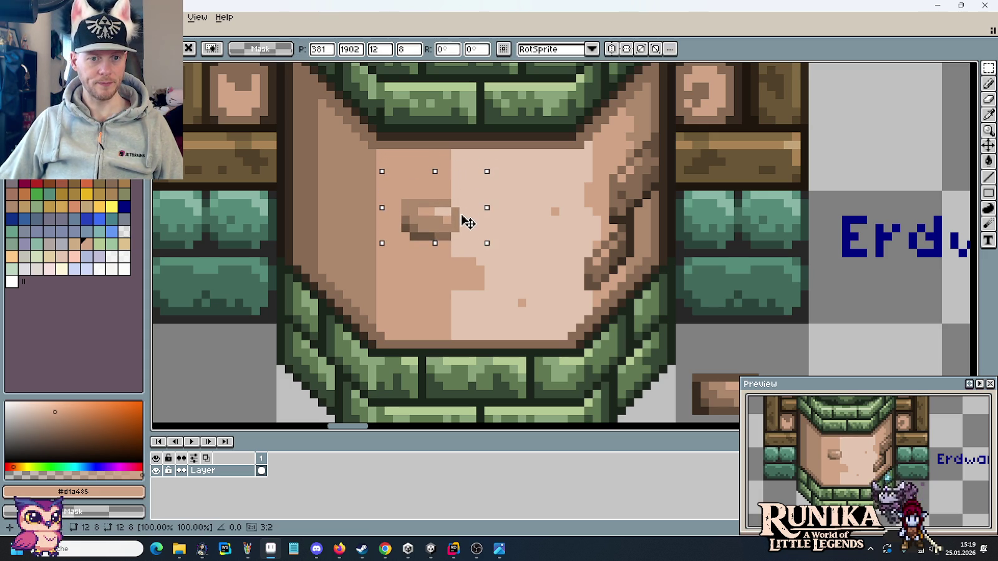
key("ctrl+d")
mouse_move(402, 198)
left_mouse_down()
mouse_move(471, 239)
mouse_move(401, 199)
left_mouse_up()
key("ctrl+d")
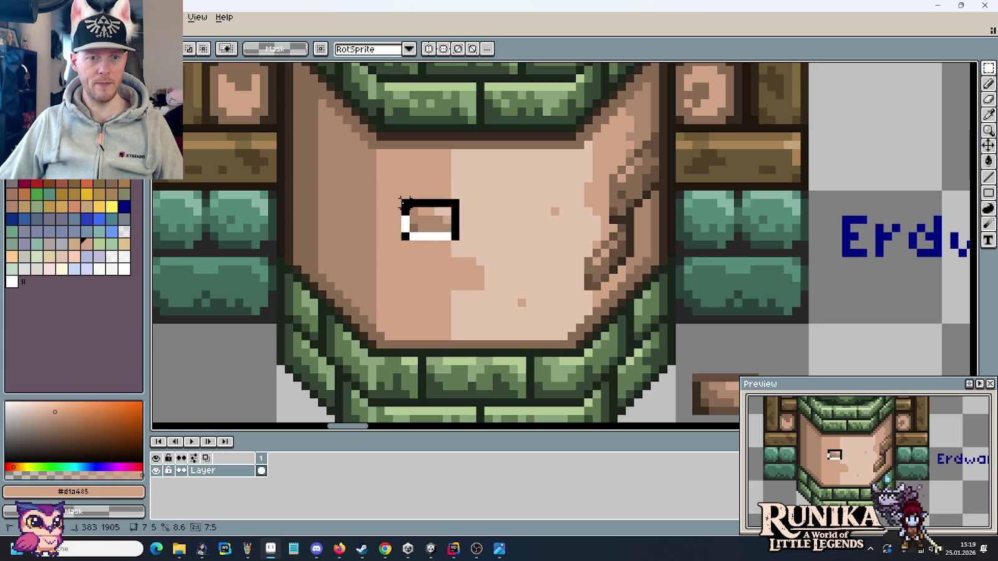
mouse_move(439, 225)
left_mouse_down()
mouse_move(439, 185)
mouse_move(428, 188)
left_mouse_up()
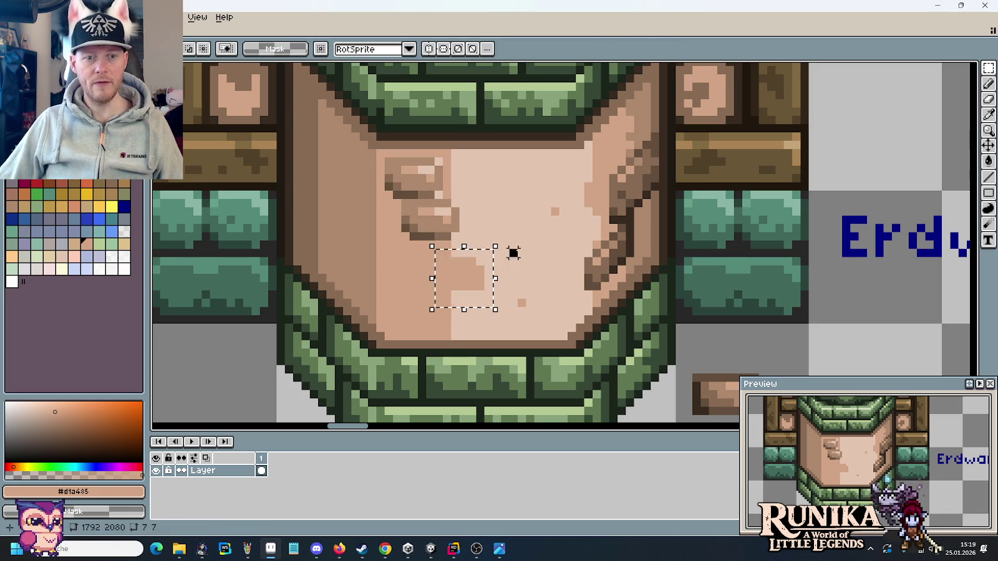
left_click_drag(379, 152, 504, 277)
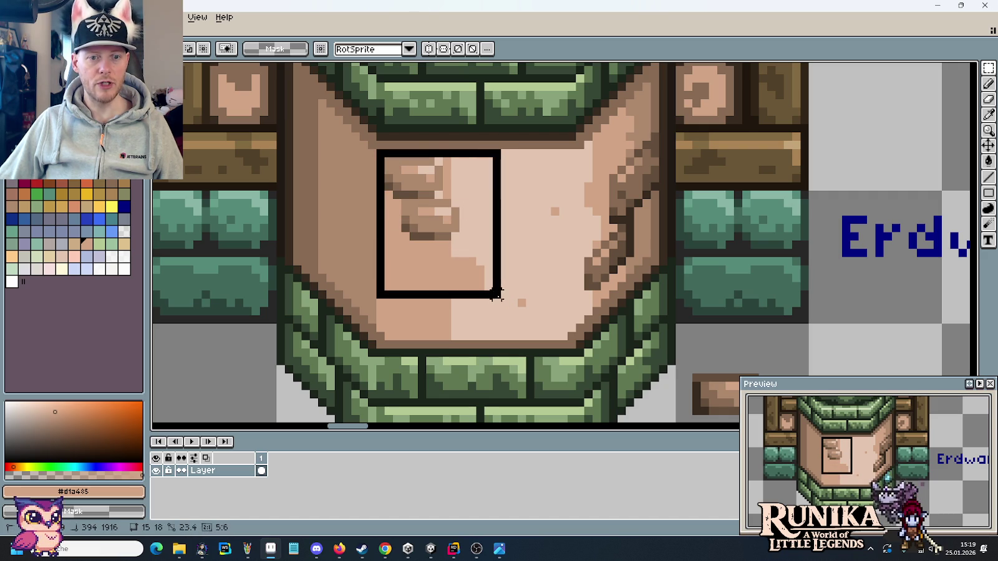
key("ctrl+z")
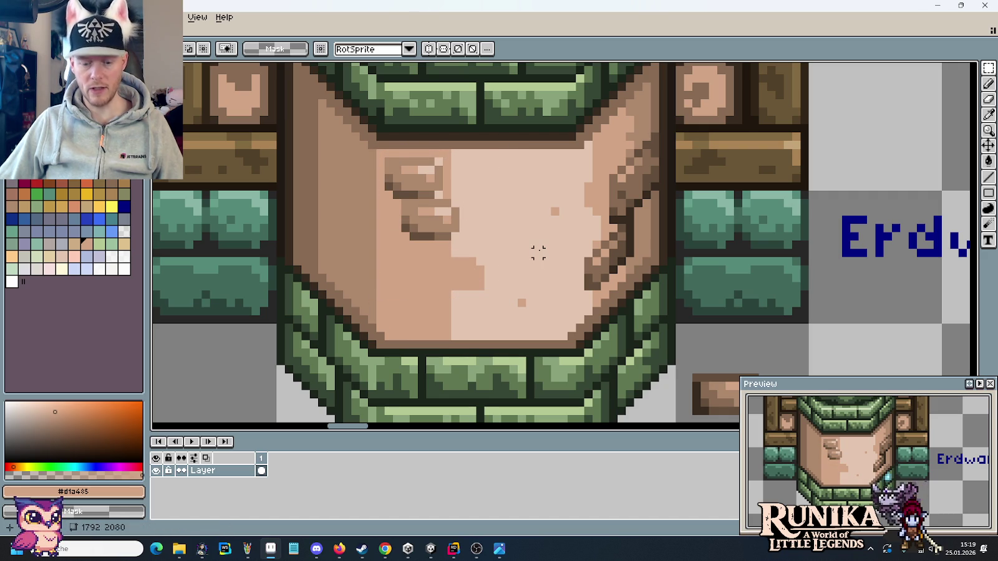
key("ctrl+z")
key("ctrl+z")
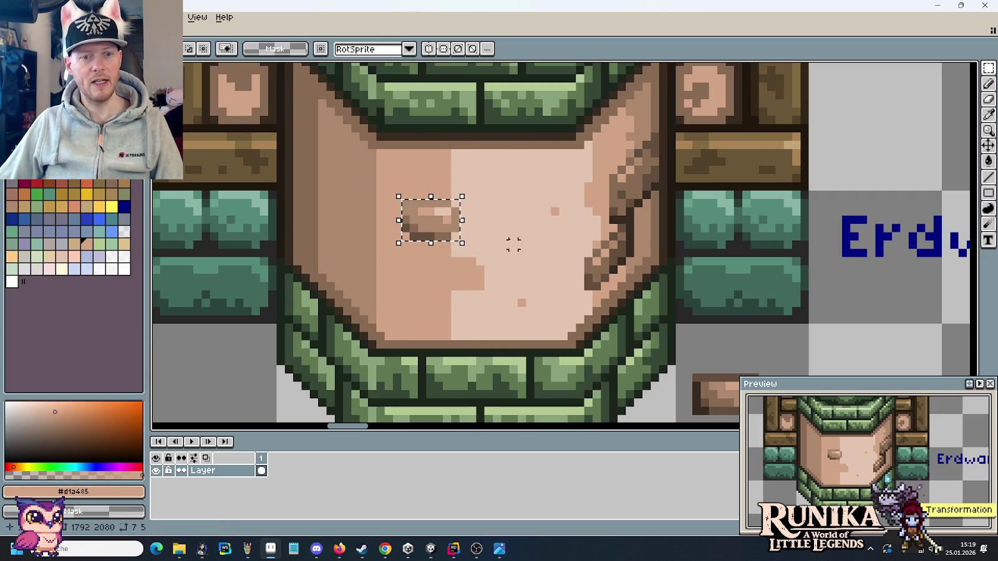
key("ctrl+z")
key("ctrl+y")
key("ctrl+z")
key("ctrl+y")
key("ctrl+z")
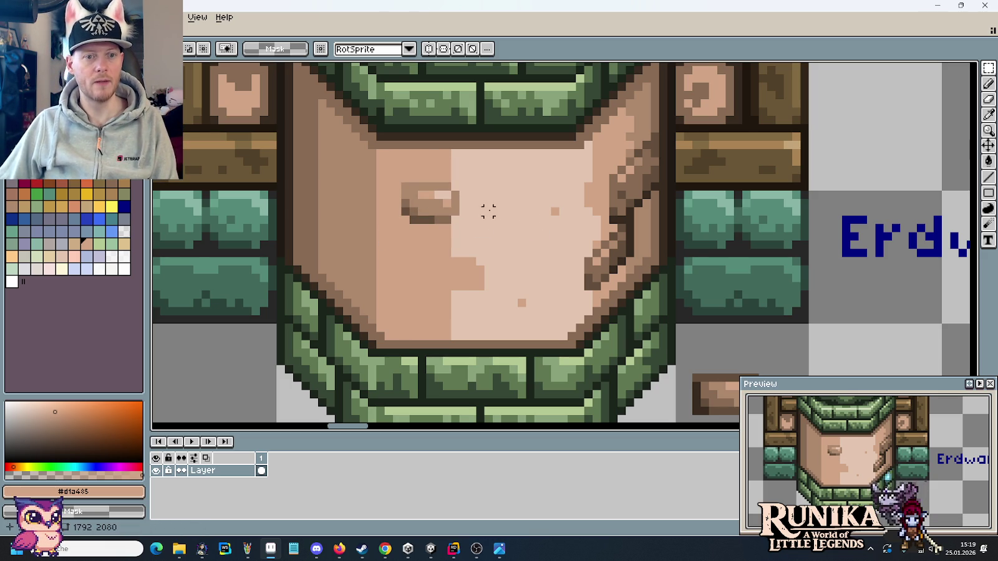
scroll(481, 218, "down", 1)
Extend the stone's right edge downward in the darker tone with the Pencil.
scroll(481, 218, "down", 3)
scroll(481, 218, "up", 1)
scroll(451, 270, "up", 3)
scroll(450, 270, "up", 2)
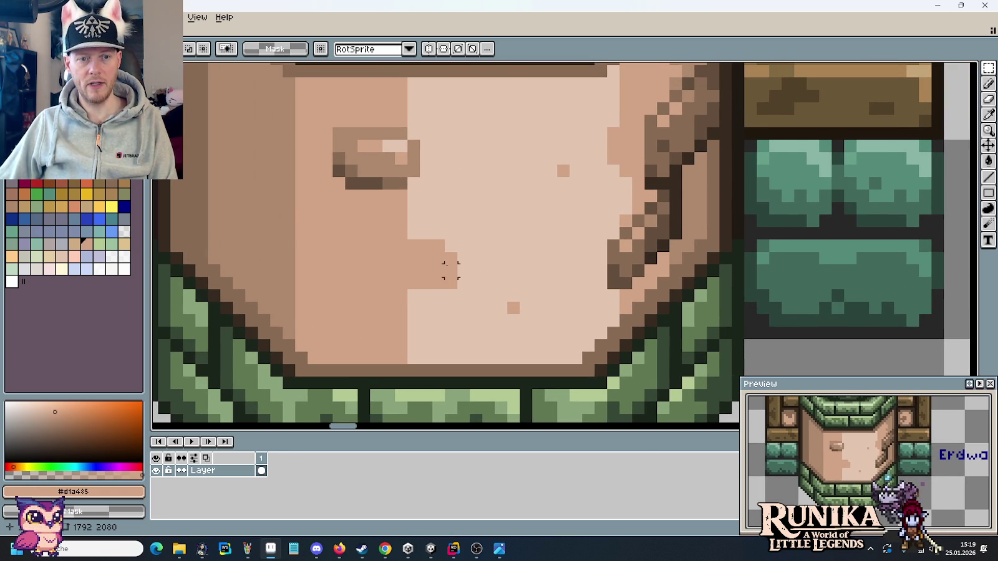
key("b")
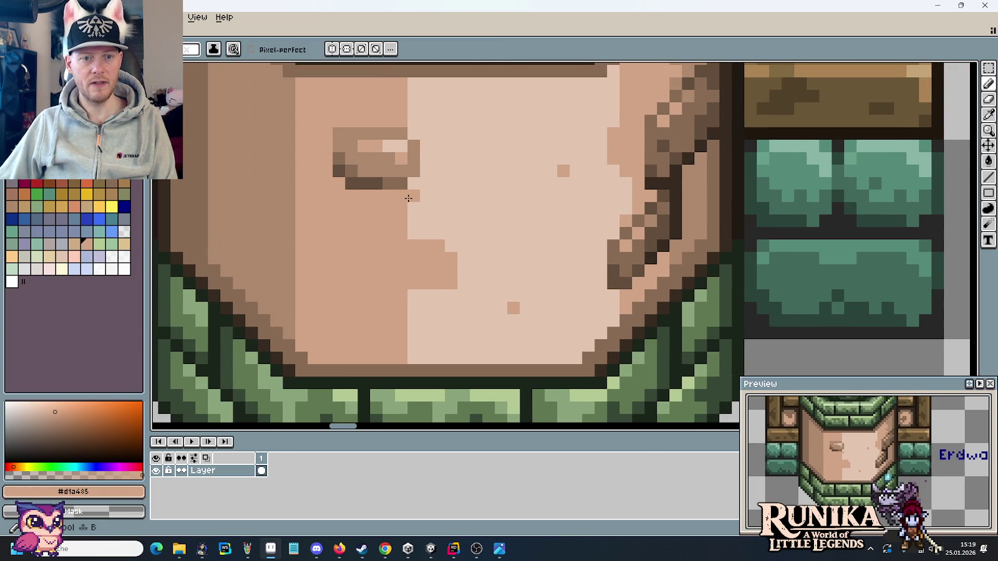
left_click_drag(426, 156, 426, 184)
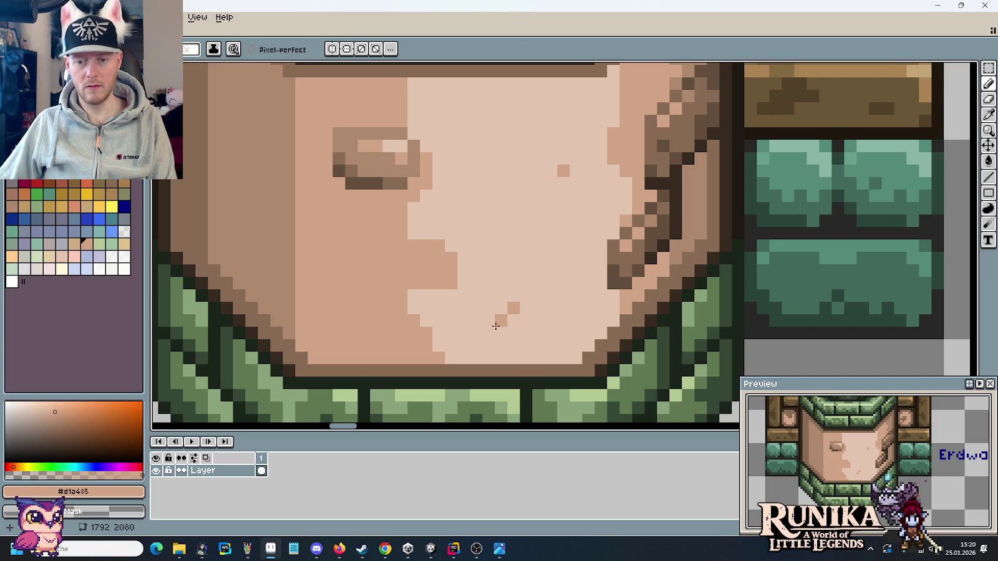
Repaint the light/dark boundary pixels in the panel's darker skin tone.
left_click(493, 324, "alt")
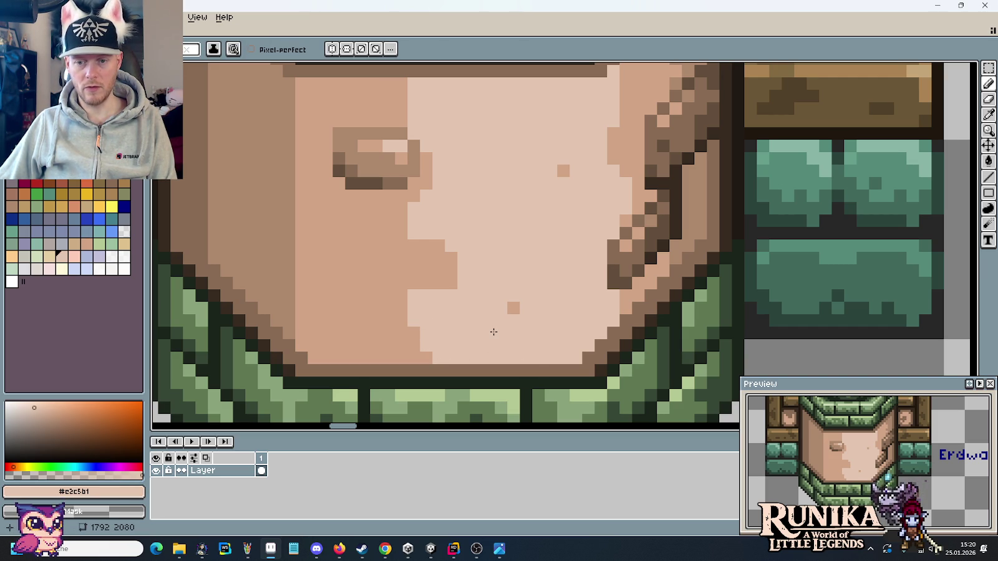
left_click(416, 330, "alt")
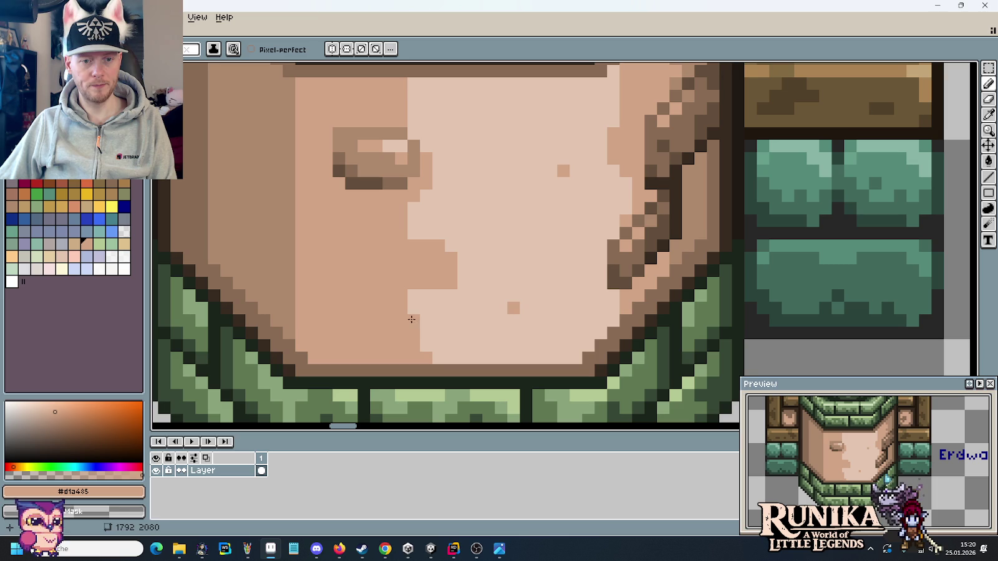
left_click_drag(425, 322, 414, 309)
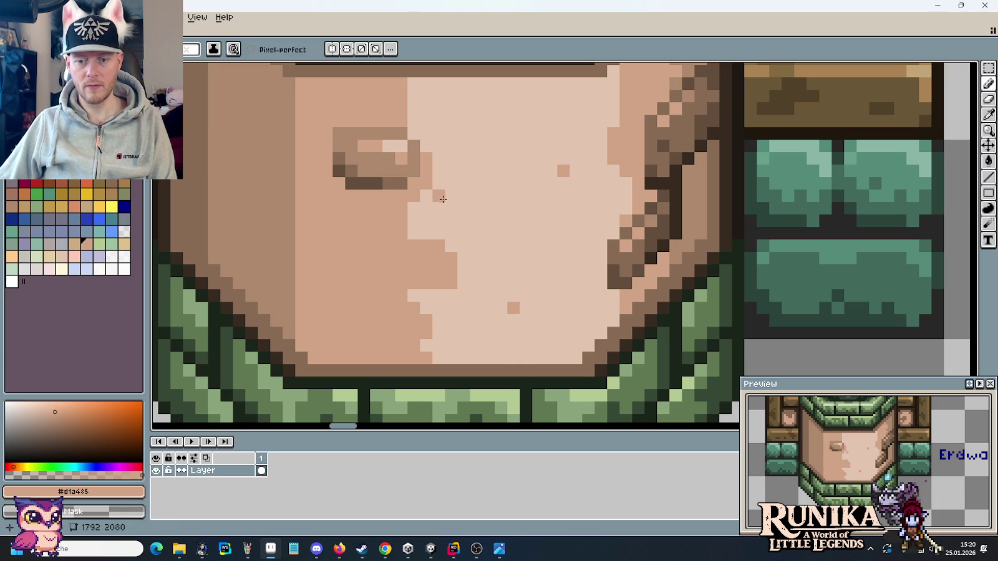
left_click_drag(439, 209, 448, 308)
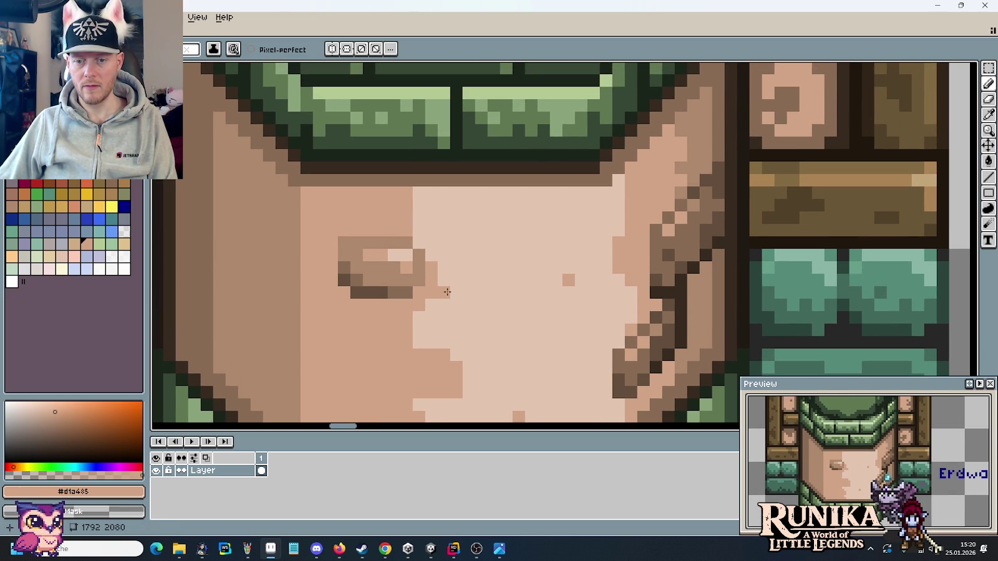
Paint mid-tone pixels beside the stone and along its upper-right edge.
left_click(447, 291)
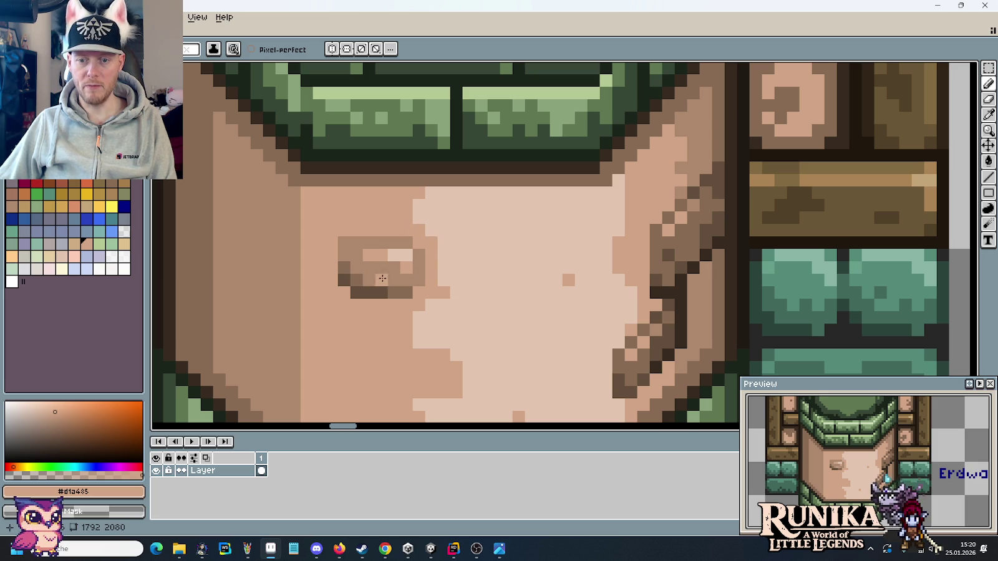
left_click_drag(441, 246, 417, 217)
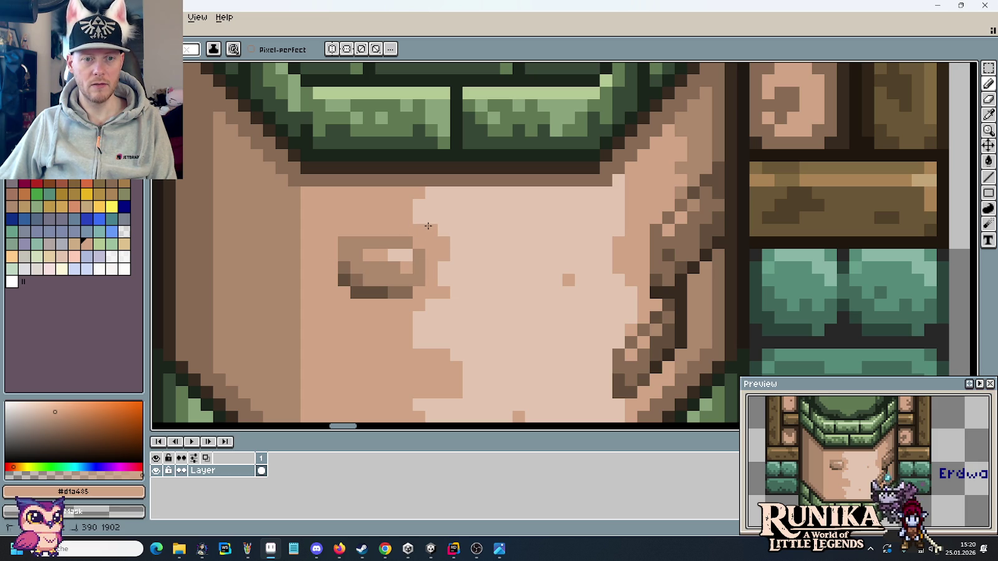
scroll(557, 255, "down", 2)
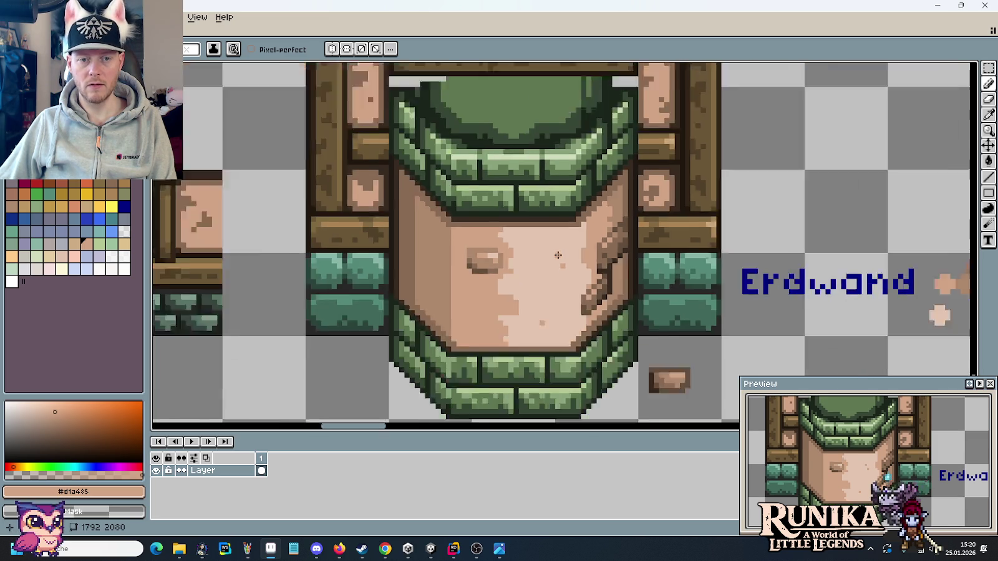
Sample the eye mark's darker tone and place dark pixels in a stroke below the eye.
scroll(526, 248, "up", 1)
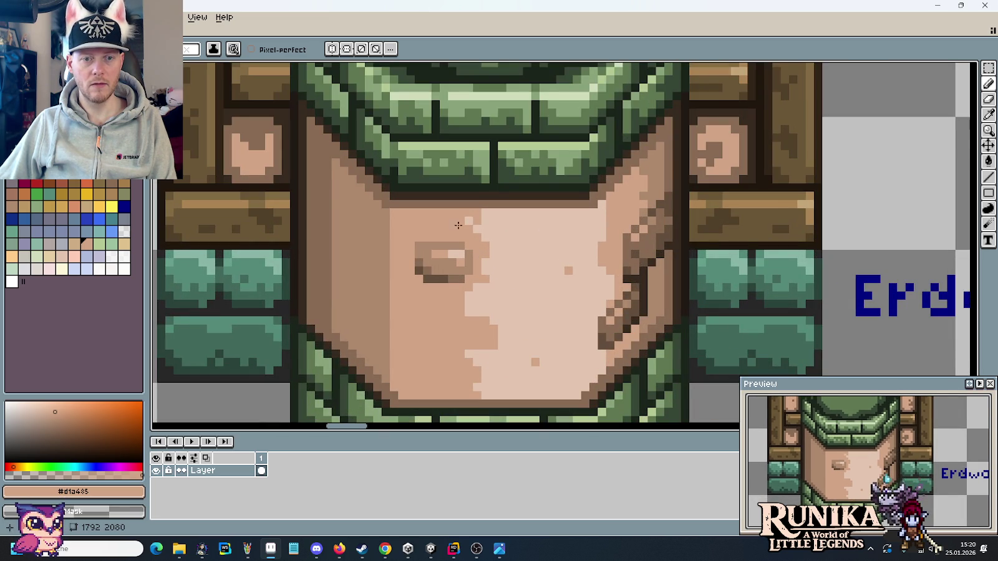
left_click(507, 232, "alt")
scroll(523, 249, "down", 1)
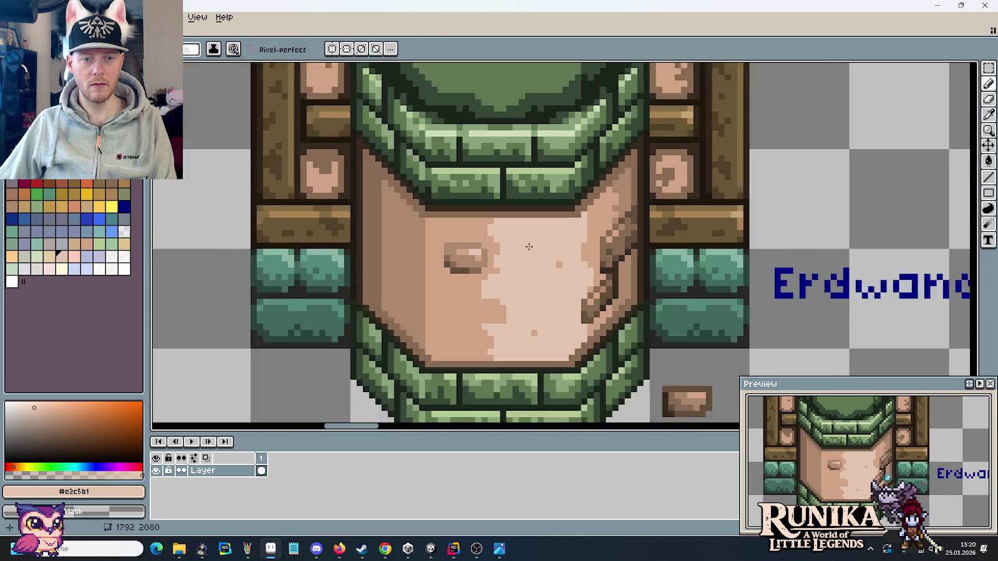
scroll(557, 279, "down", 1)
scroll(557, 279, "down", 1)
scroll(552, 280, "up", 1)
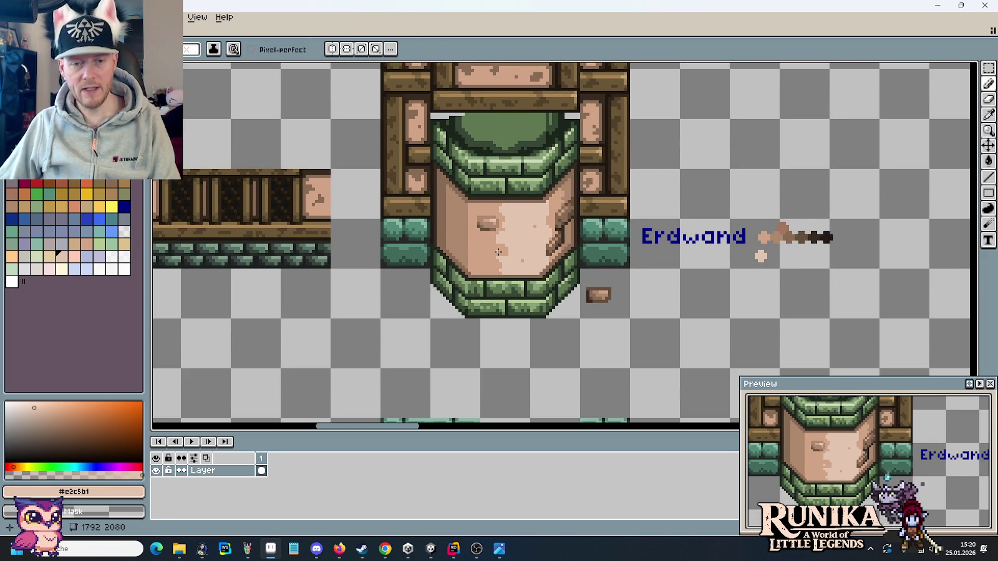
scroll(498, 252, "up", 3)
left_click(474, 167, "alt")
scroll(495, 234, "up", 2)
left_click(493, 281)
left_click(466, 283)
left_click(498, 251)
Undo stray dark pixels and cover the excess with the base stone colour.
key("ctrl+z")
left_click(449, 283)
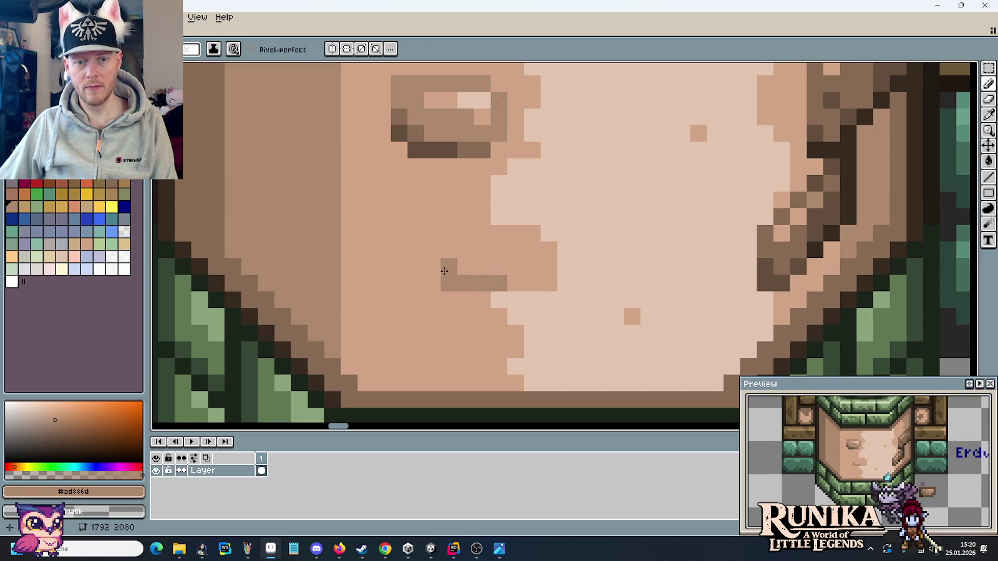
key("ctrl+z")
left_click(444, 270, "alt")
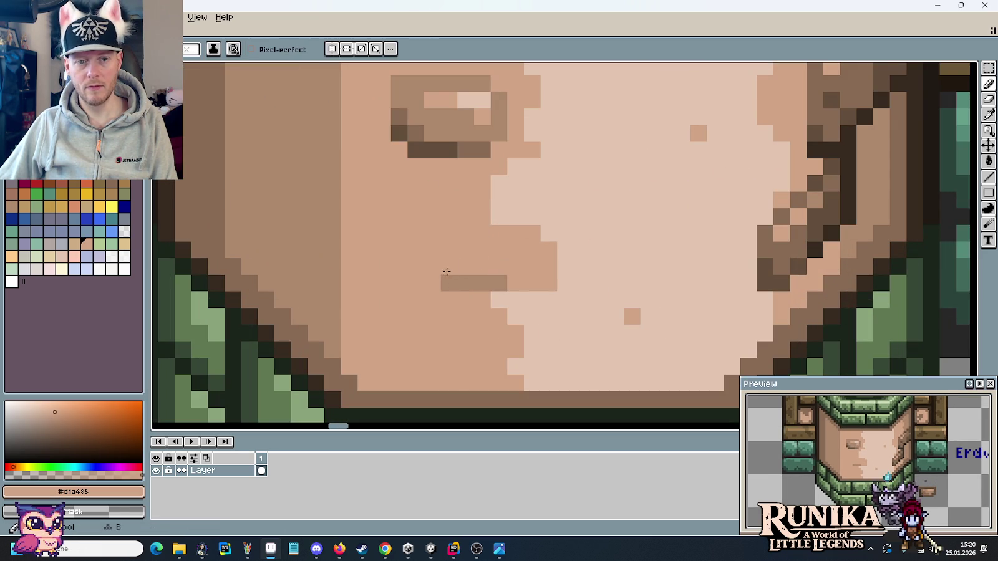
left_click(449, 283)
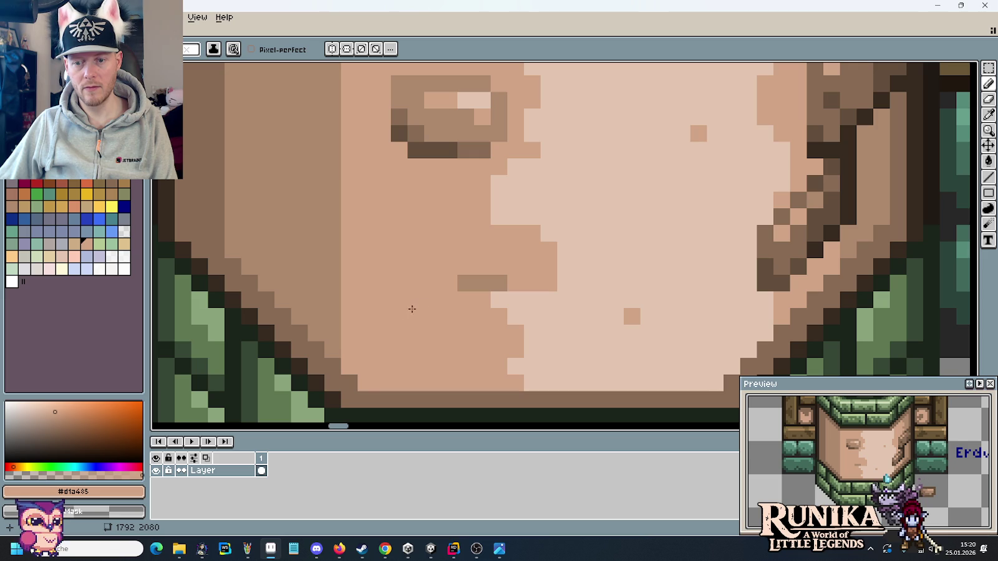
scroll(467, 308, "down", 3)
scroll(473, 287, "up", 3)
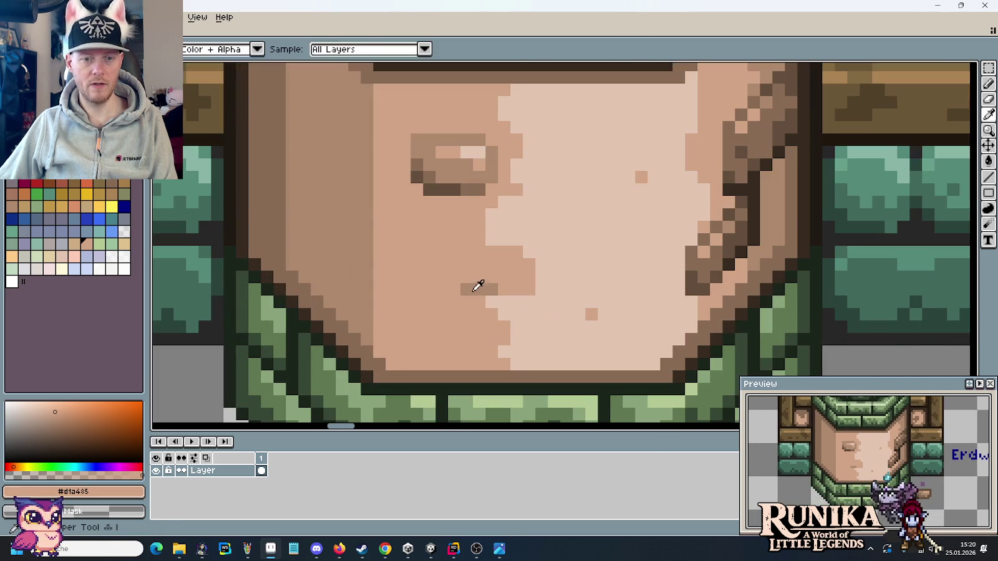
Add a small darker shading patch on the lower part of the stone face.
left_click(452, 289, "alt")
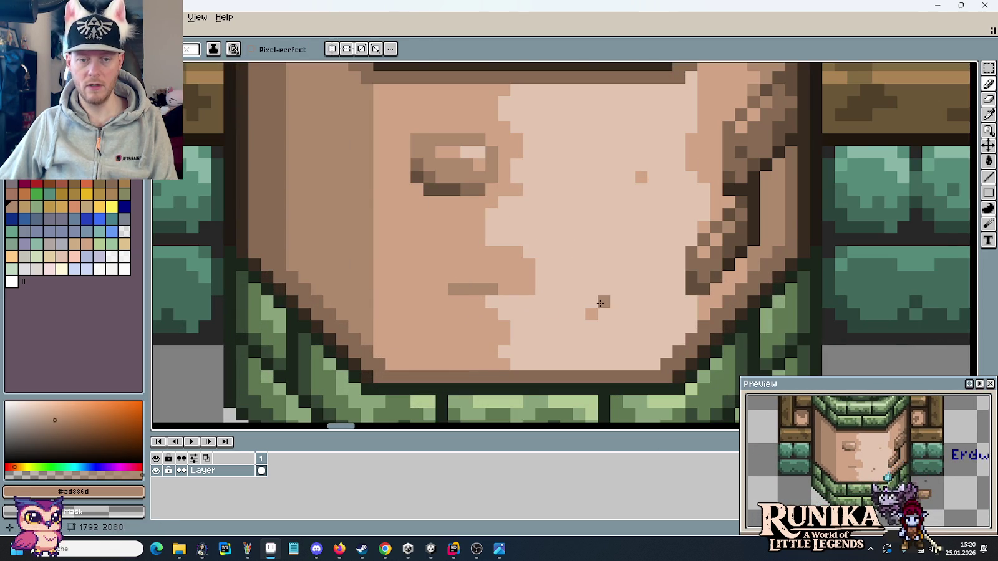
scroll(599, 303, "down", 5)
left_click_drag(608, 306, 580, 280)
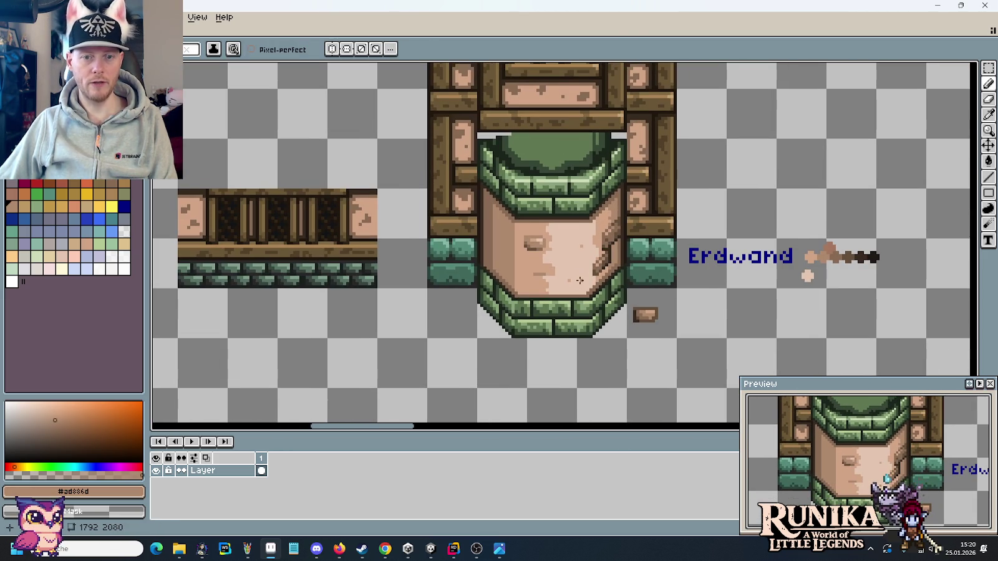
scroll(579, 281, "down", 1)
scroll(577, 280, "up", 1)
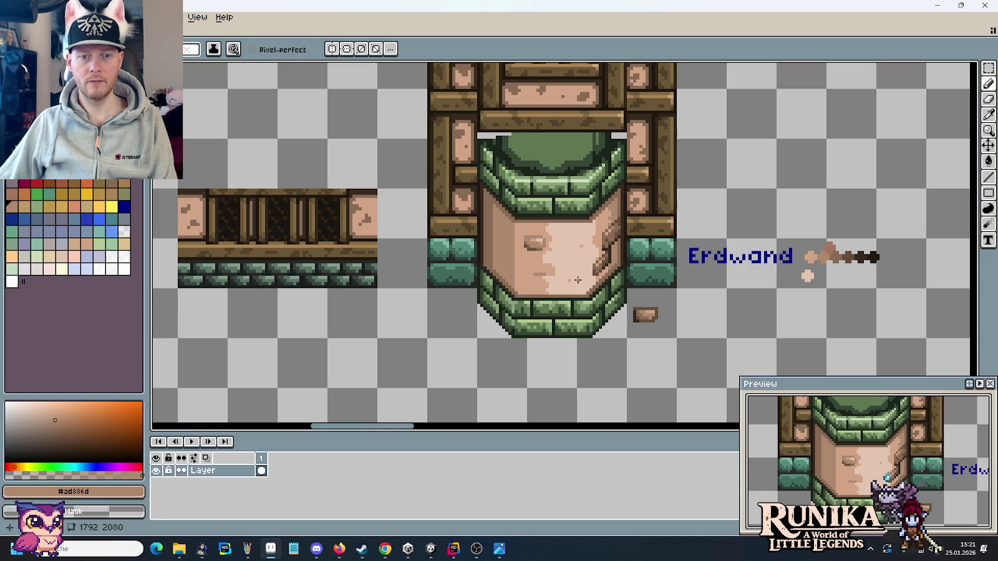
left_click_drag(551, 280, 536, 272)
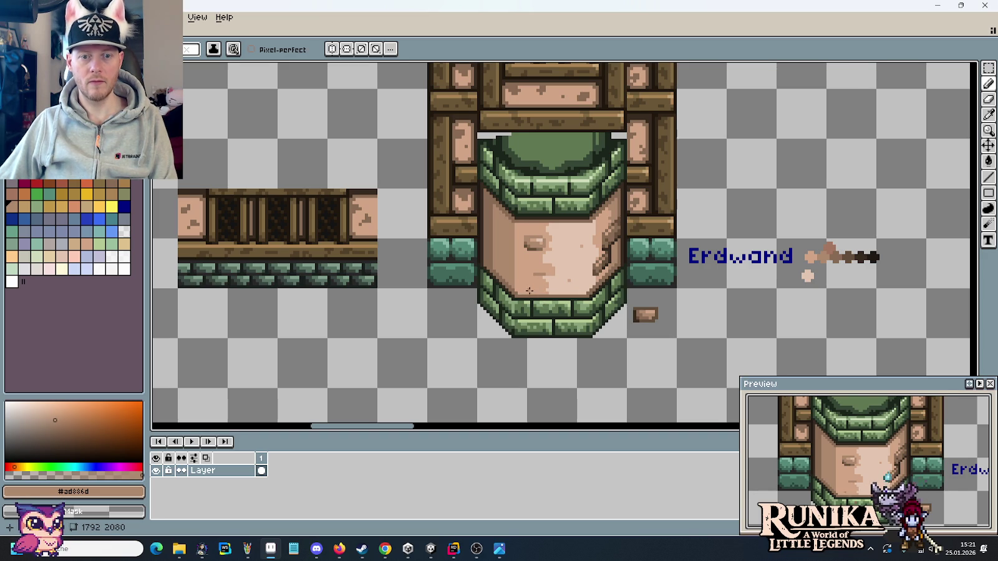
scroll(529, 292, "up", 1)
scroll(521, 281, "up", 1)
scroll(517, 276, "up", 1)
scroll(548, 293, "up", 1)
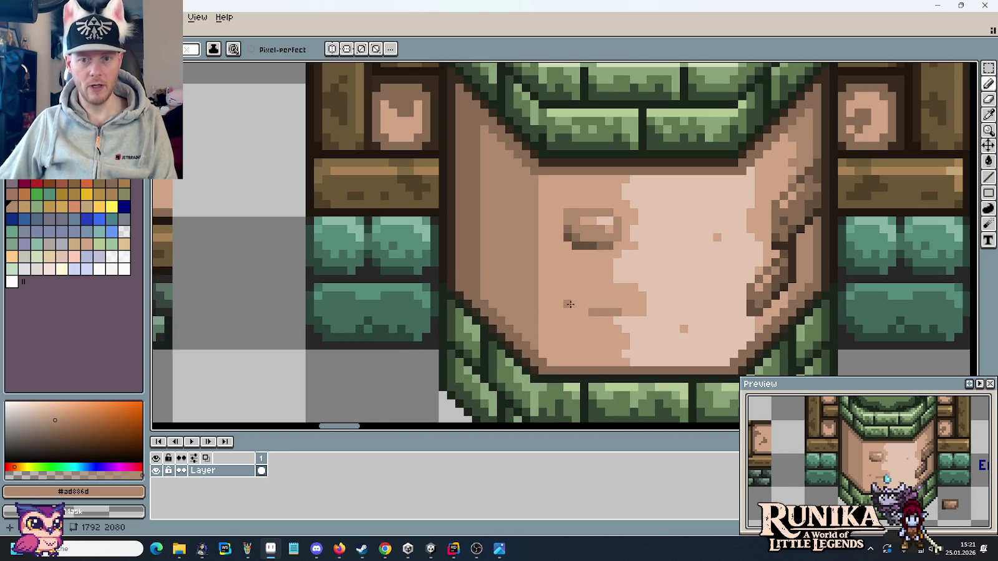
left_click(789, 262, "alt")
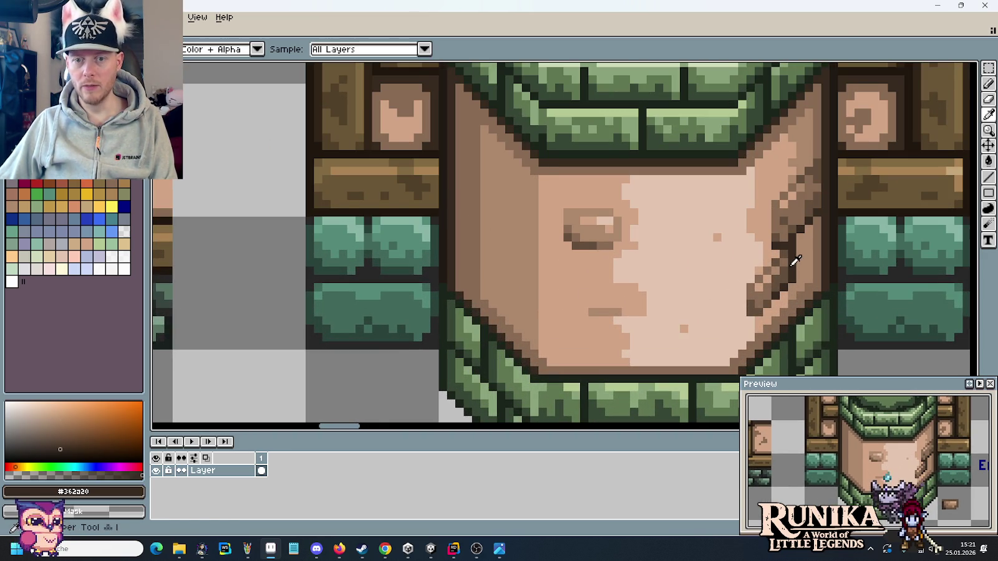
Draw the left crack's dark #362a20 outline as a diagonal running upward.
scroll(489, 274, "up", 1)
left_click(458, 240)
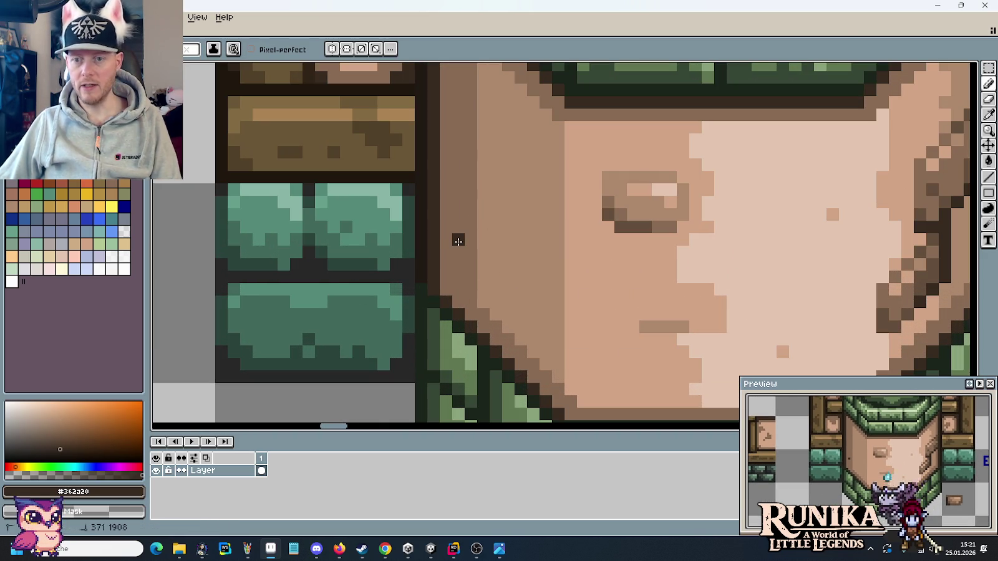
left_click(471, 253)
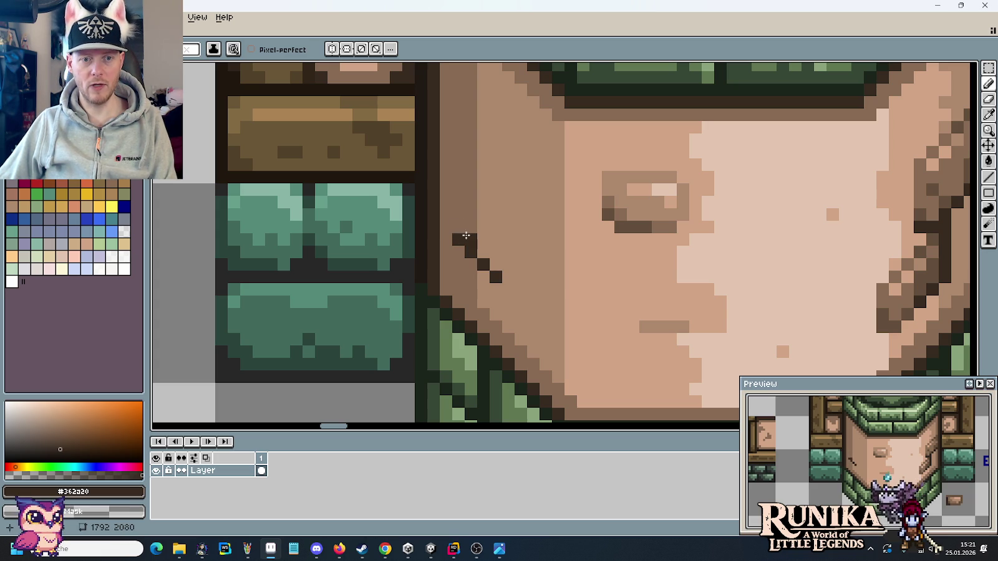
left_click(458, 218)
left_click(458, 200)
Add mid-brown pixels from the right crack below the diagonal and beside the dark column.
key("i")
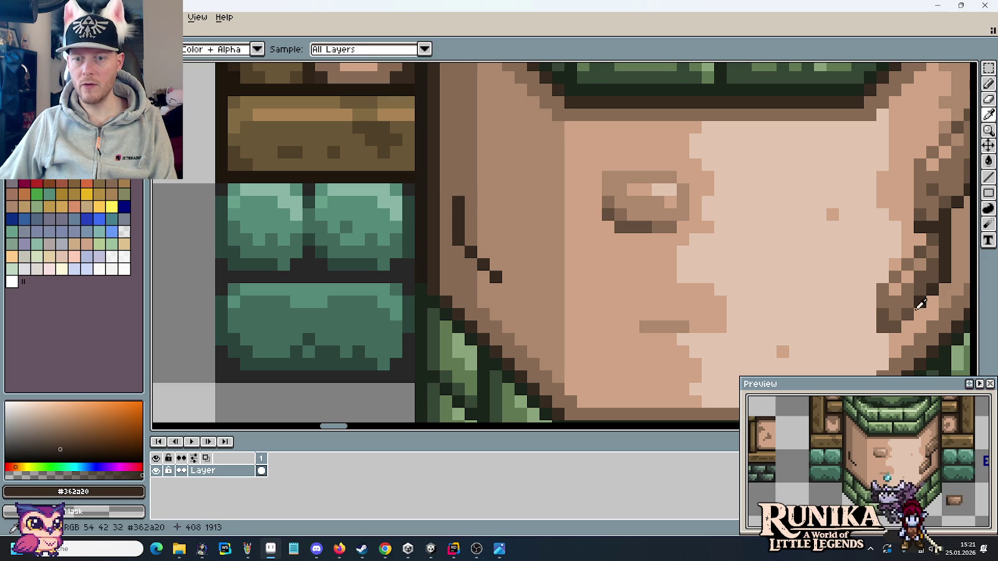
left_click(915, 301)
key("b")
left_click(501, 292)
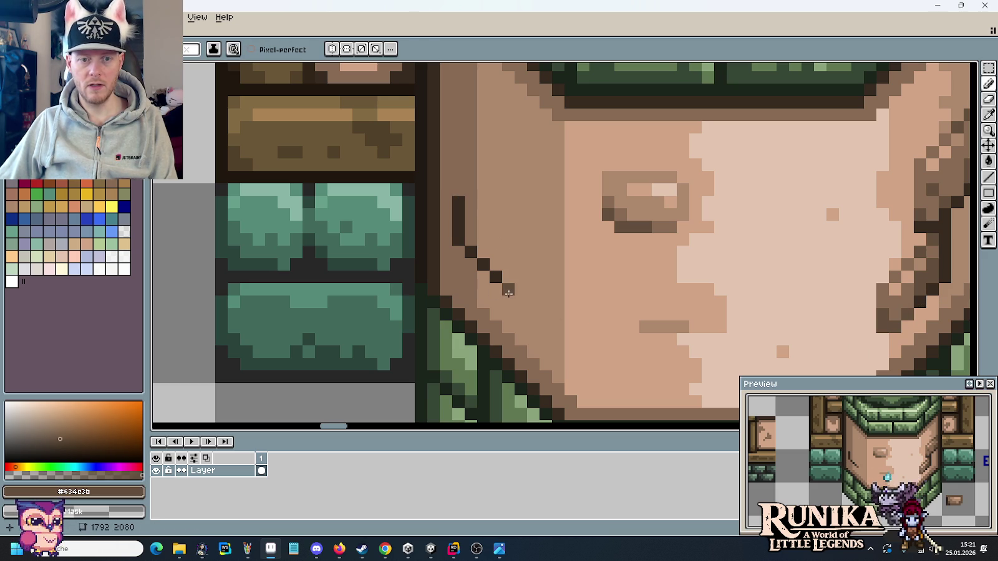
left_click(521, 290)
key("ctrl+z")
left_click(470, 227)
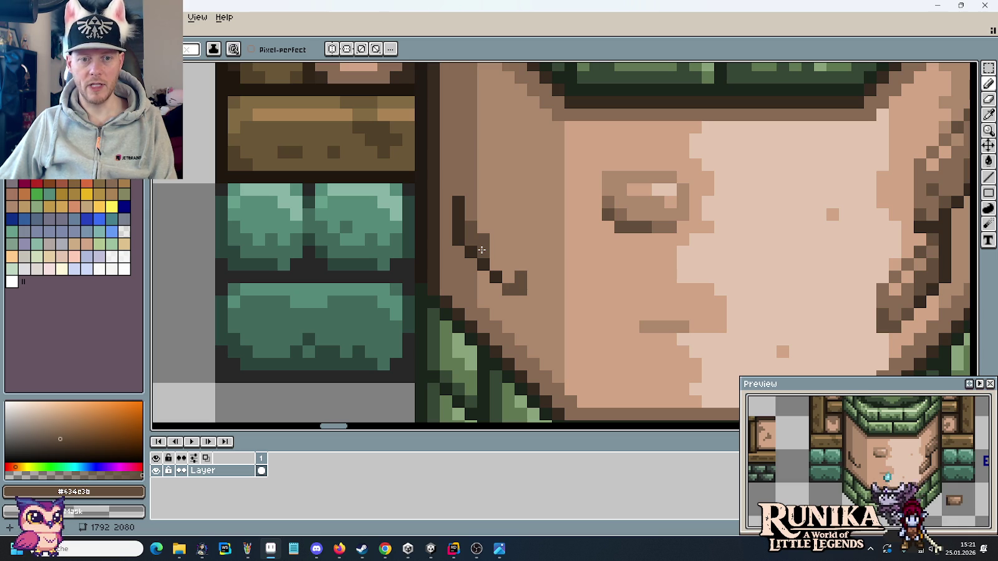
scroll(917, 162, "right", 2)
scroll(917, 162, "up", 1)
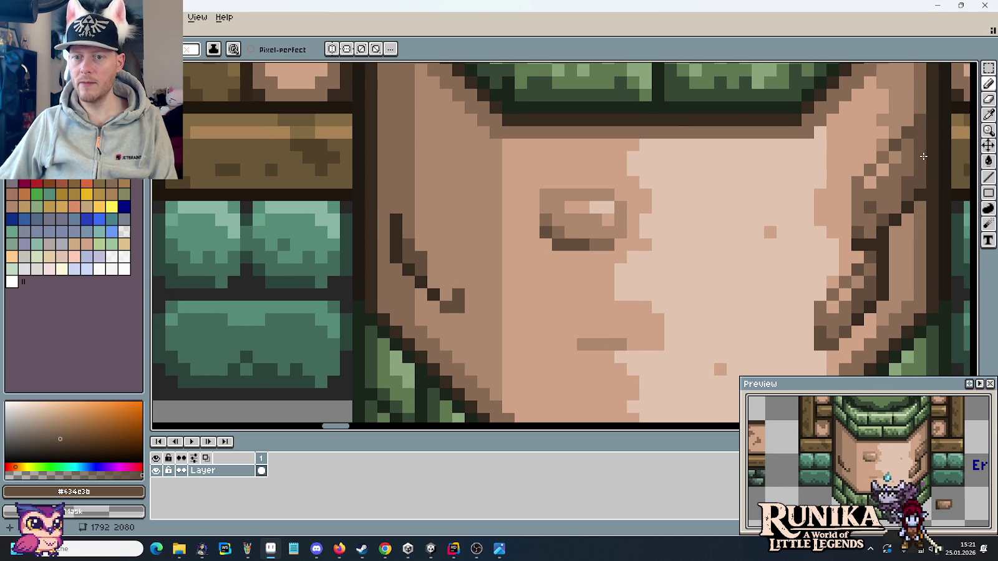
Add a light brown pixel inside the left outline and a dark pixel atop it.
key("i")
left_click(829, 314)
key("b")
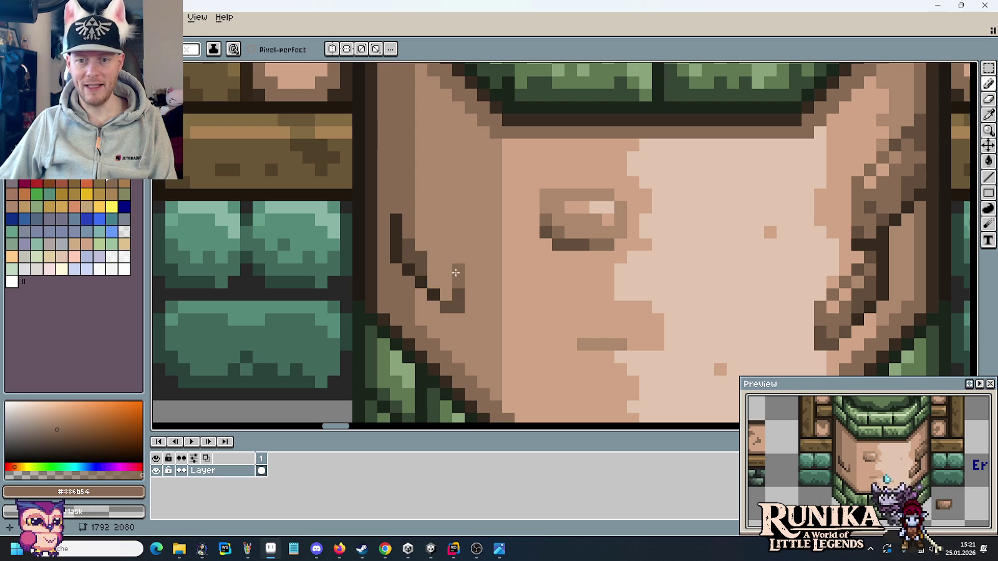
left_click(448, 242)
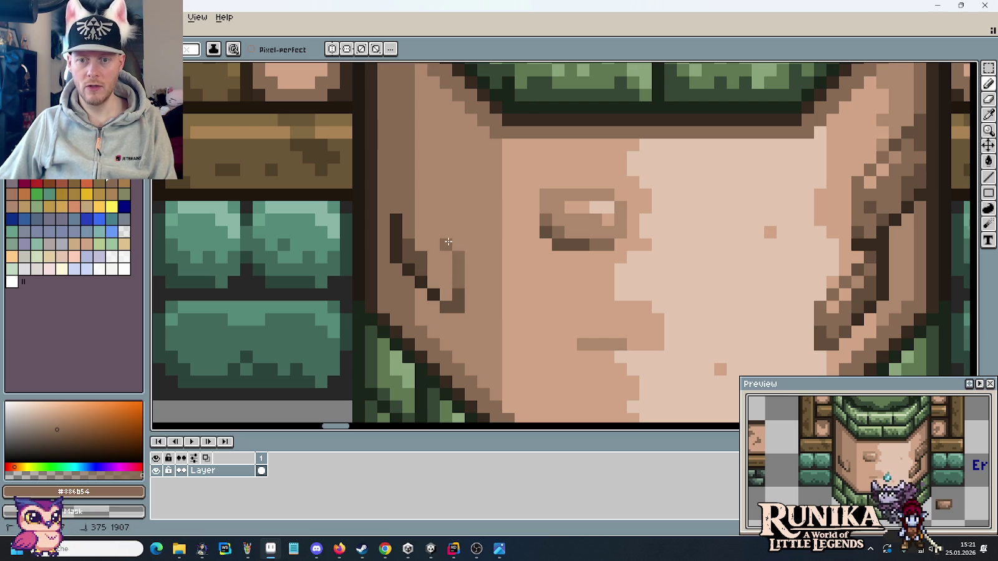
left_click(864, 243, "alt")
left_click(396, 195)
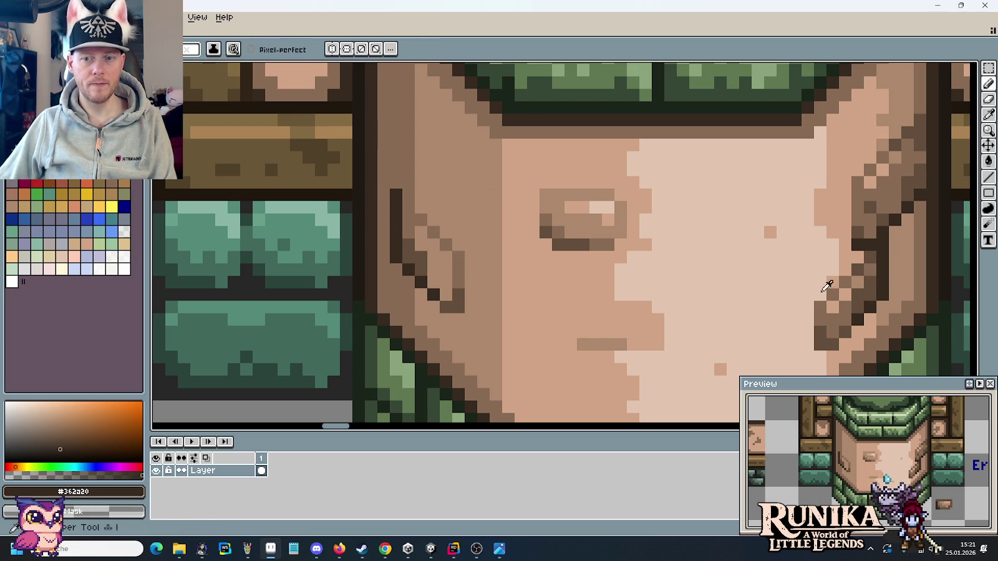
Shade the left crack's inner edge with browns sampled from the right crack.
left_click(875, 250, "alt")
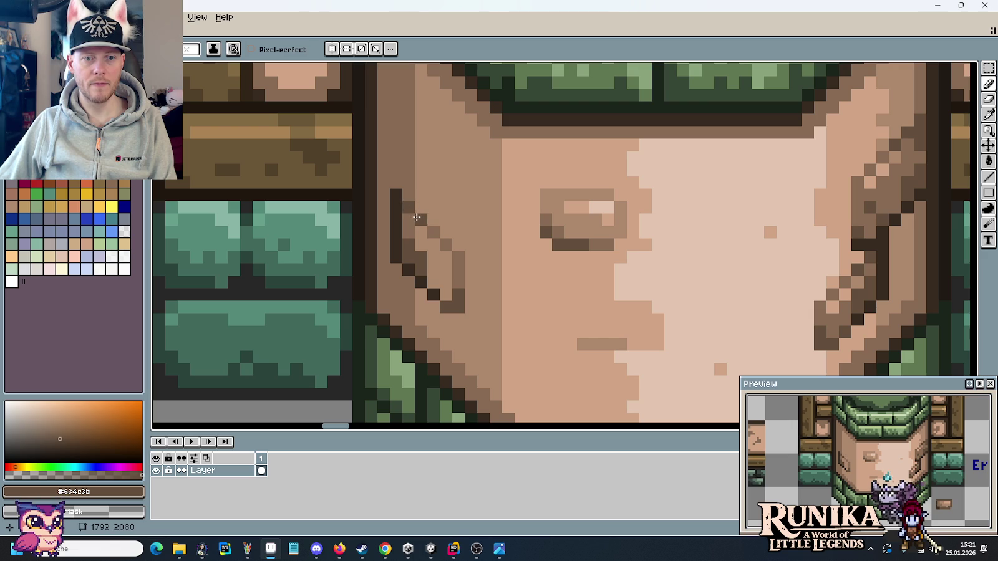
left_click(873, 262, "alt")
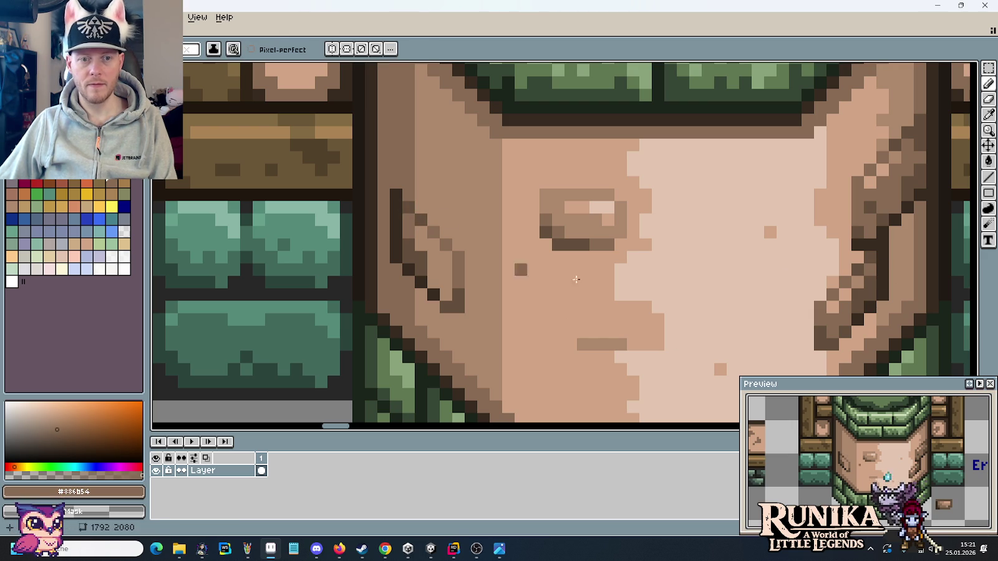
left_click(850, 284, "alt")
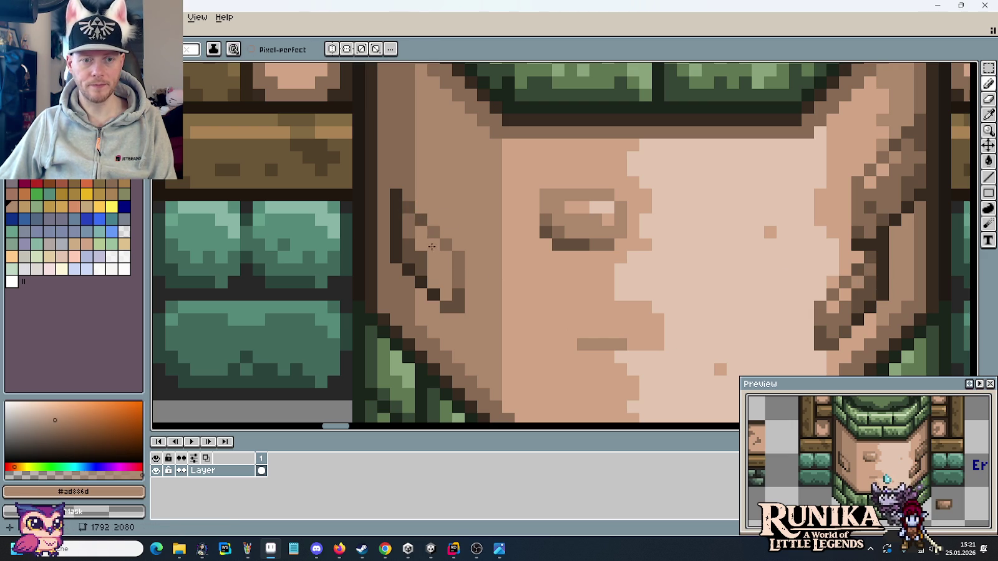
left_click(843, 291, "alt")
left_click(448, 294)
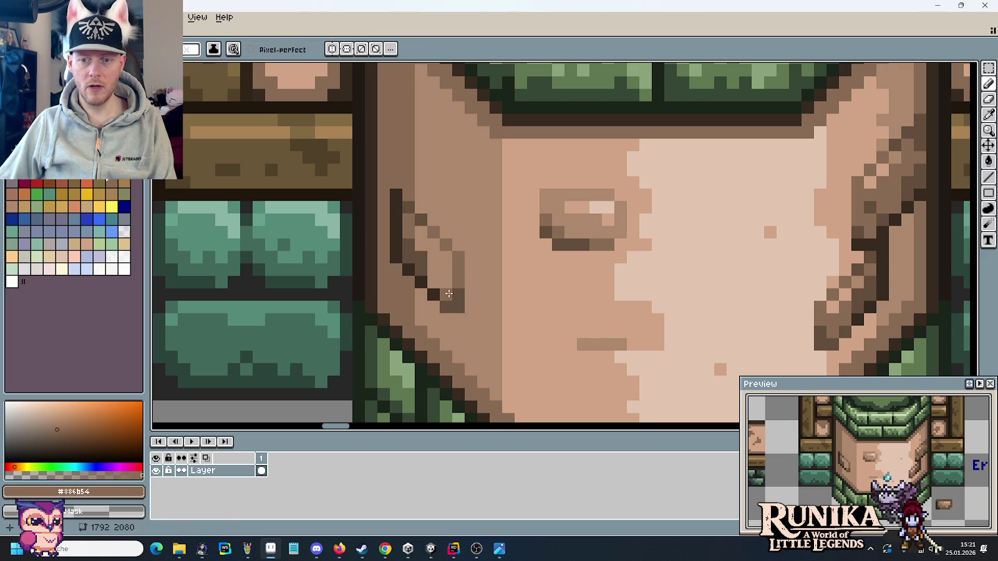
left_click(445, 269)
left_click(434, 269)
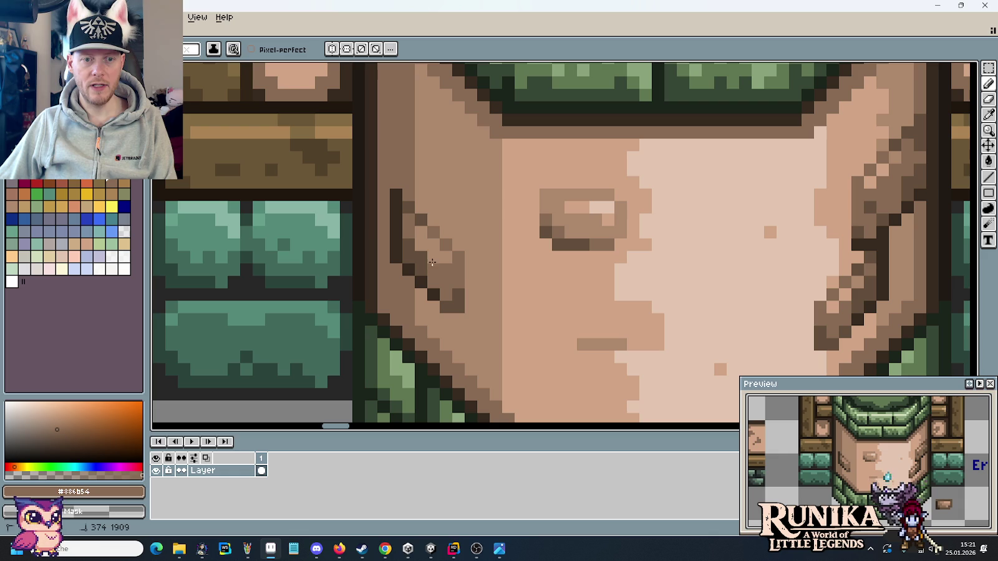
scroll(494, 318, "down", 2)
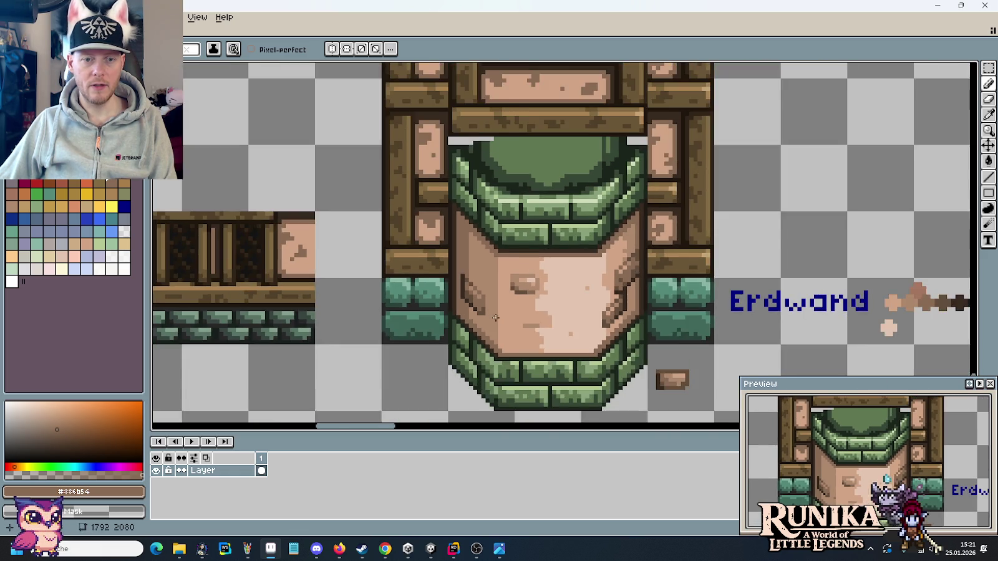
Sample the face's skin tones and paint two light highlight pixels on the left ear.
scroll(750, 283, "up", 1)
scroll(750, 283, "up", 1)
left_click(490, 293, "alt")
scroll(488, 298, "up", 1)
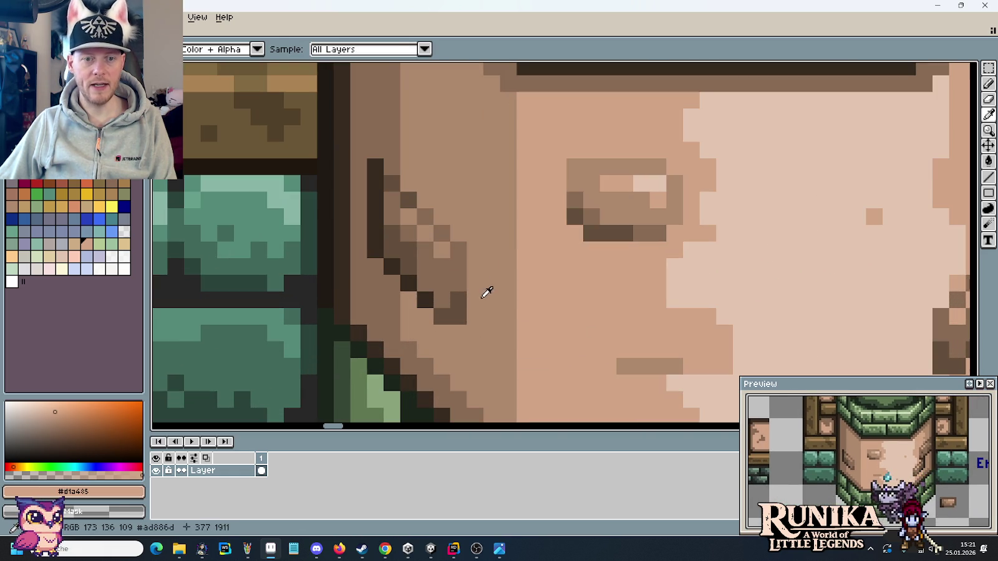
left_click(446, 261, "alt")
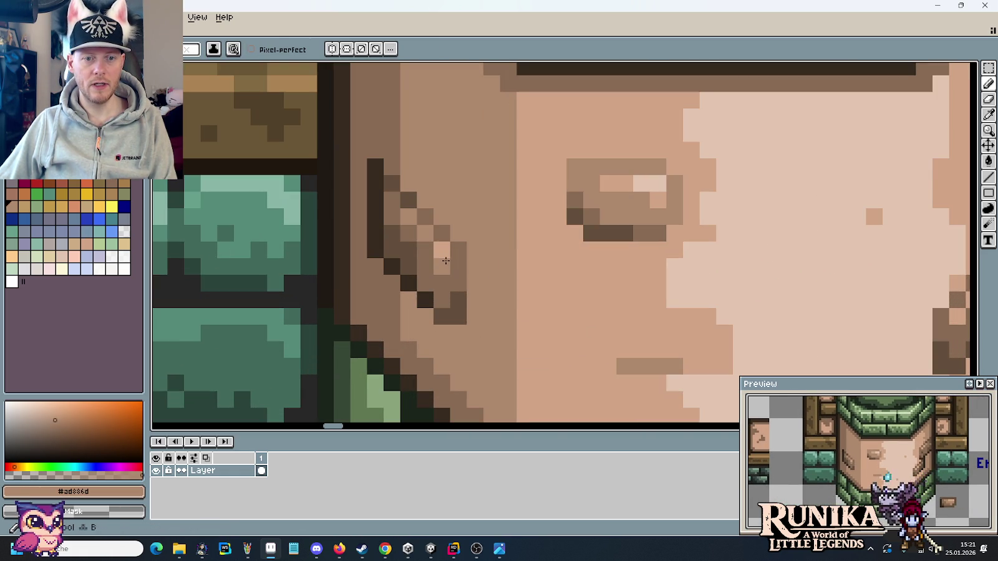
scroll(529, 298, "down", 3)
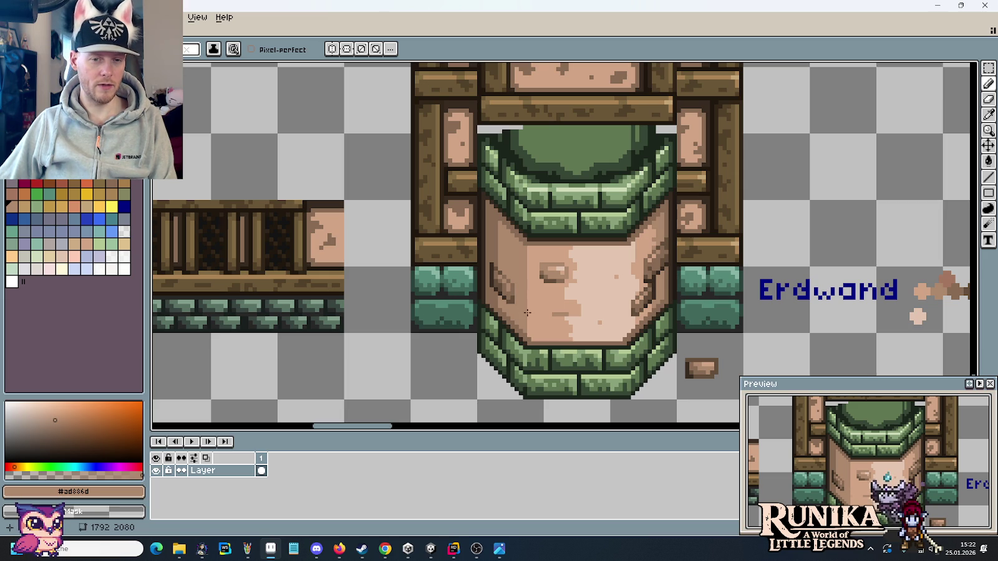
scroll(508, 303, "up", 2)
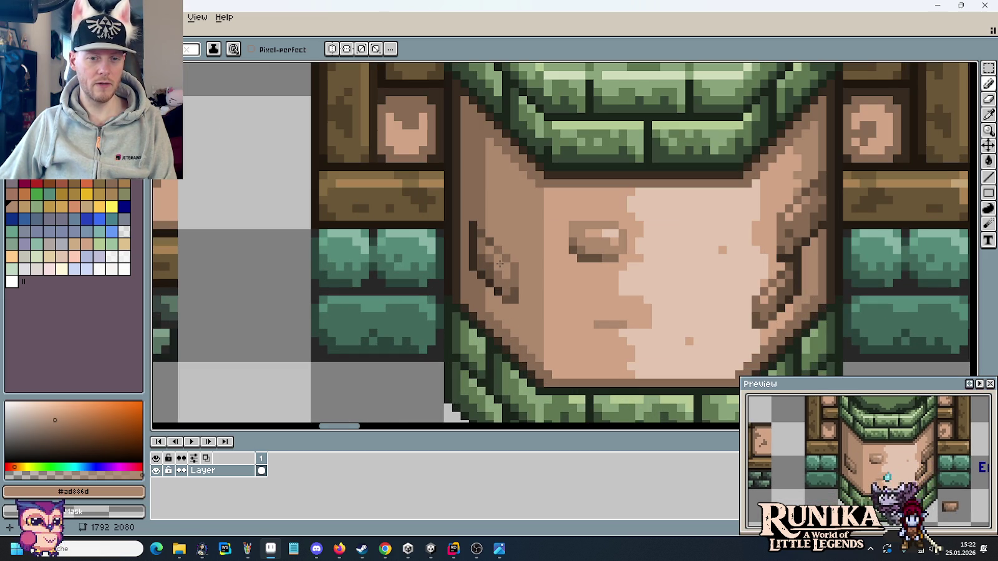
scroll(499, 264, "up", 1)
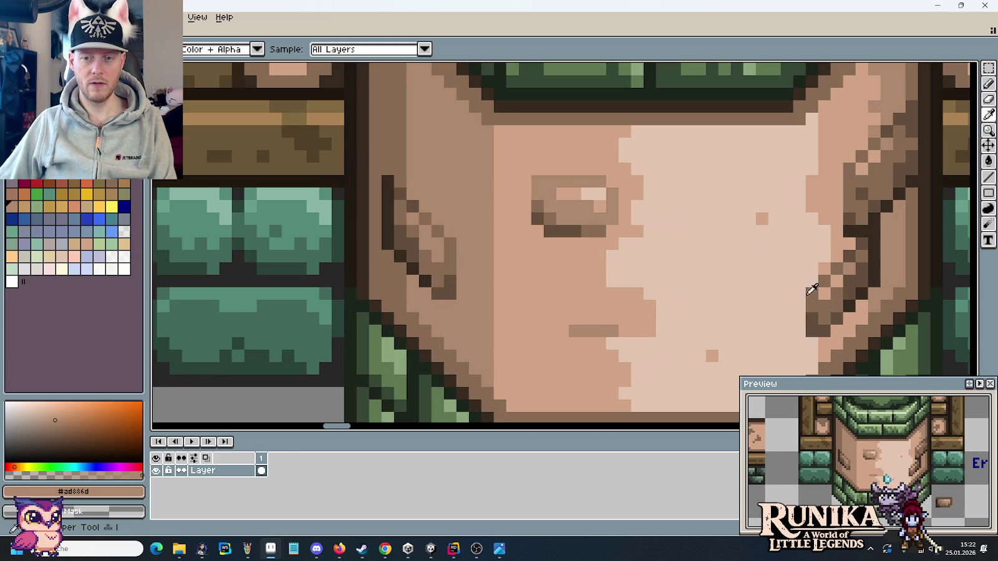
left_click(822, 280, "alt")
left_click(433, 247)
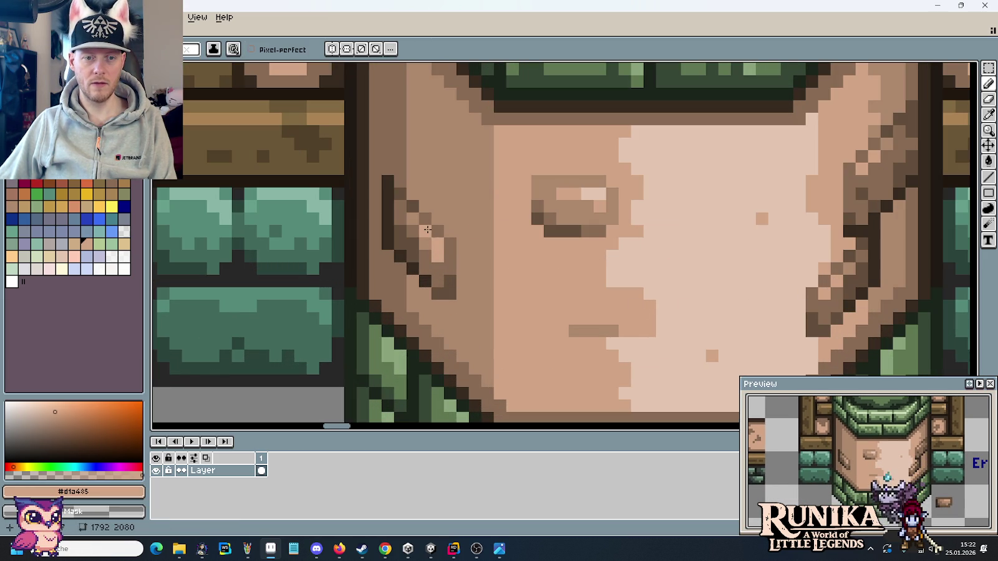
Sample the ear's #886b54 and dark outline browns, checking the ear zoomed out.
scroll(584, 284, "down", 2)
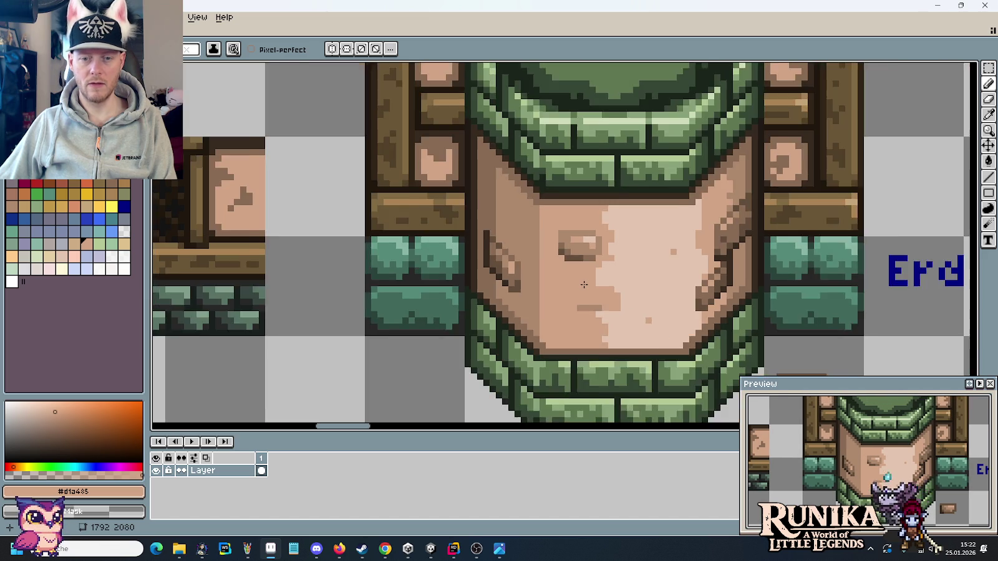
scroll(584, 284, "down", 1)
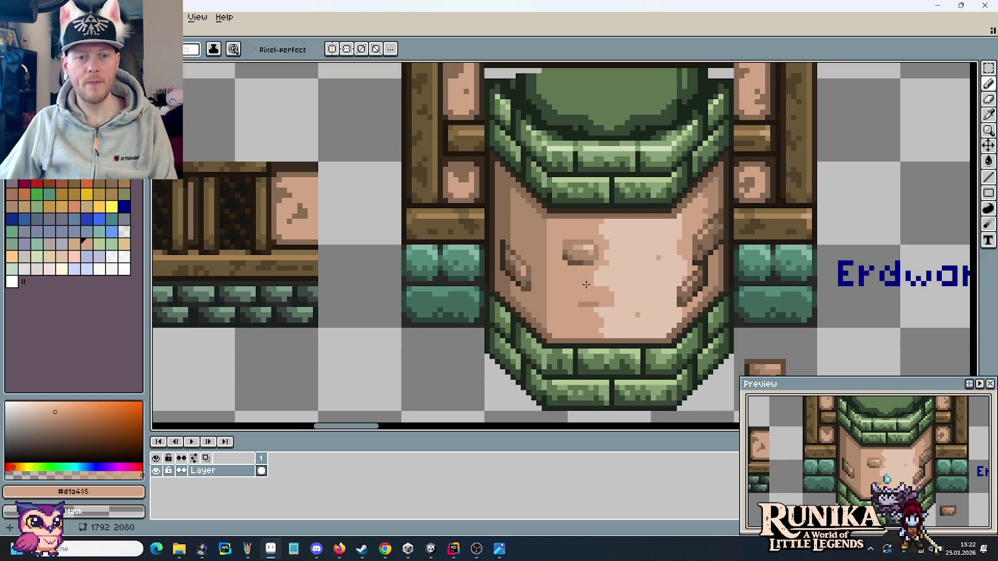
scroll(537, 268, "up", 1)
left_click(478, 228, "alt")
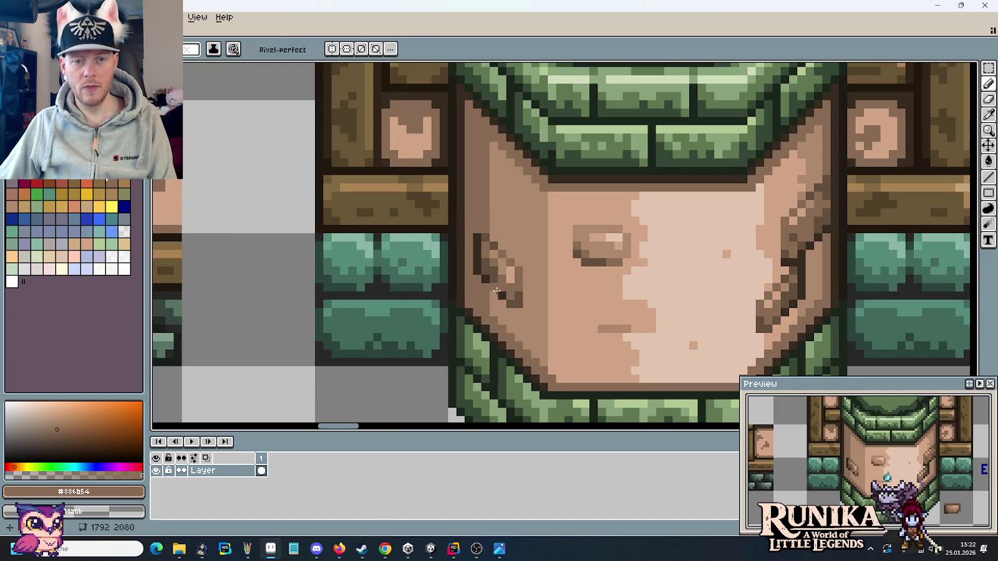
left_click(481, 239, "alt")
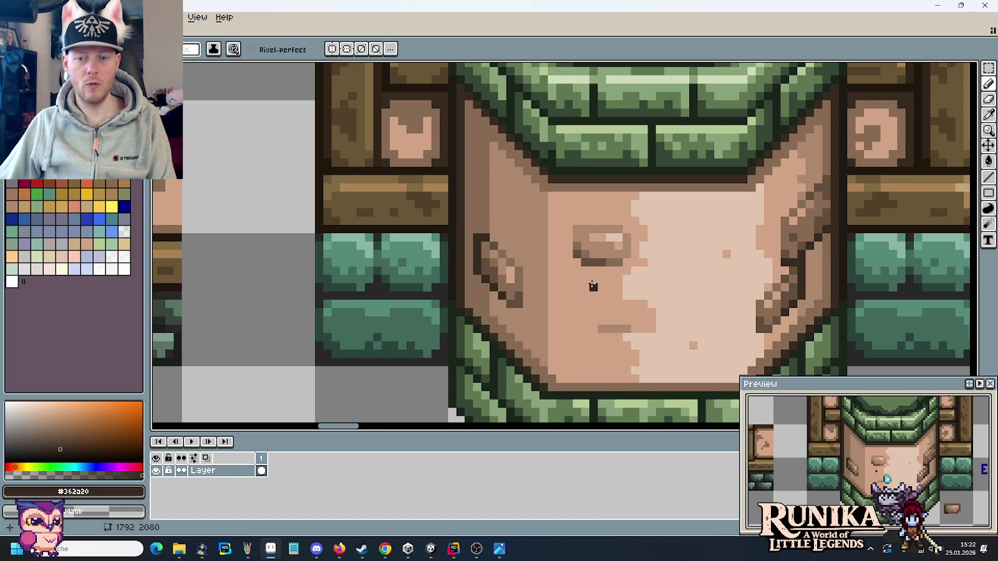
scroll(592, 285, "down", 1)
scroll(592, 285, "down", 1)
scroll(592, 285, "down", 2)
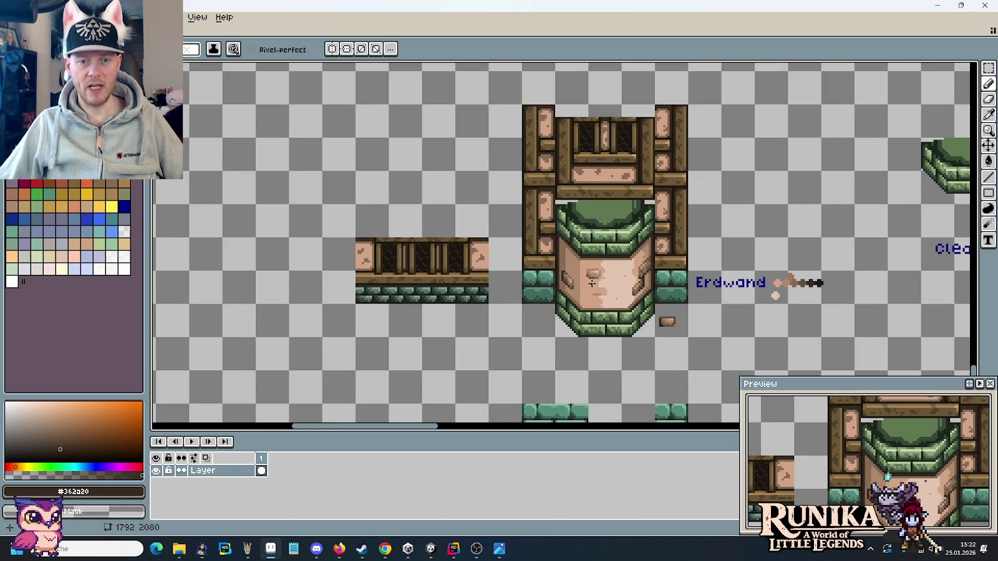
scroll(592, 283, "up", 1)
scroll(592, 284, "up", 1)
scroll(561, 293, "up", 1)
scroll(524, 306, "up", 1)
key("m")
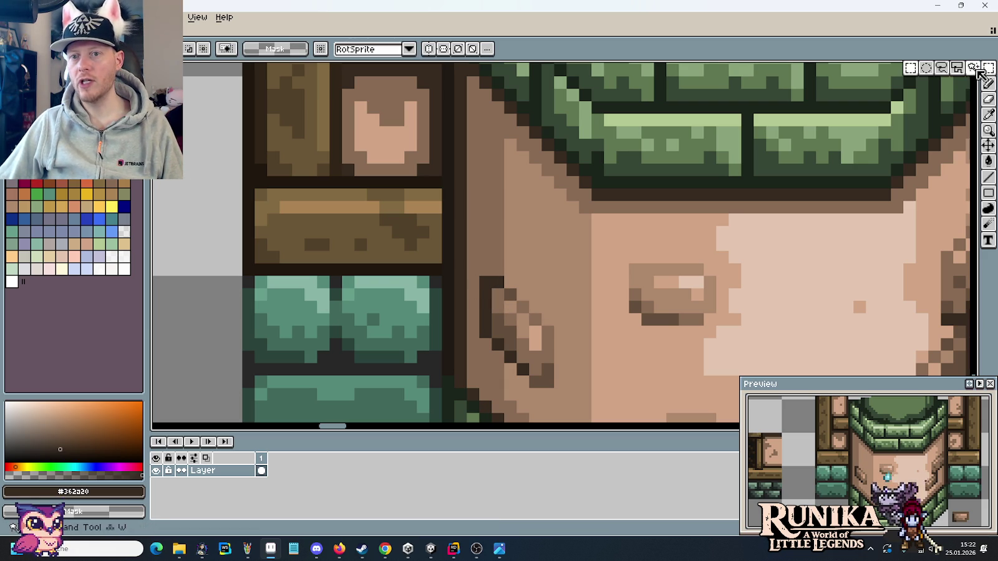
left_click(941, 68)
Lasso the left ear and move it up beneath the green brick arch.
left_click_drag(472, 282, 492, 293)
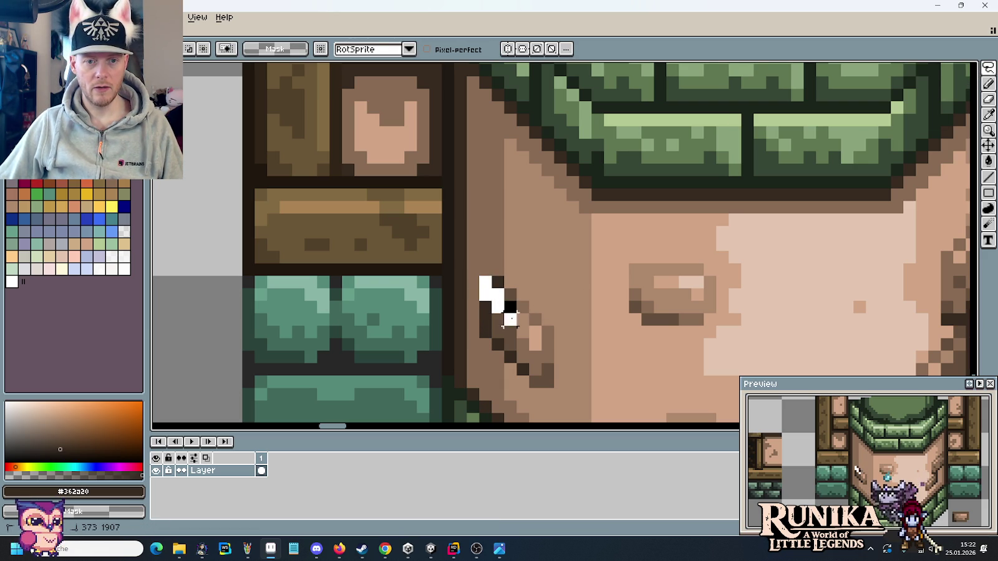
mouse_move(548, 342)
left_mouse_down()
mouse_move(564, 377)
mouse_move(515, 399)
mouse_move(477, 341)
mouse_move(472, 284)
left_mouse_up()
mouse_move(507, 345)
left_mouse_down()
mouse_move(519, 67)
mouse_move(510, 273)
mouse_move(497, 258)
left_mouse_up()
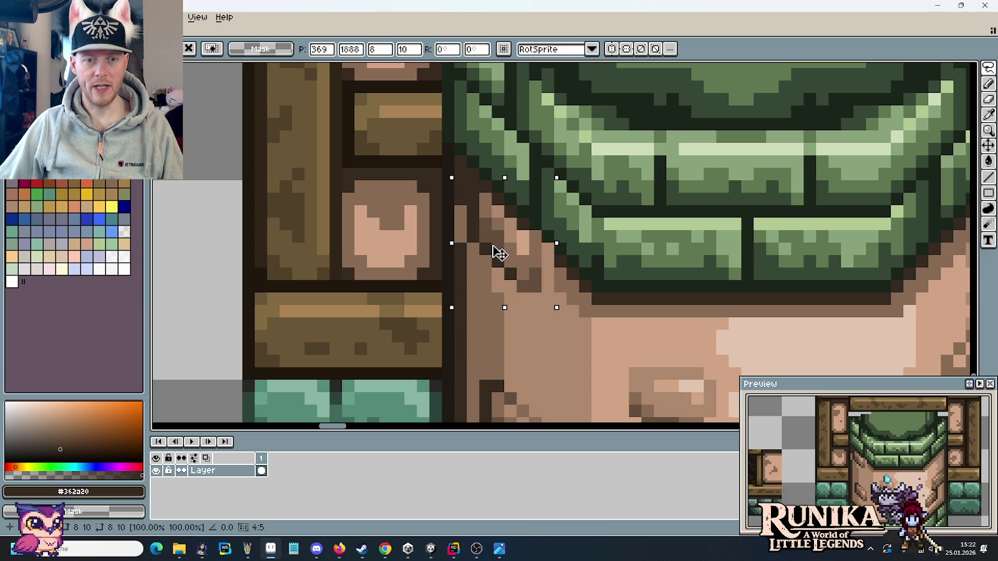
key("Return")
key("ctrl+d")
Darken the moved ear's outline with #211a14 pixels.
key("i")
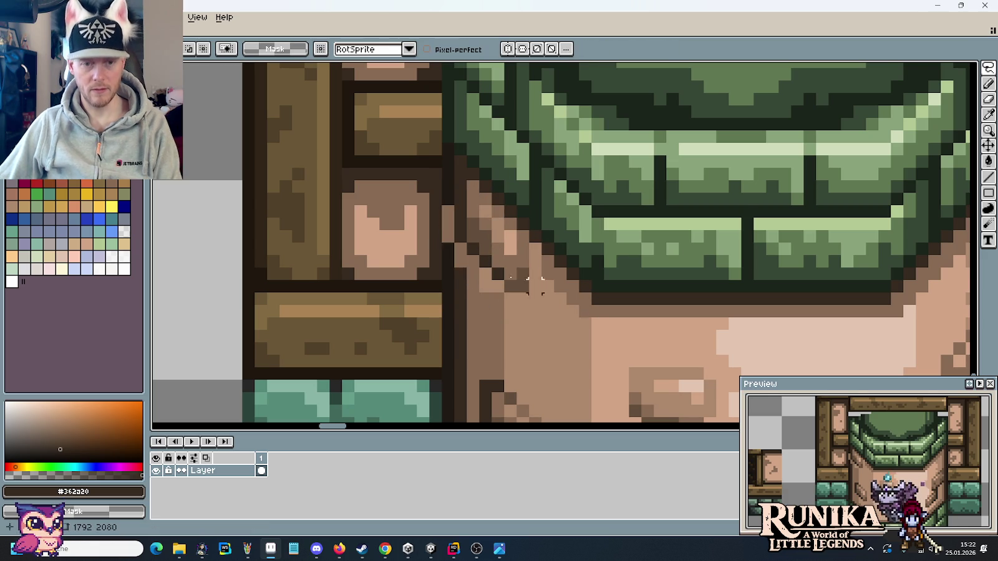
scroll(482, 185, "up", 1)
left_click(482, 185)
key("b")
left_click_drag(476, 212, 470, 278)
left_click(499, 345, "alt")
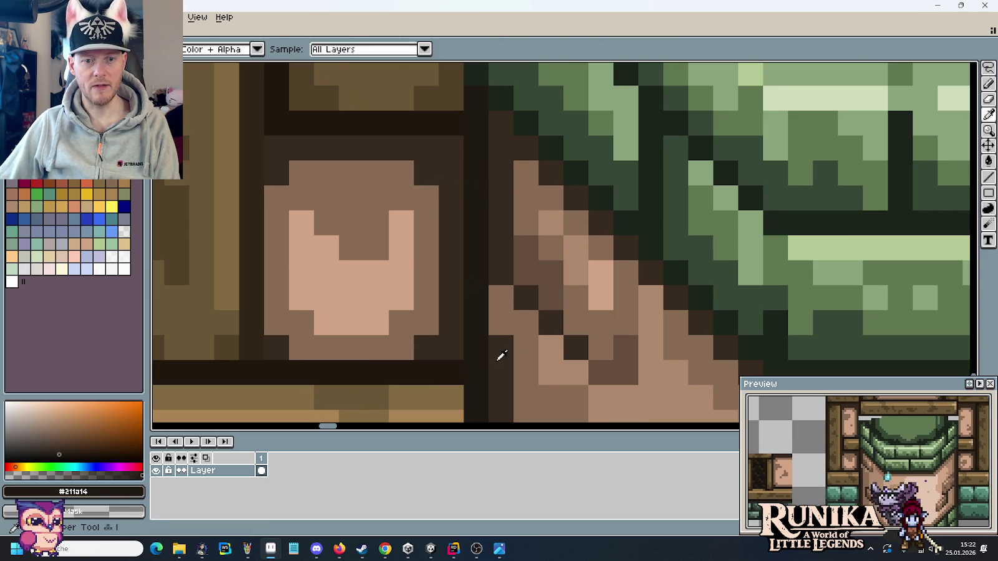
Fill dark pixels along the top of the edge and darken two neighbours with mid brown #886b54.
left_click_drag(499, 331, 499, 293)
left_click(576, 298)
scroll(651, 340, "down", 1)
left_click(612, 367, "alt")
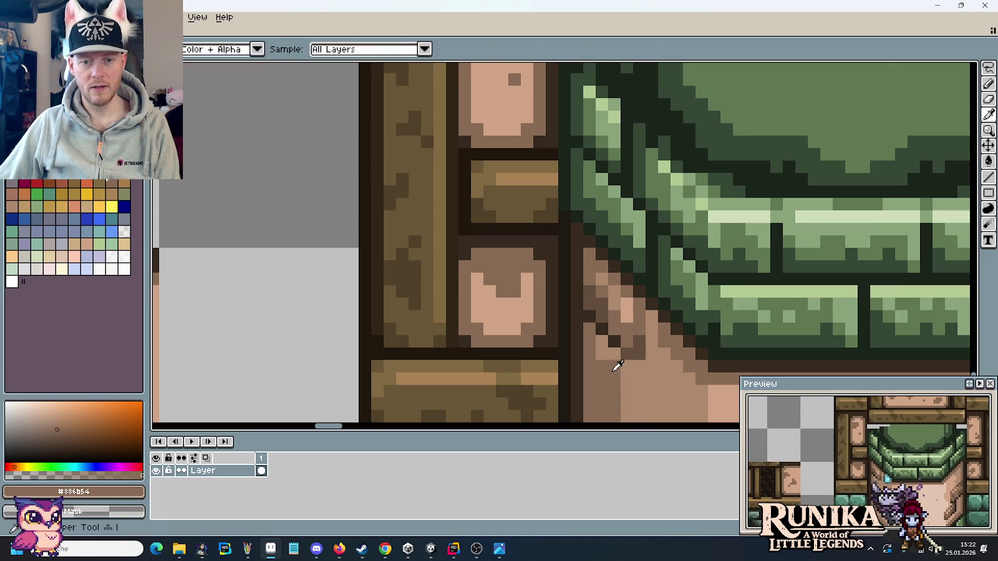
left_click(600, 340)
Draw a dark brown diagonal line along the edge under the arch.
scroll(584, 295, "up", 2)
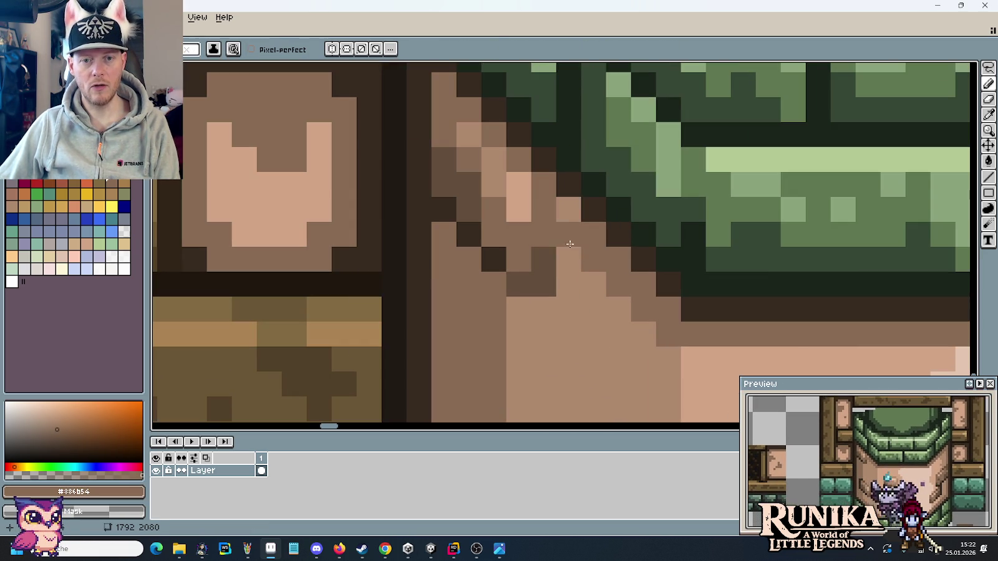
scroll(583, 285, "down", 2)
scroll(583, 293, "down", 2)
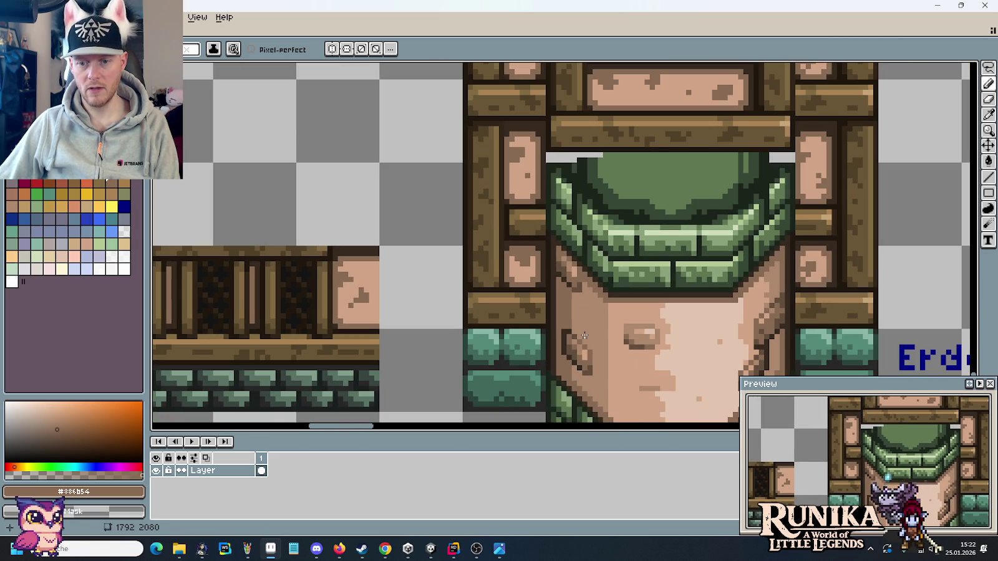
scroll(584, 336, "up", 2)
scroll(586, 312, "up", 1)
scroll(588, 290, "up", 1)
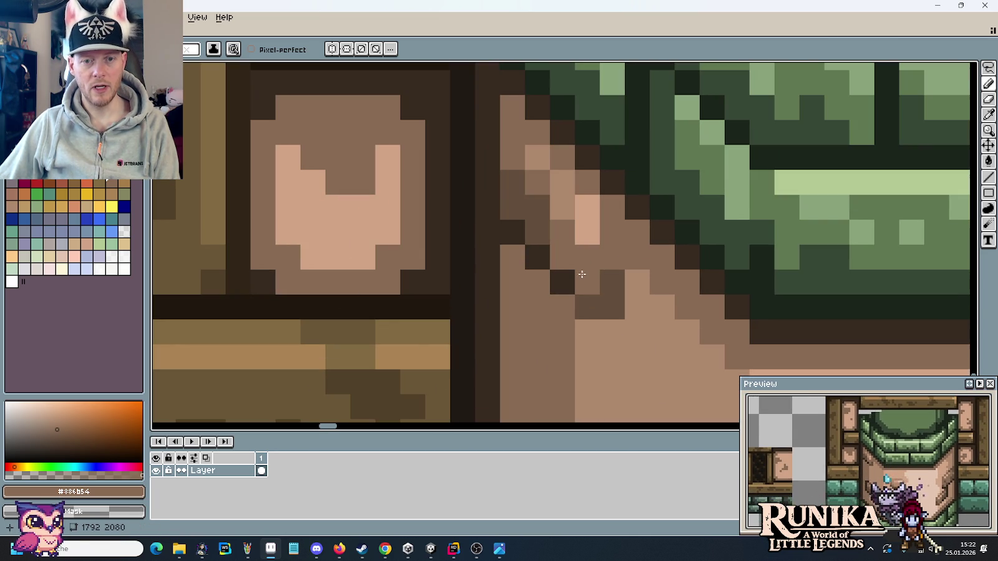
left_click(549, 256, "alt")
mouse_move(511, 256)
left_mouse_down()
mouse_move(561, 305)
mouse_move(605, 278)
mouse_move(573, 278)
left_mouse_up()
Repaint single edge pixels with sampled browns #634c3b and #886b54, undoing the last change.
left_click(586, 312, "alt")
left_click(603, 324, "alt")
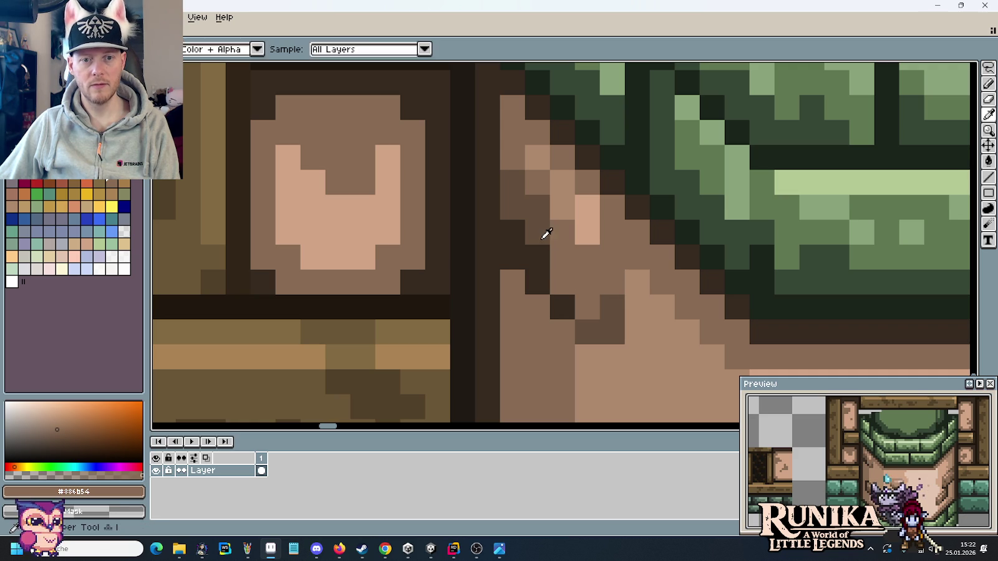
left_click(543, 231, "alt")
left_click(511, 232)
left_click(530, 182, "alt")
left_click(532, 203)
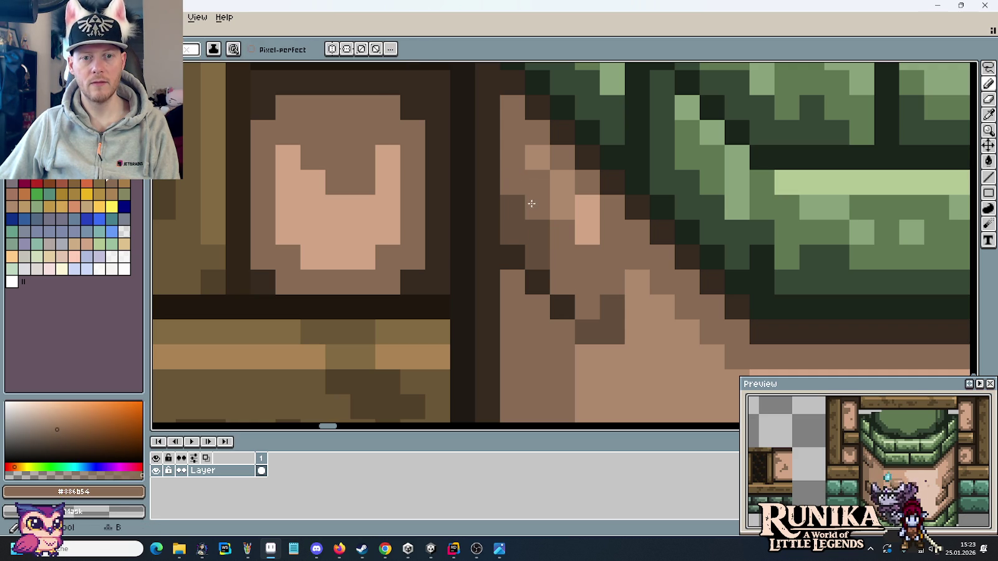
left_click(603, 311)
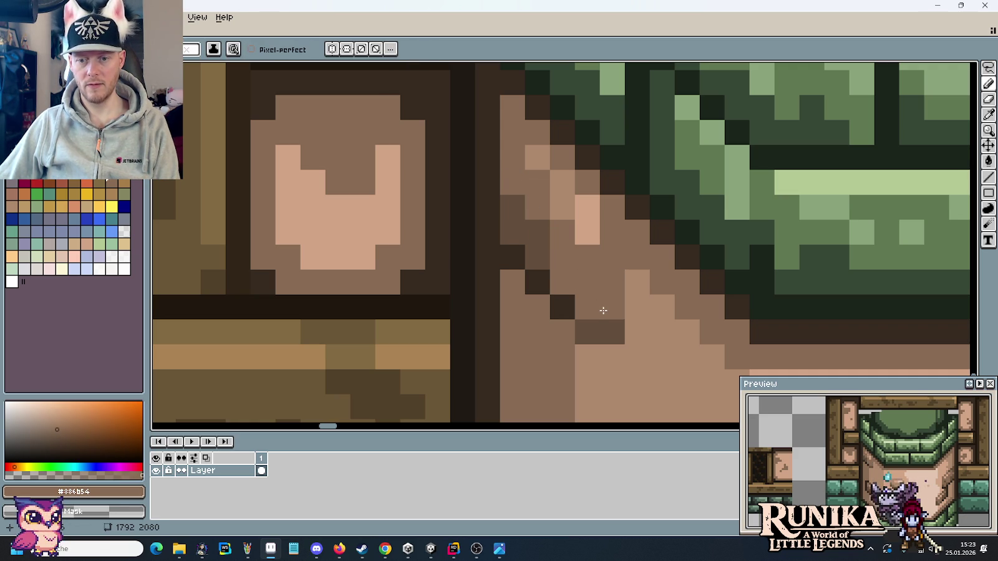
key("ctrl+z")
Paint dark brown #634c3b pixel columns along the upper and lower edge.
left_click(606, 327, "alt")
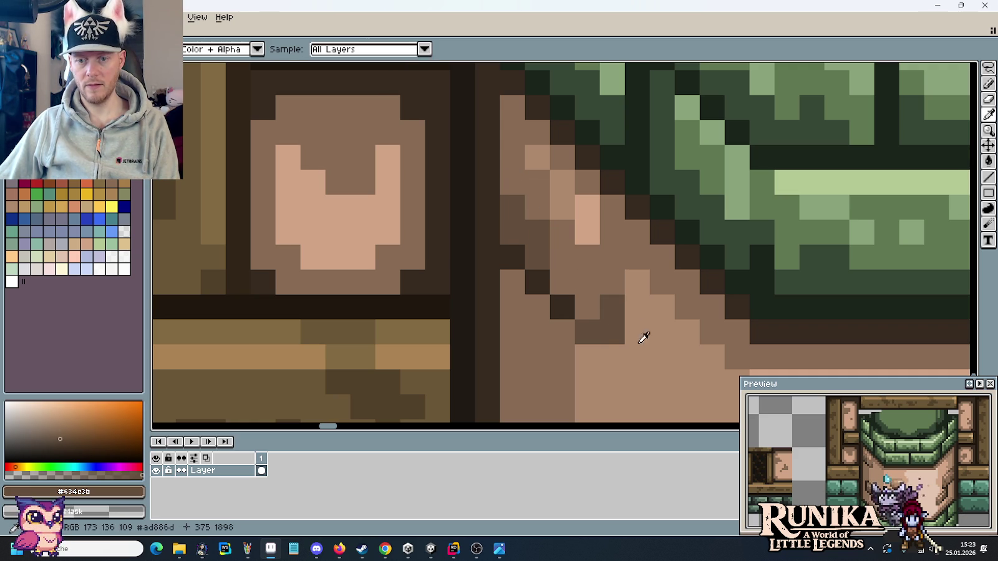
left_click_drag(612, 232, 596, 179)
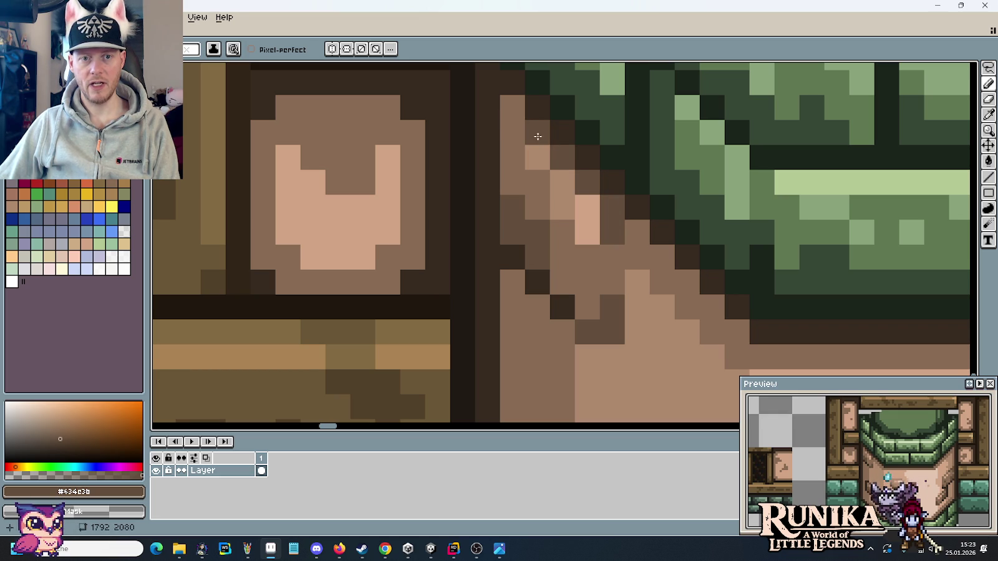
left_click_drag(513, 109, 514, 182)
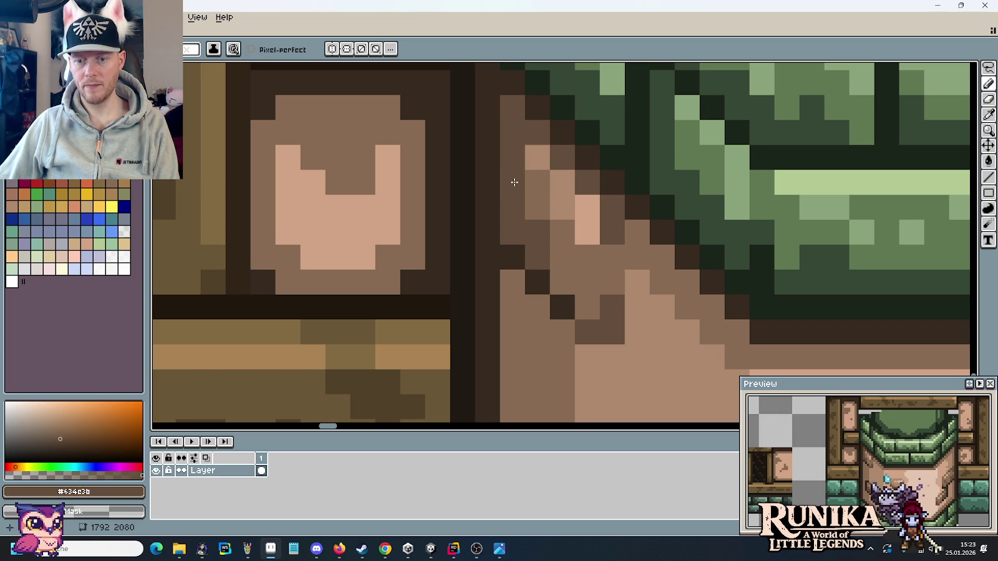
mouse_move(636, 232)
left_mouse_down()
mouse_move(640, 323)
mouse_move(611, 355)
left_mouse_up()
Add a light tan #d1a485 highlight column on the edge.
key("i")
left_click(596, 293)
key("b")
key("i")
left_click(589, 221)
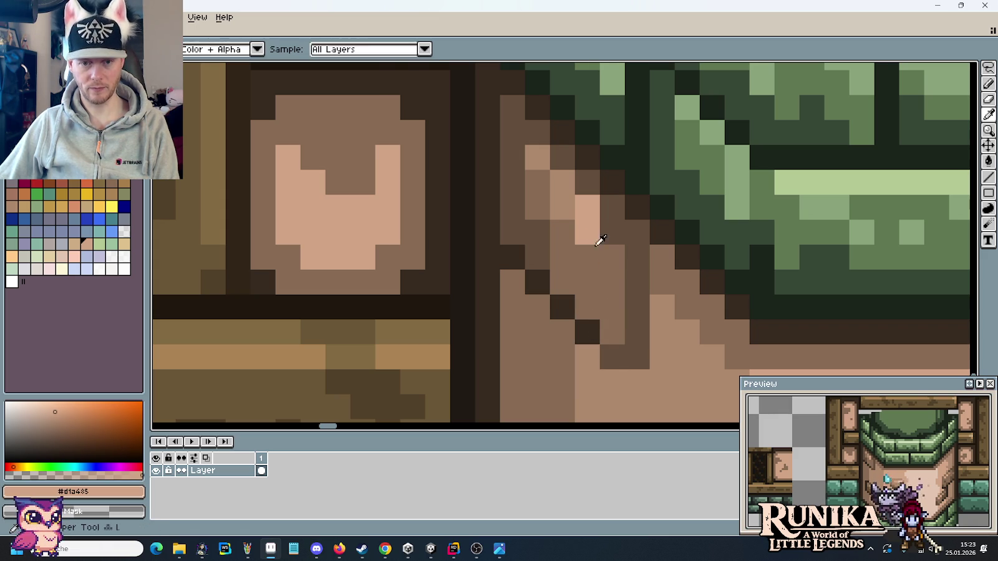
key("b")
left_click_drag(612, 284, 613, 240)
Darken pixels along the diagonal edge with tan #ad886d and brown #886b54, undoing one stroke.
key("i")
left_click(561, 202)
key("b")
left_click(582, 227)
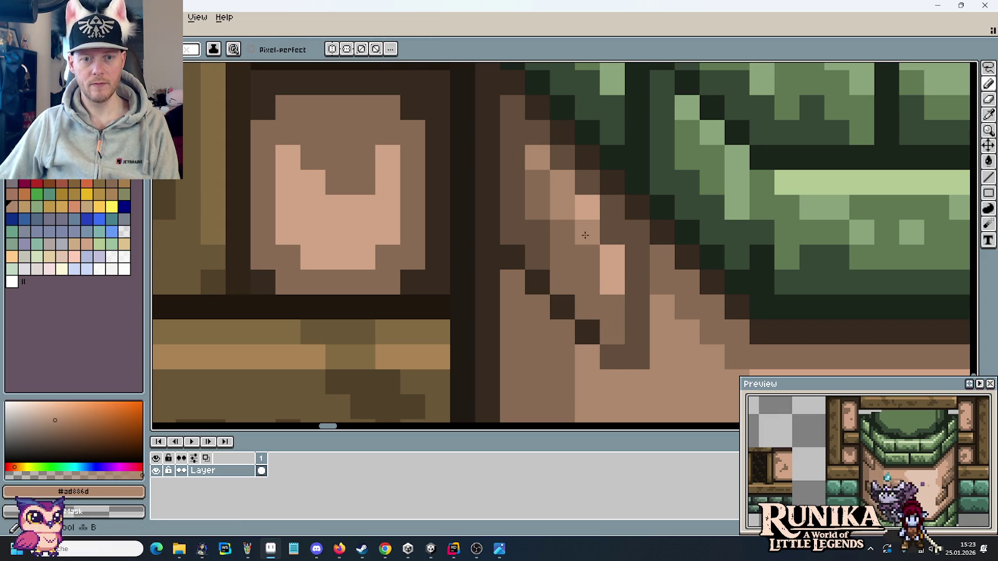
left_click(586, 208)
key("i")
left_click(561, 230)
key("b")
left_click_drag(561, 182, 538, 159)
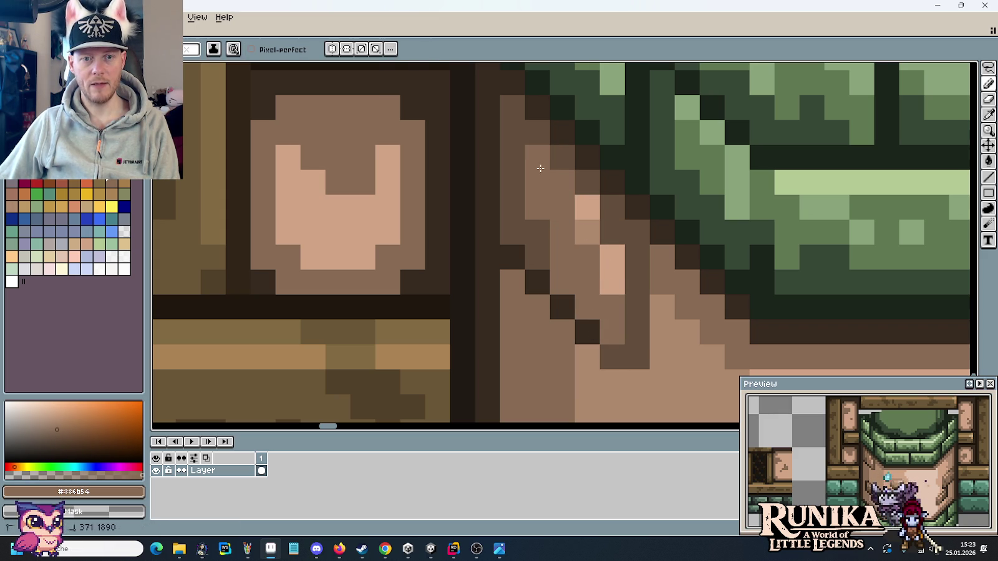
left_click_drag(586, 207, 593, 225)
key("ctrl+z")
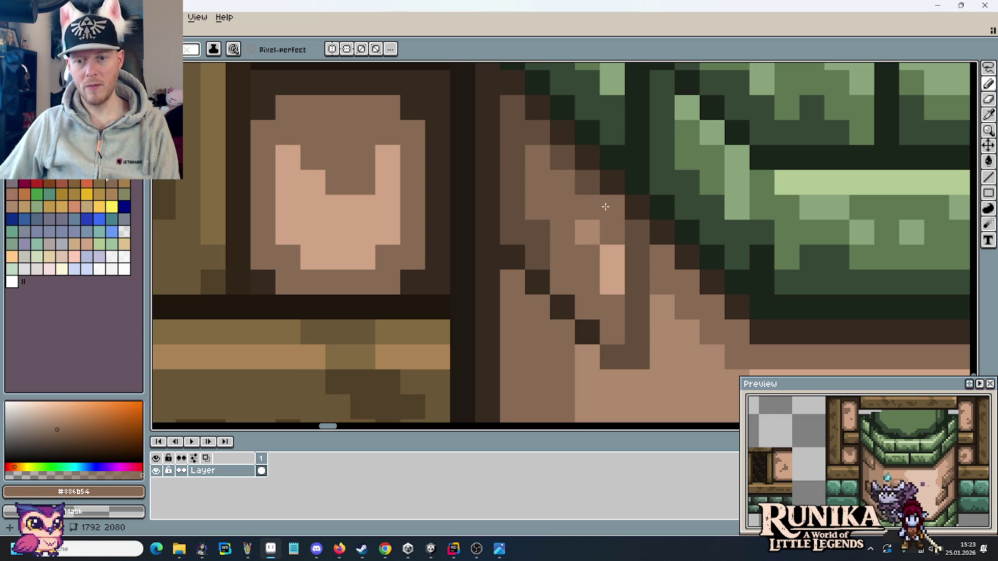
Cover the dark diagonal with #886b54 and extend a dark outline diagonally under the arch.
scroll(549, 184, "up", 3)
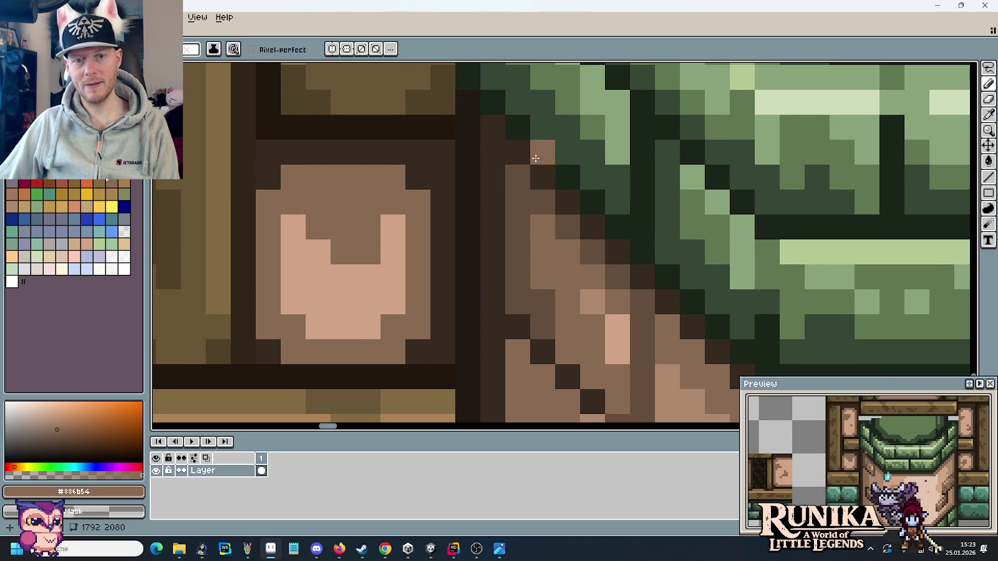
left_click_drag(618, 281, 573, 235)
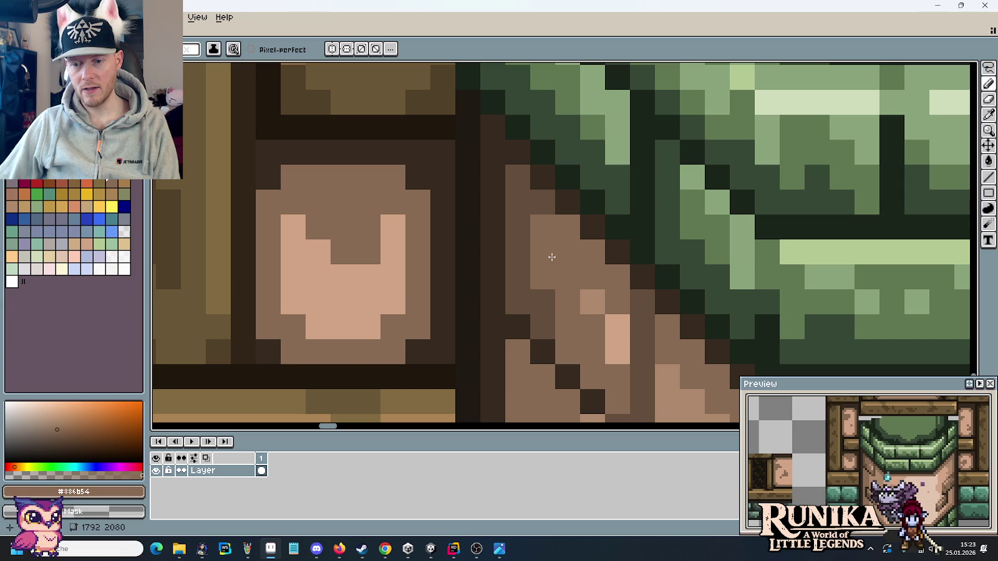
left_click(568, 205, "alt")
left_click(617, 279)
left_click(600, 252)
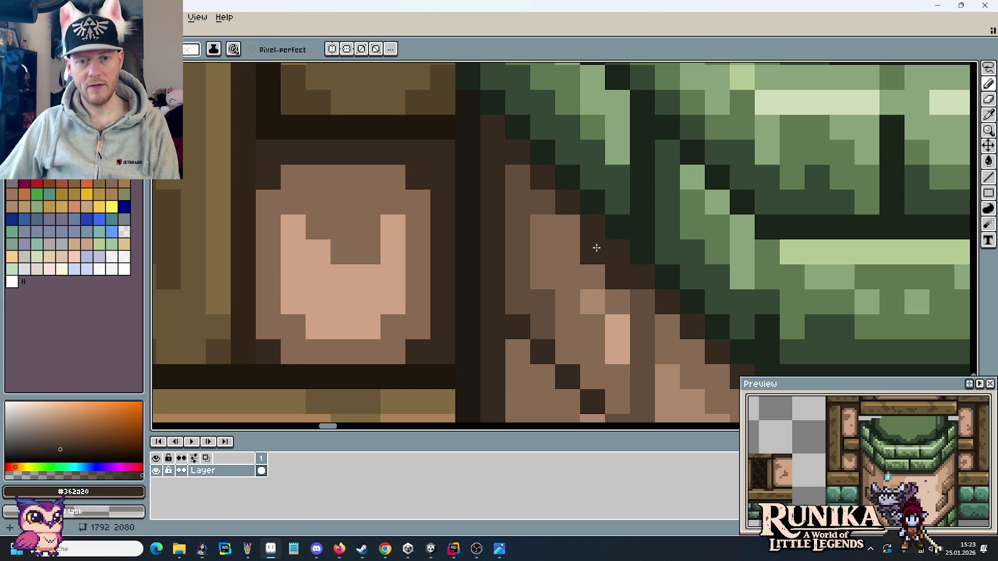
left_click(568, 226)
left_click(542, 200)
left_click(525, 178)
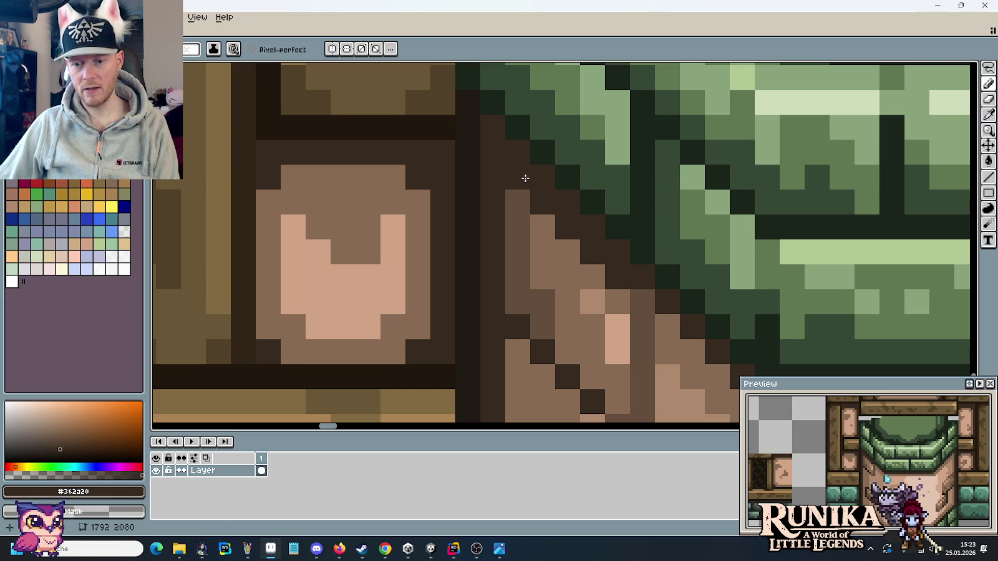
Repaint the diagonal as a medium-brown #634c3b staircase along the panel edge.
left_click(519, 212, "alt")
left_click(516, 178)
left_click(541, 202)
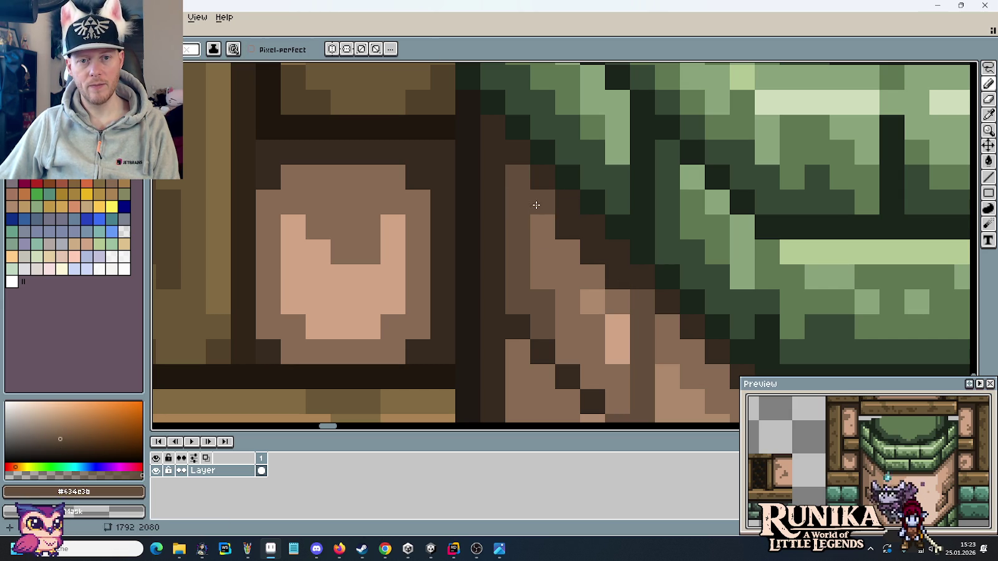
left_click(549, 224)
left_click_drag(555, 221, 620, 303)
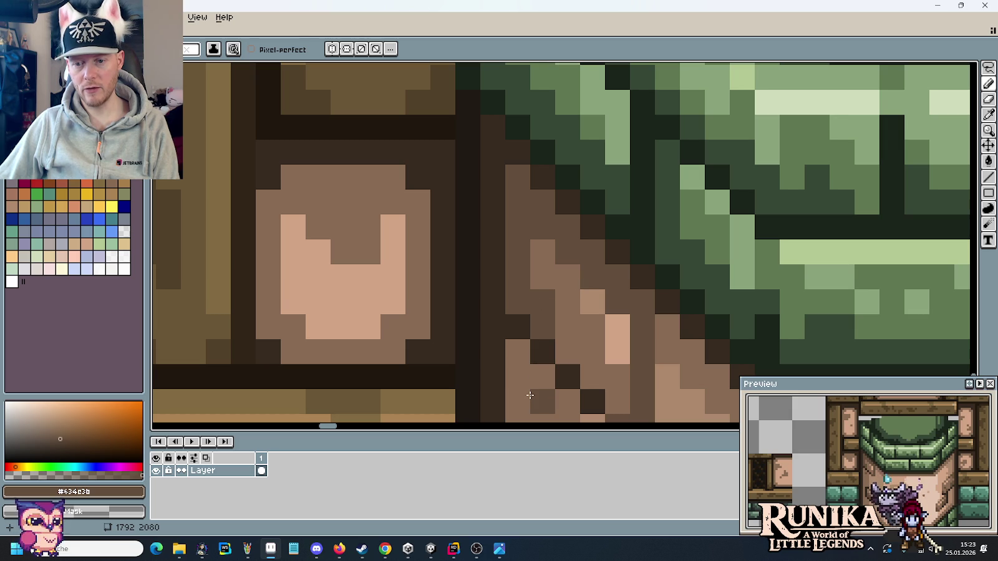
Lighten three diagonal pixels with #8c6b54 and adjust the bottom edge pixels.
left_click(557, 274, "alt")
left_click_drag(617, 303, 594, 277)
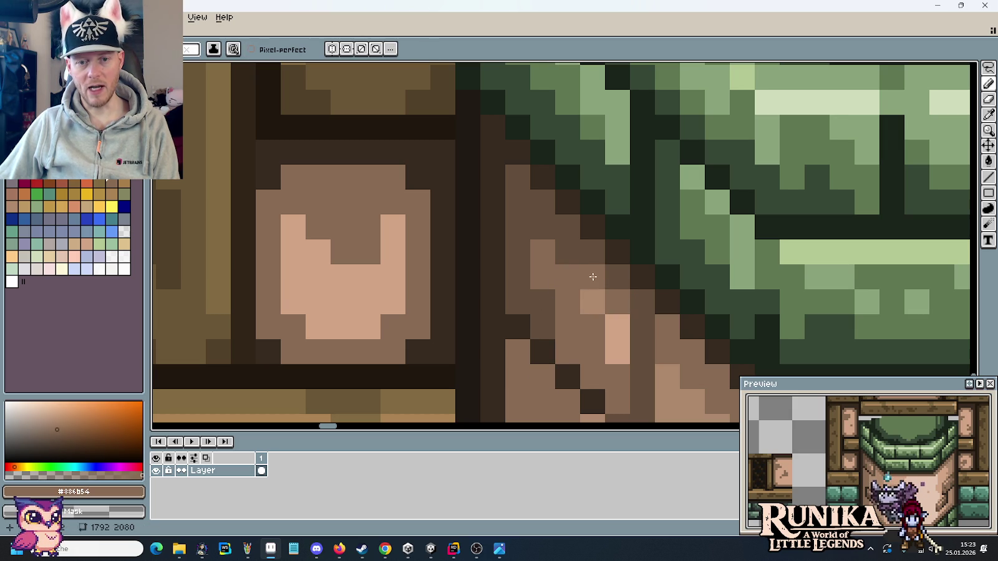
left_click(570, 256)
left_click(592, 302)
left_click(625, 339, "alt")
Add lighter tan #ad8a6d pixels along the edge and sample light #d1a485 and #ad886d.
left_click(616, 303)
left_click(589, 281, "alt")
left_click(617, 353)
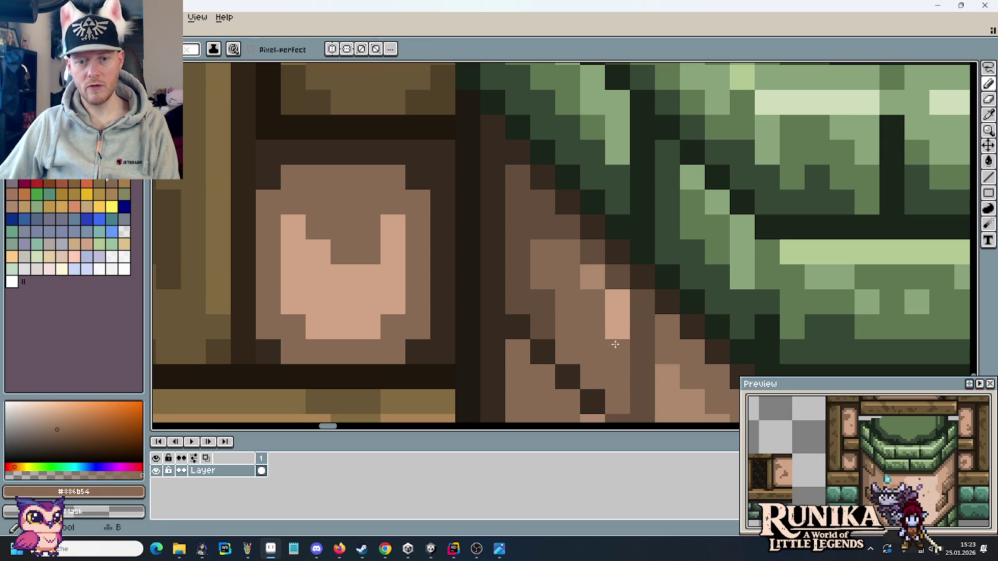
left_click(540, 234)
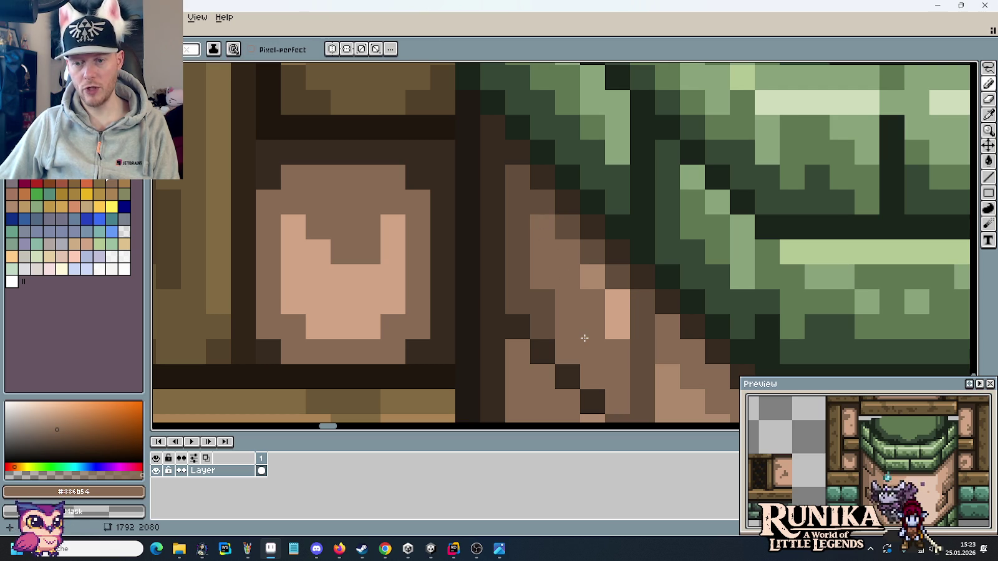
left_click(592, 281, "alt")
left_click(567, 253)
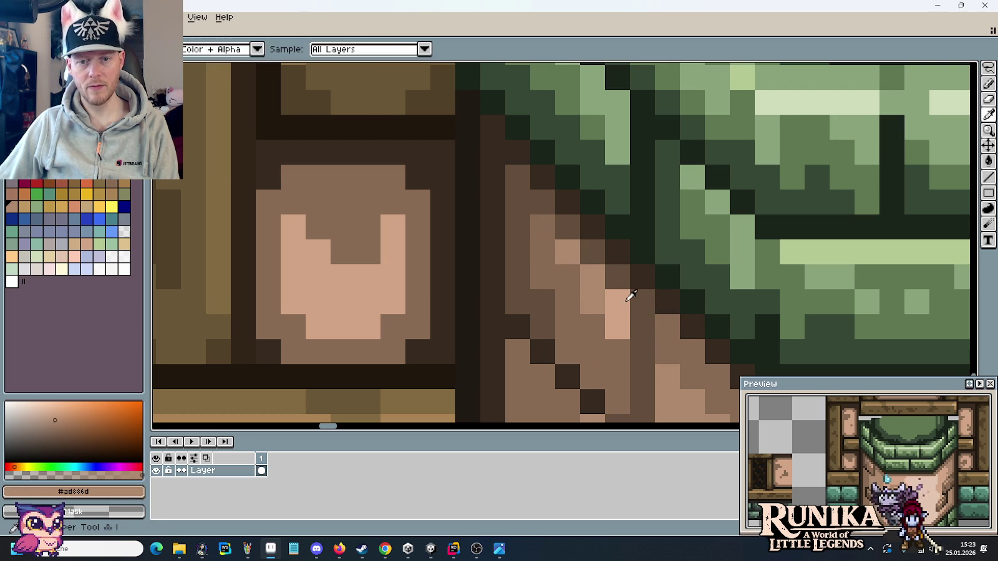
left_click(623, 297, "alt")
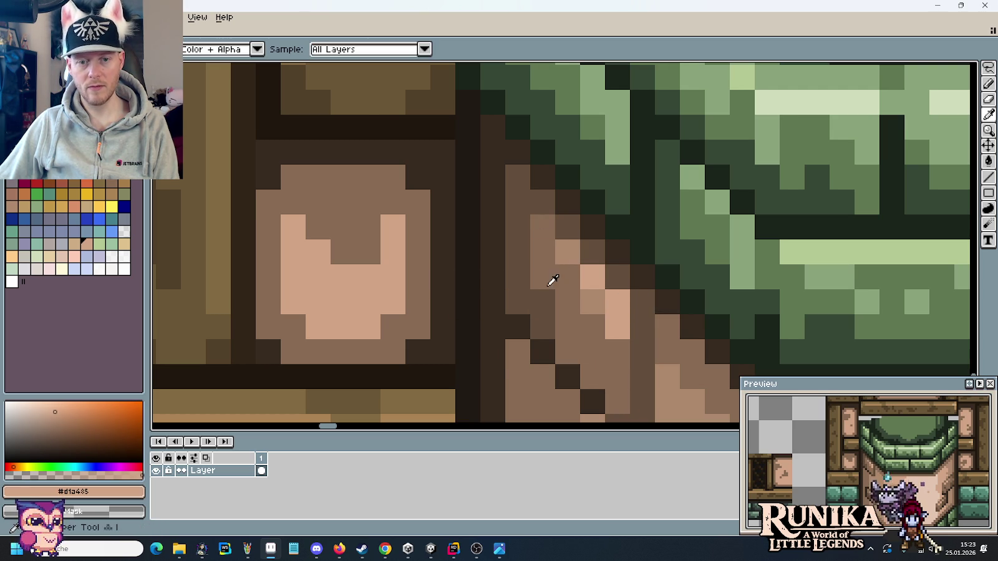
left_click(589, 299, "alt")
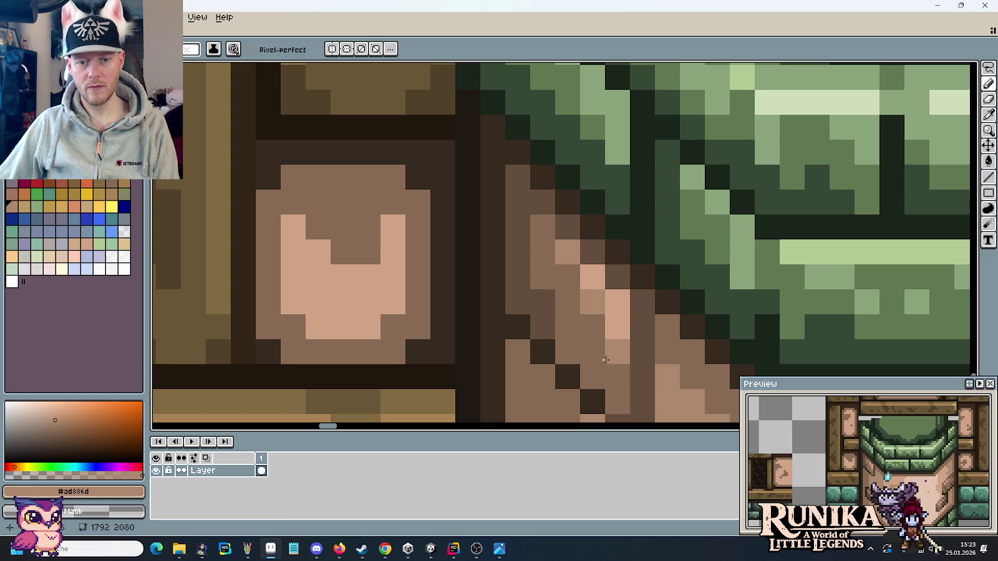
scroll(659, 273, "down", 5)
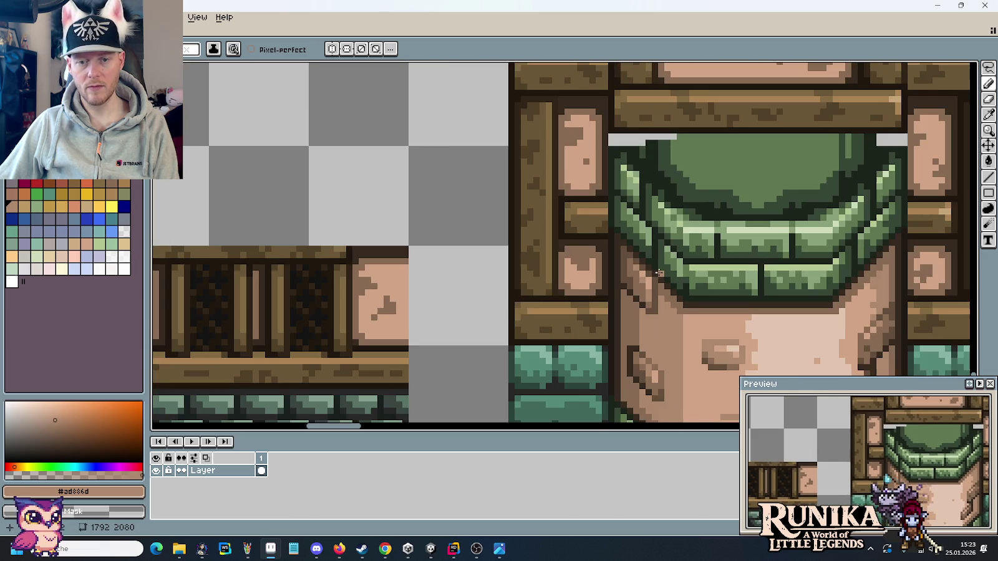
Sample a medium brown and darken one pixel on the panel's left edge.
scroll(662, 312, "up", 2)
left_click(525, 189, "alt")
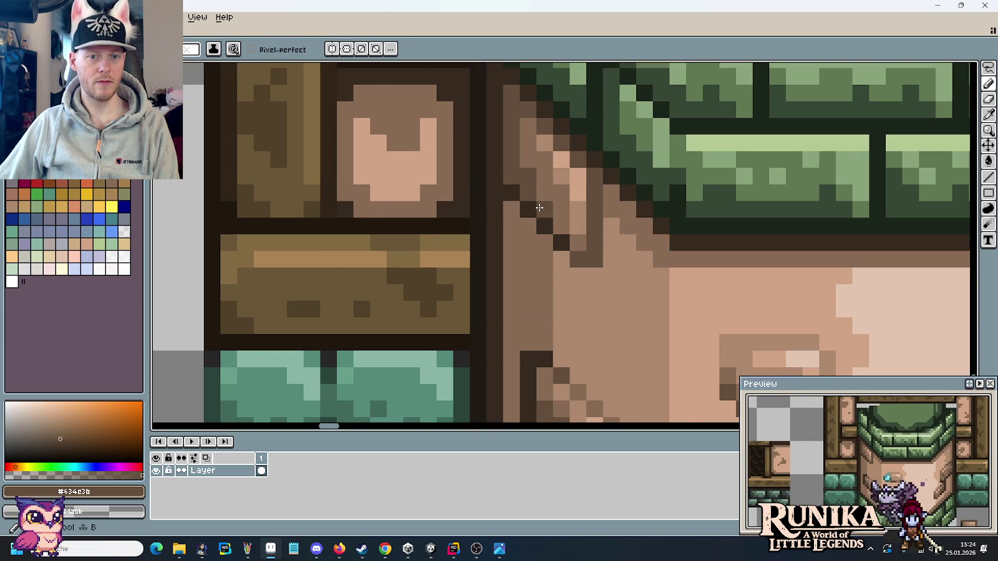
scroll(630, 273, "down", 1)
scroll(630, 273, "down", 1)
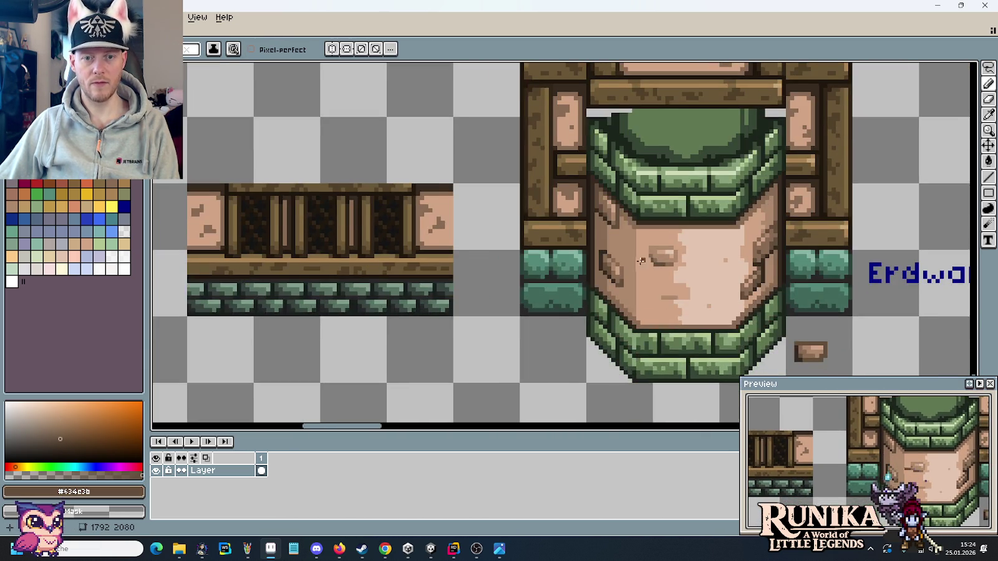
scroll(648, 266, "up", 3)
scroll(561, 187, "up", 1)
left_click(555, 174, "alt")
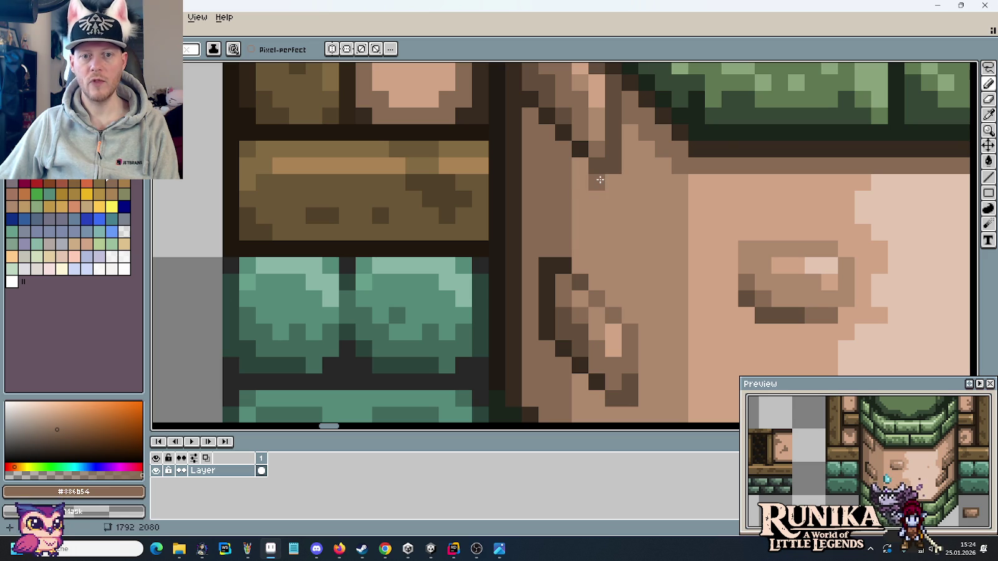
left_click(581, 166)
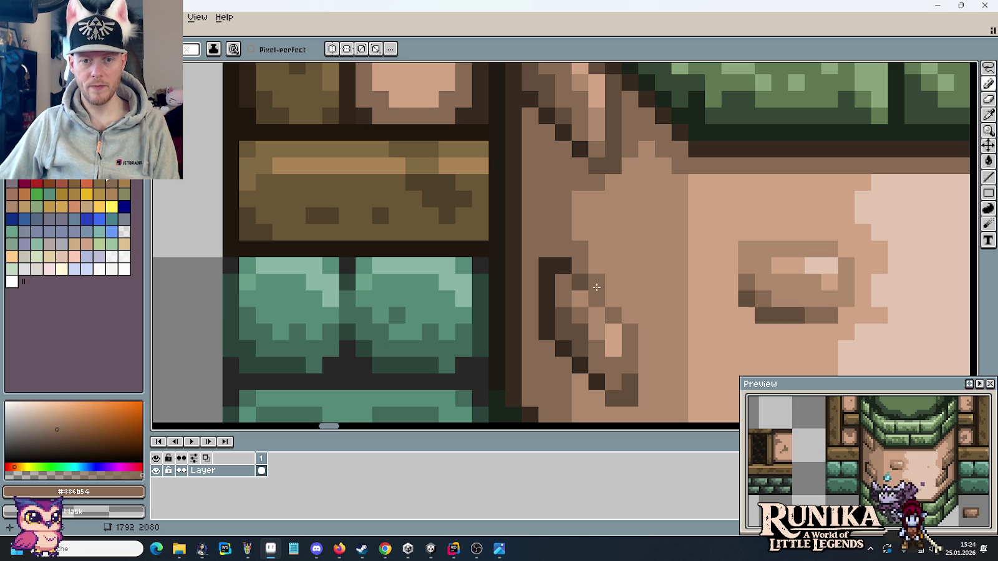
Darken two pixels on the lower crack mark, check the tile, then pick tan #ad8a6d.
left_click(579, 280, "alt")
left_click(596, 284)
left_click(608, 268, "alt")
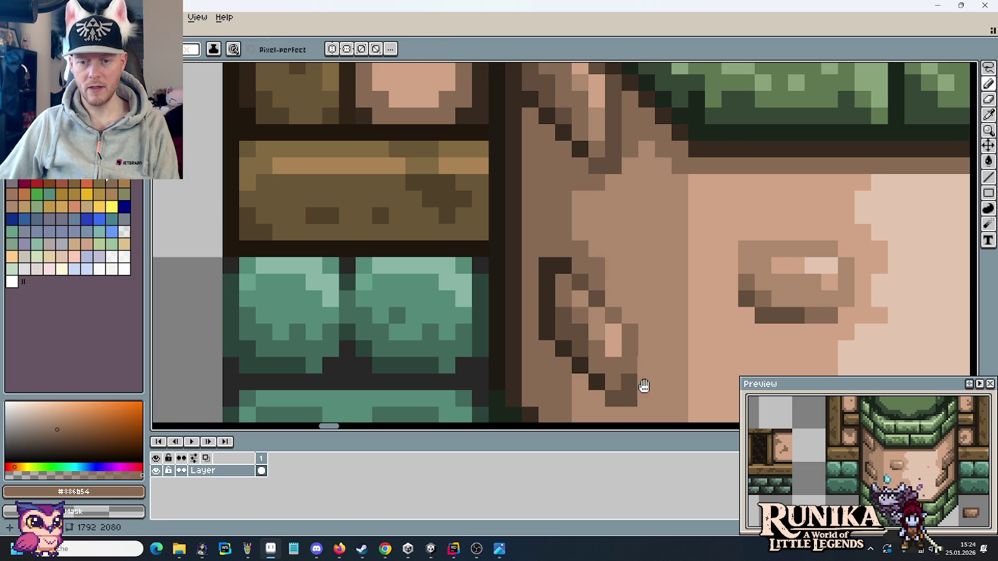
scroll(646, 368, "down", 3)
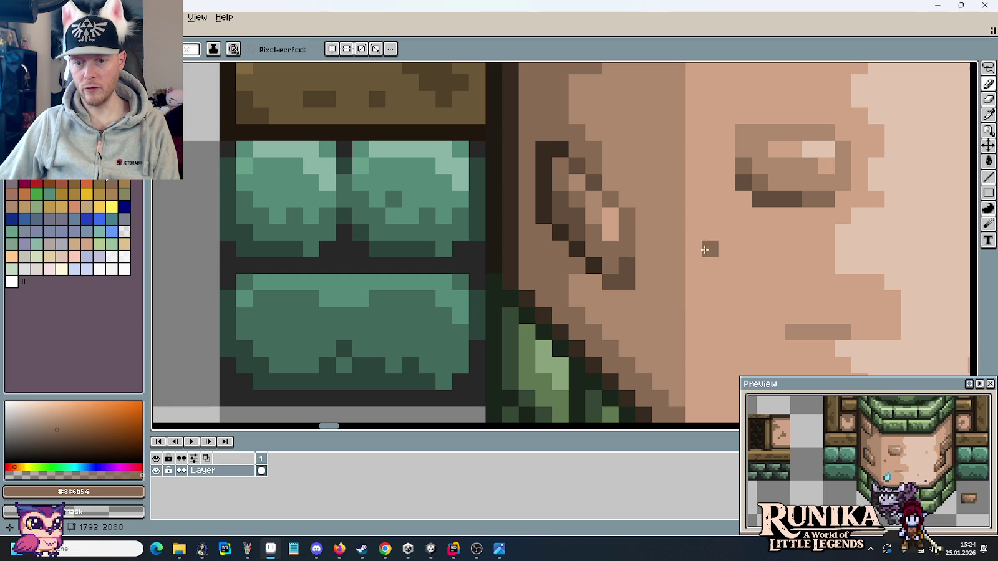
scroll(663, 299, "down", 1)
scroll(663, 300, "down", 2)
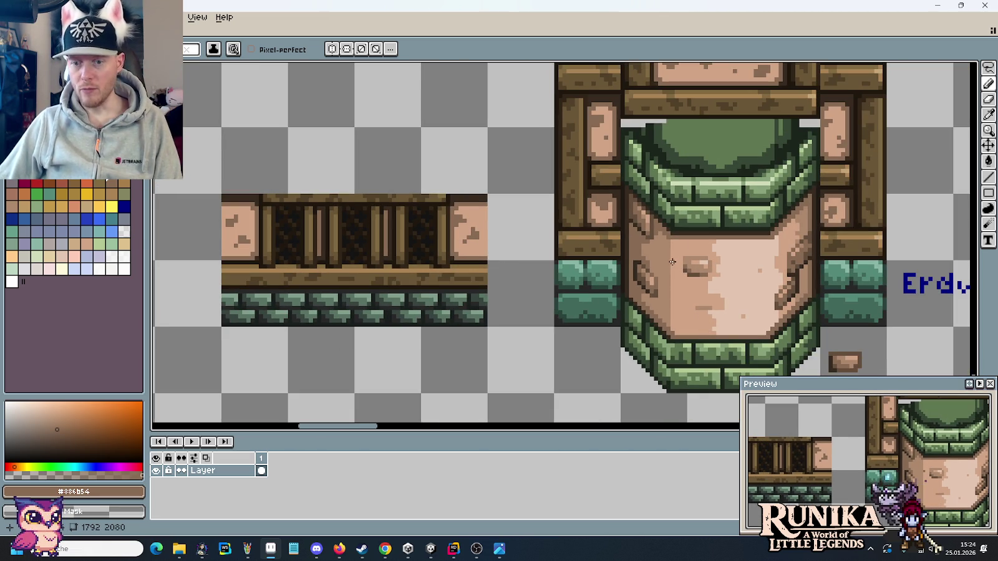
scroll(672, 262, "up", 2)
key("i")
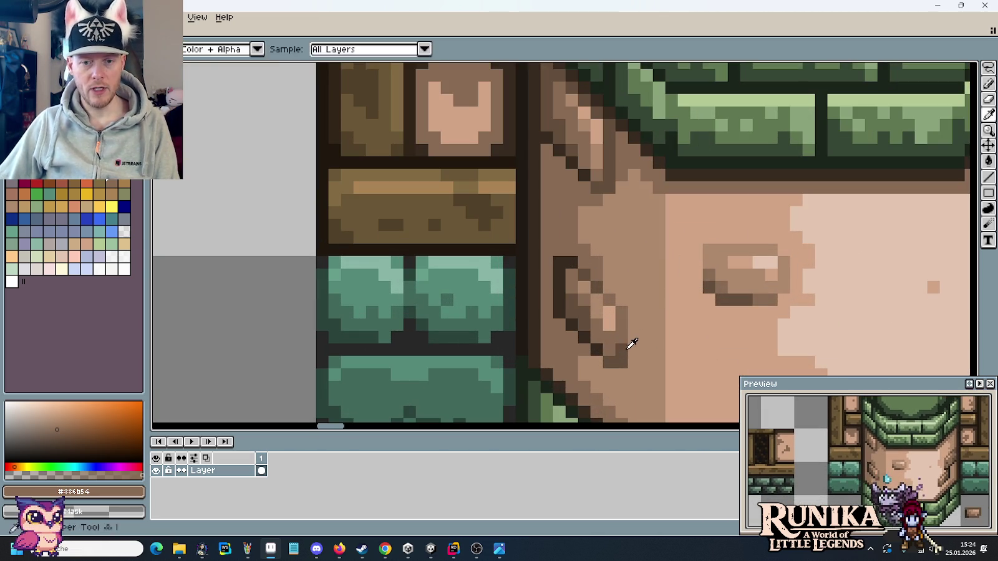
left_click_drag(631, 344, 609, 262)
key("b")
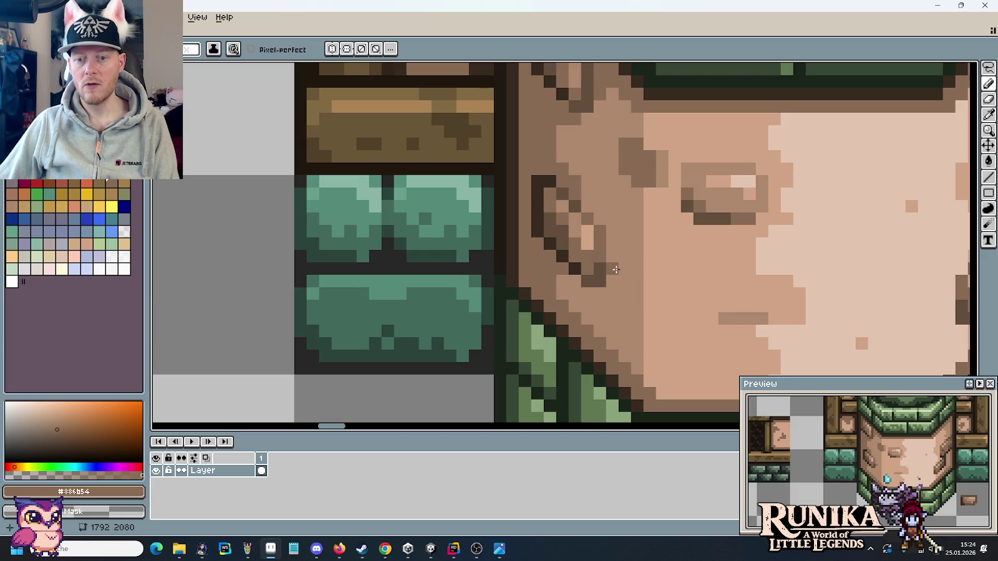
Paint dark brown #634d3b pixels left of the oval carving, sampling tans #ad8a6d and #d1a485.
left_click(648, 152, "alt")
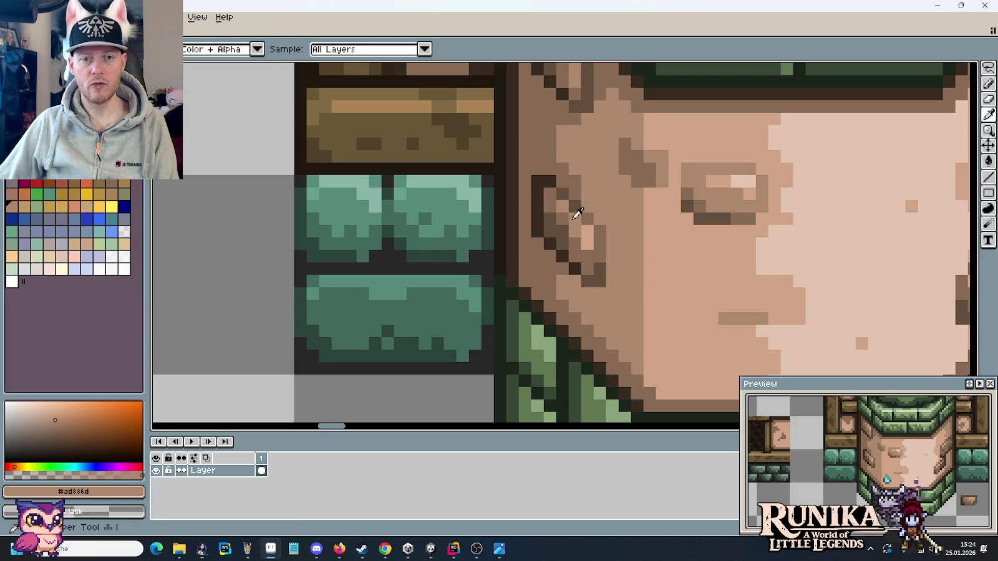
left_click(586, 194, "alt")
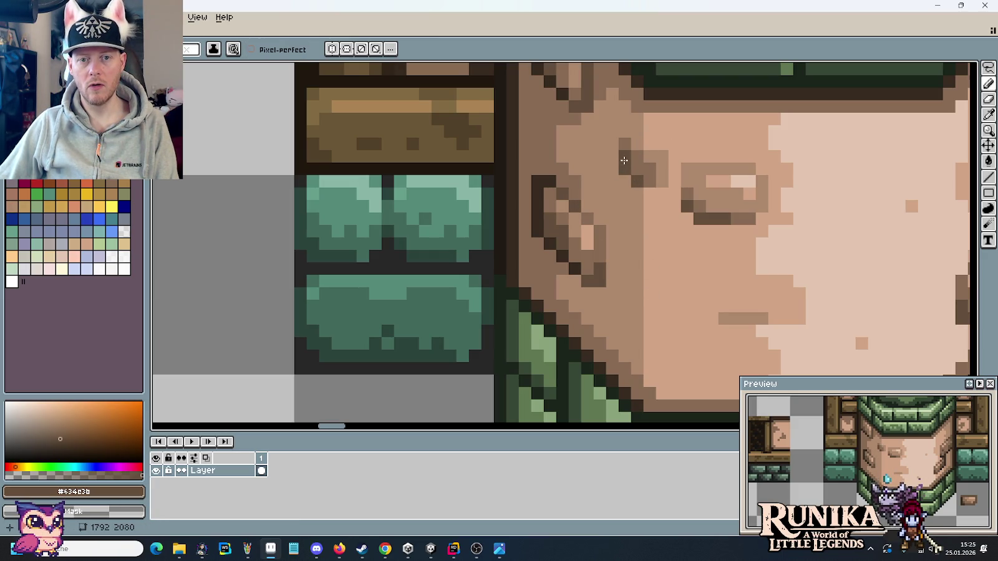
key("alt")
left_click(655, 174, "alt")
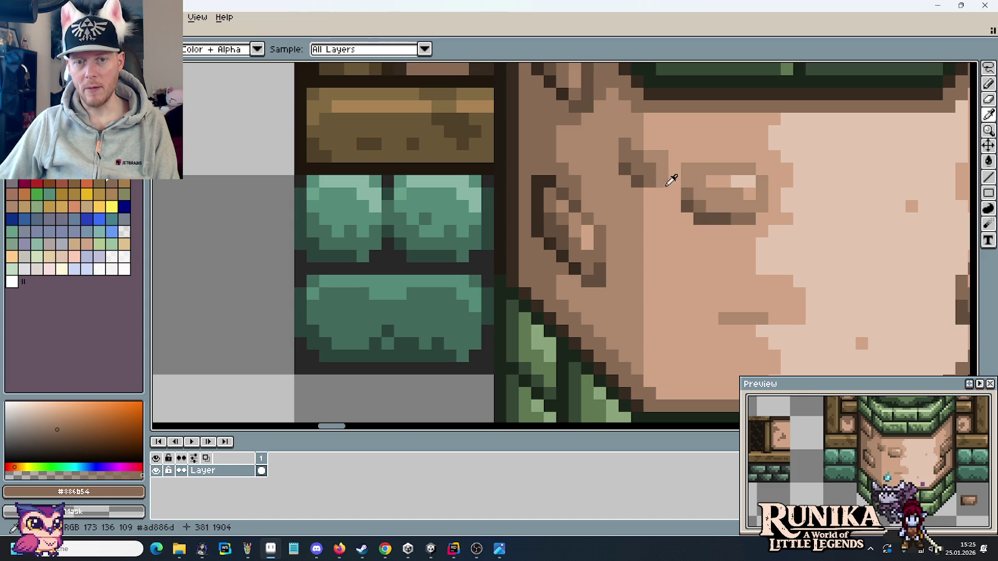
left_click(660, 193, "alt")
left_click(651, 191, "alt")
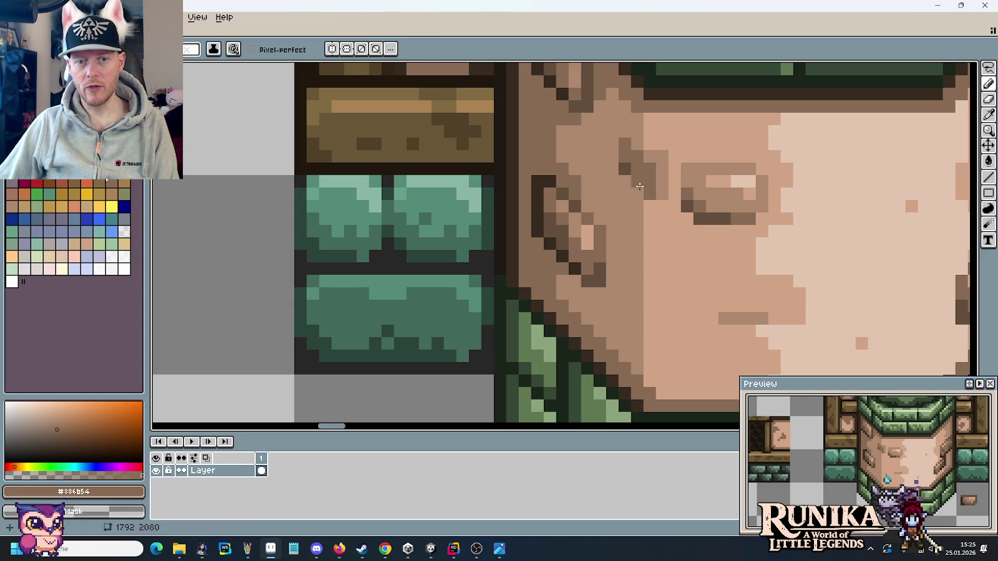
left_click(626, 187, "alt")
left_click(638, 179, "alt")
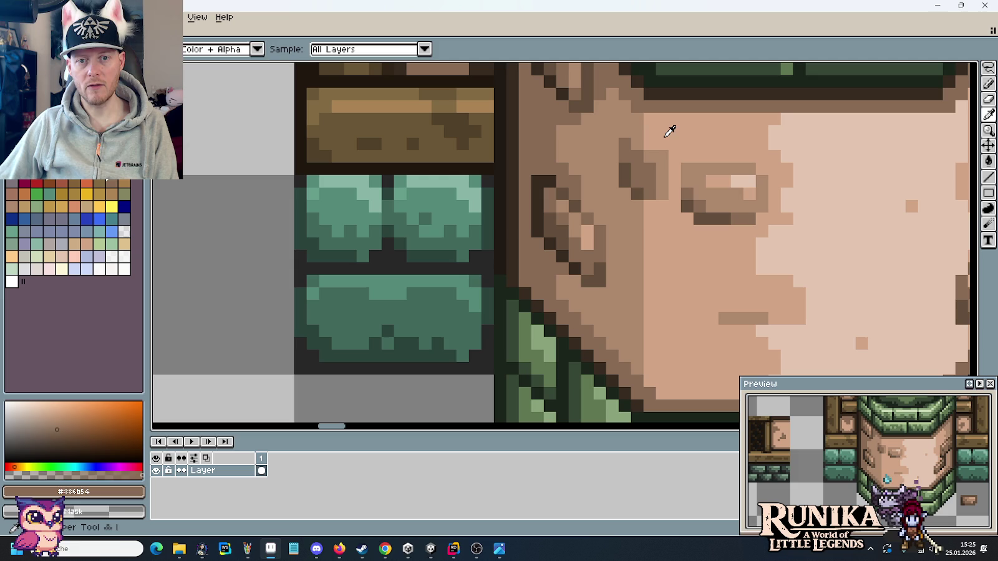
left_click(664, 131, "alt")
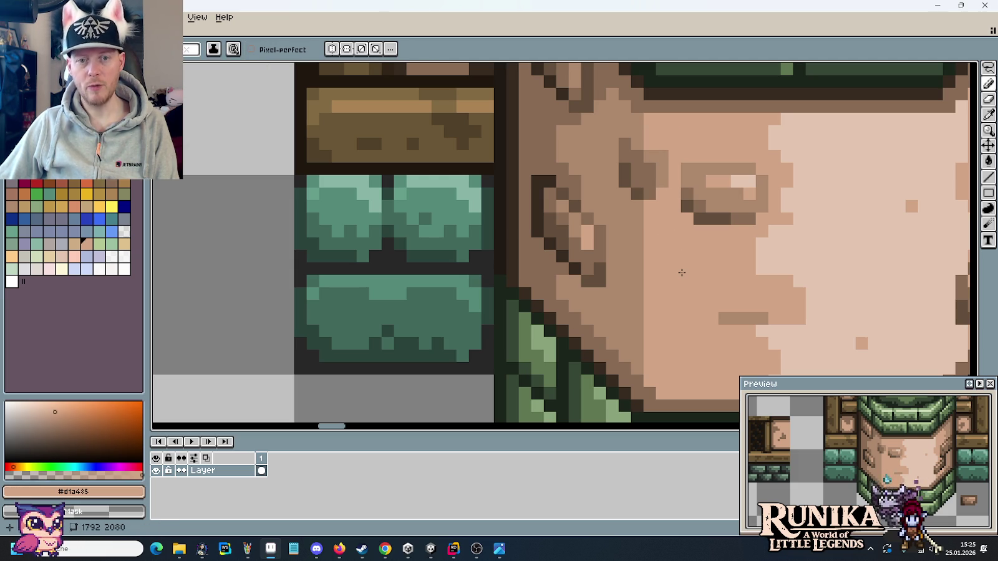
scroll(682, 273, "down", 2)
scroll(682, 272, "down", 1)
scroll(653, 239, "up", 3)
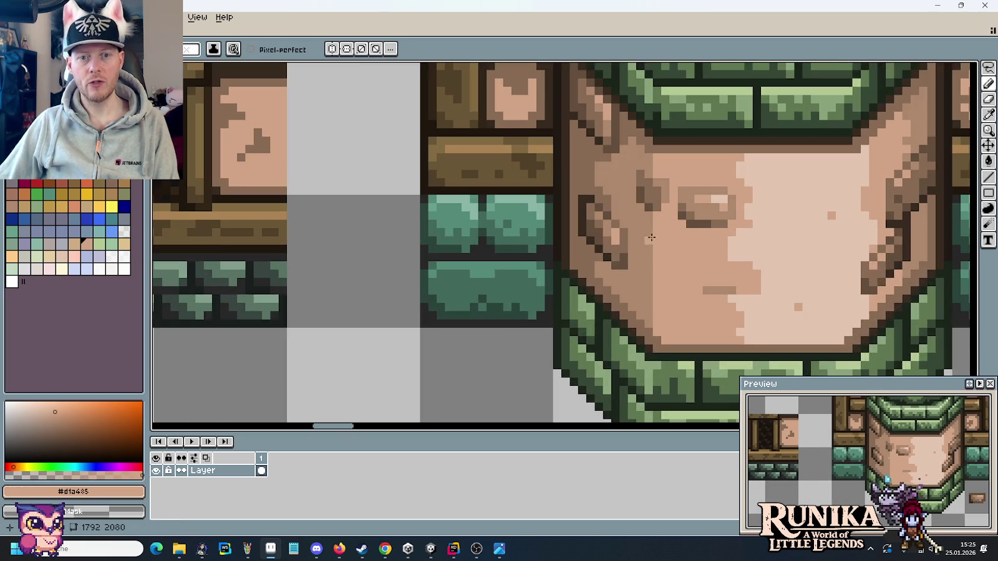
Paint two strokes of darker tone #ad8a6d on the stone face.
scroll(651, 187, "up", 1)
left_click(643, 130, "alt")
left_click_drag(656, 312, 636, 204)
mouse_move(633, 168)
left_mouse_down()
mouse_move(636, 184)
mouse_move(657, 199)
mouse_move(644, 280)
mouse_move(657, 276)
left_mouse_up()
scroll(636, 184, "down", 2)
scroll(635, 184, "down", 1)
scroll(657, 228, "up", 2)
scroll(657, 228, "up", 1)
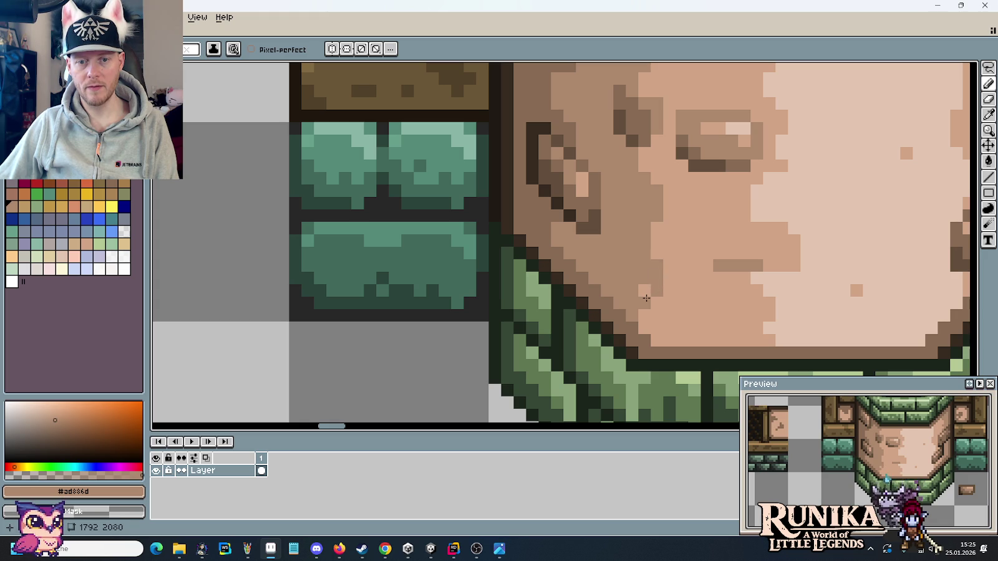
Resample #ad8a6d from the face and place one darker pixel on the lower face.
left_click(666, 247, "alt")
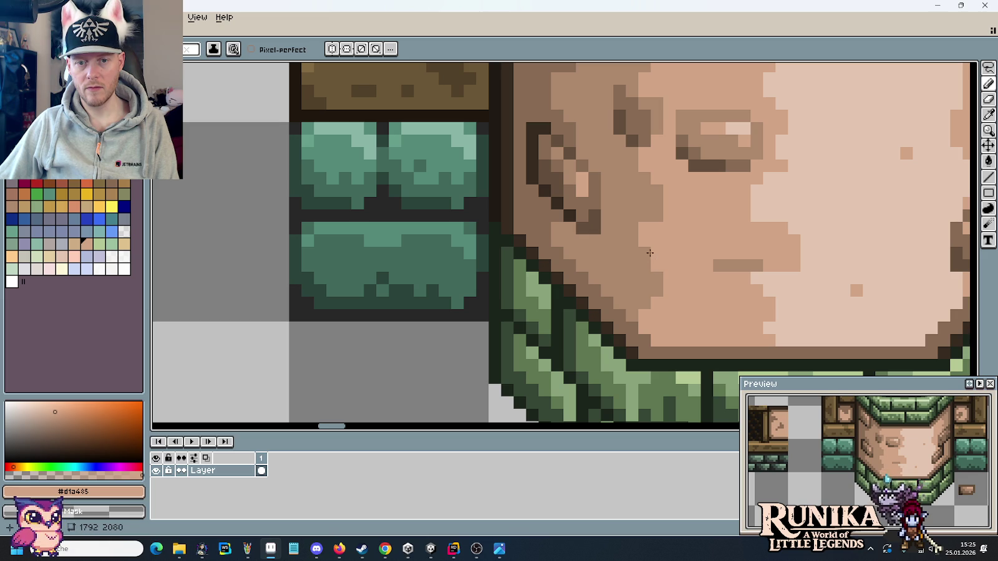
left_click(660, 273, "alt")
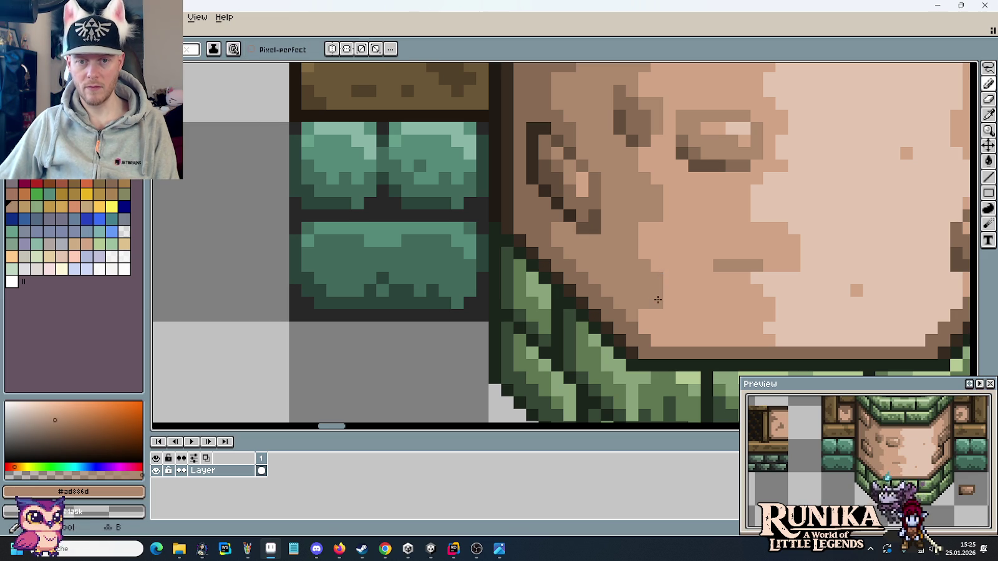
left_click(673, 282, "alt")
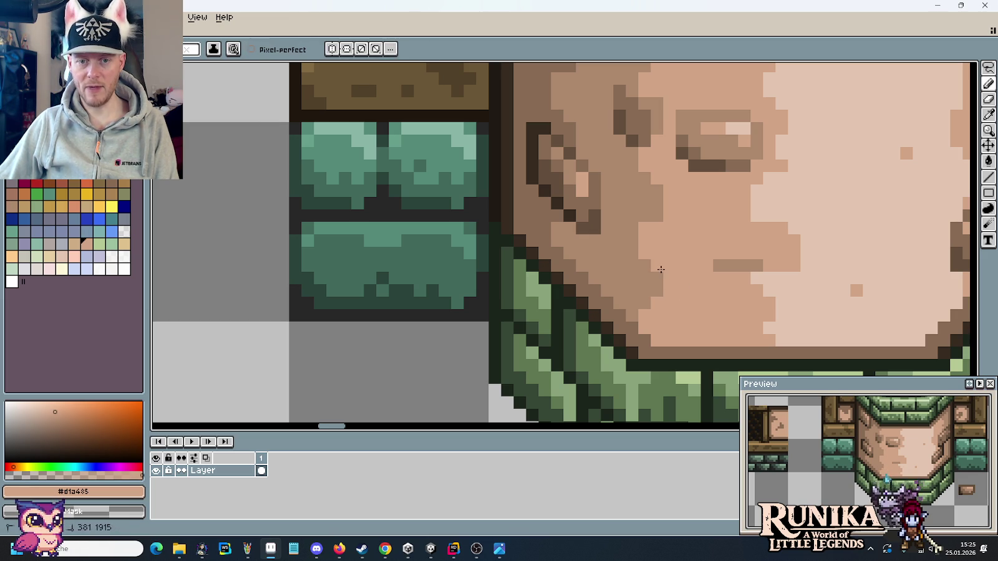
key("alt")
key("alt")
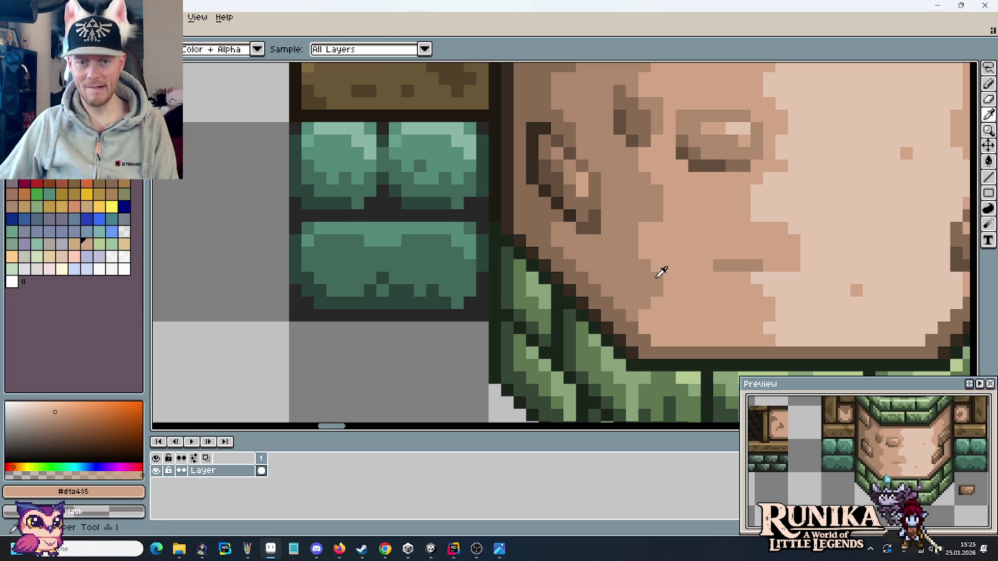
left_click(657, 277, "alt")
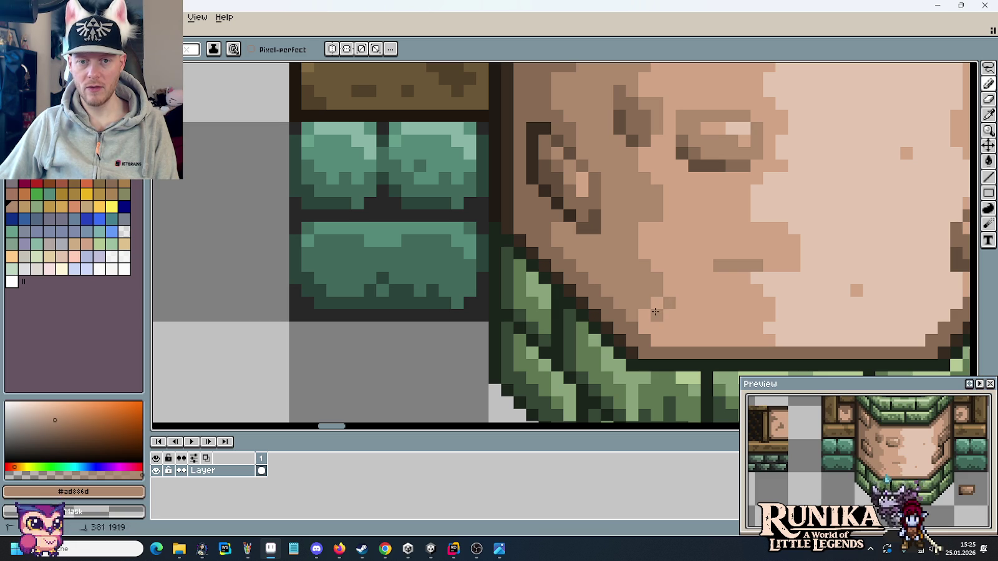
left_click(697, 304)
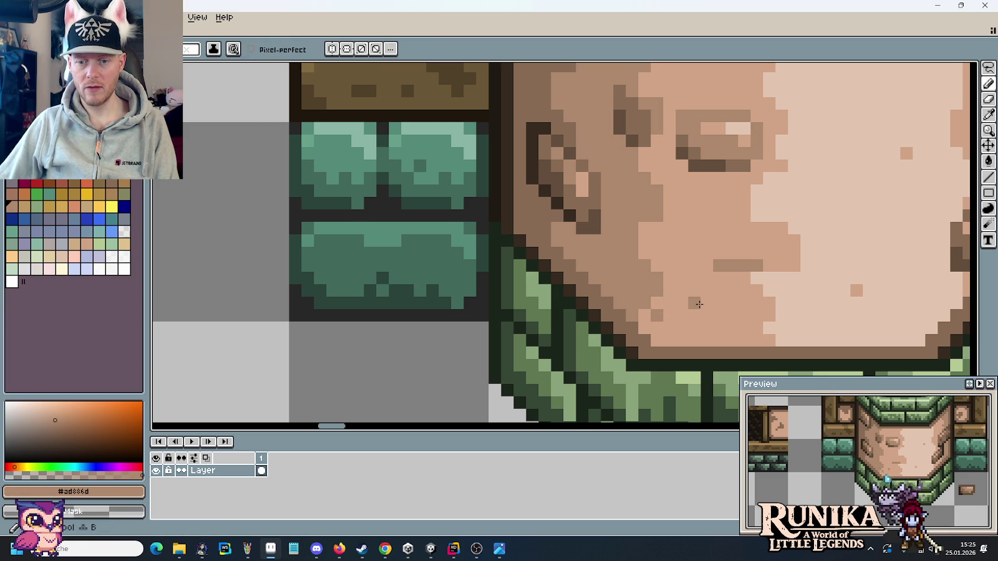
Pan and zoom to review the tile, picking the lighter tone #d1a485.
scroll(699, 314, "down", 3)
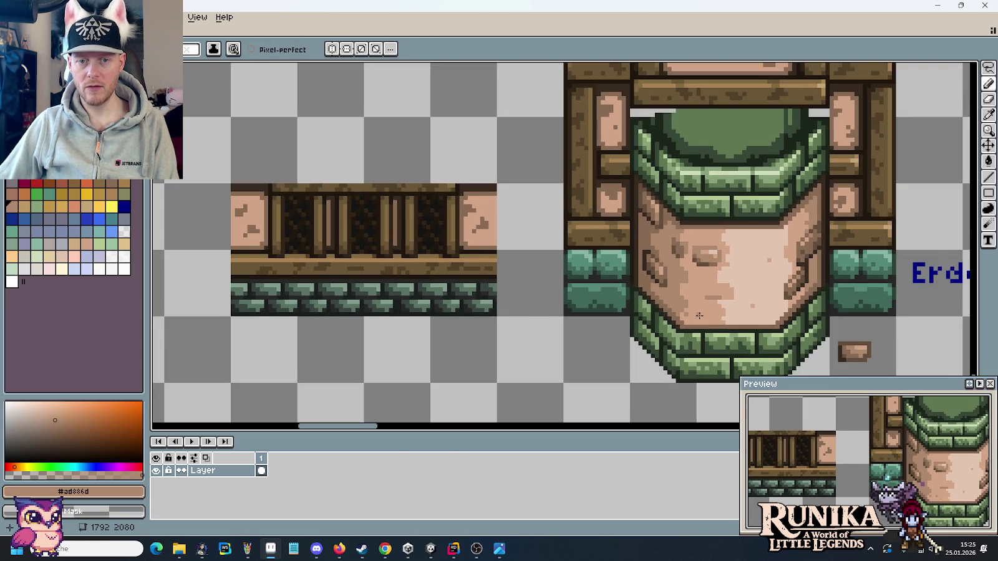
scroll(697, 314, "right", 2)
scroll(596, 275, "down", 1)
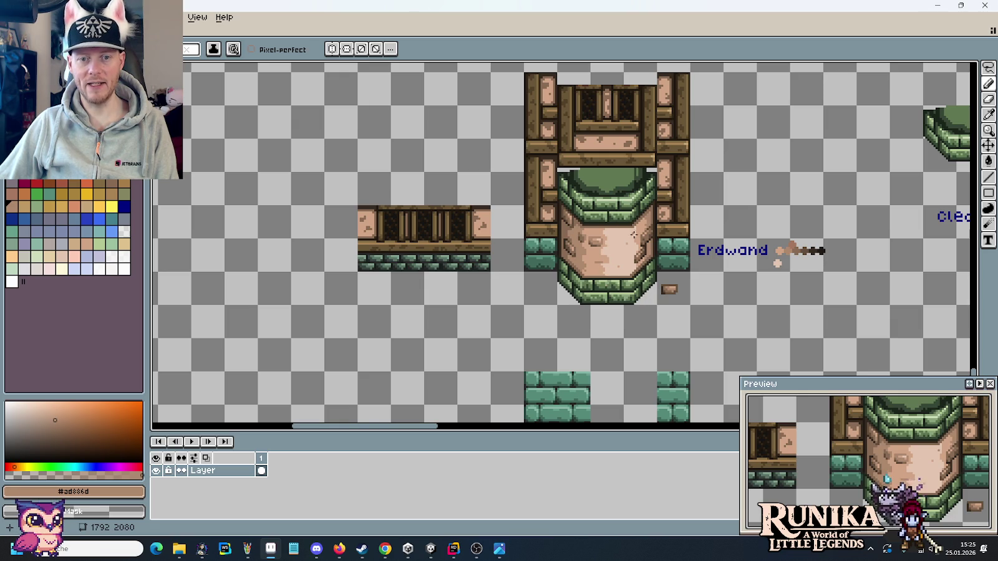
scroll(630, 228, "up", 3)
scroll(580, 237, "up", 2)
left_click(536, 246, "alt")
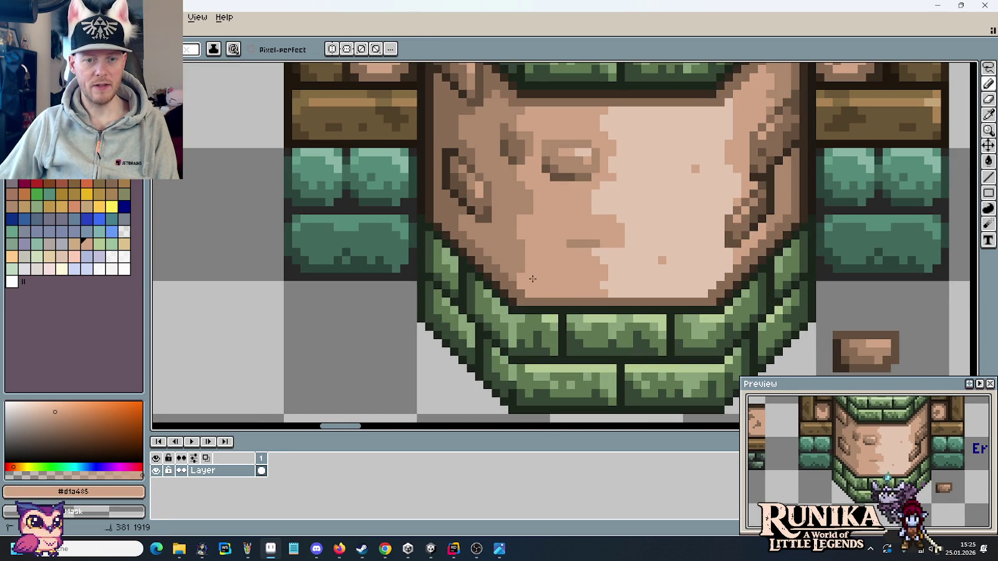
key("alt")
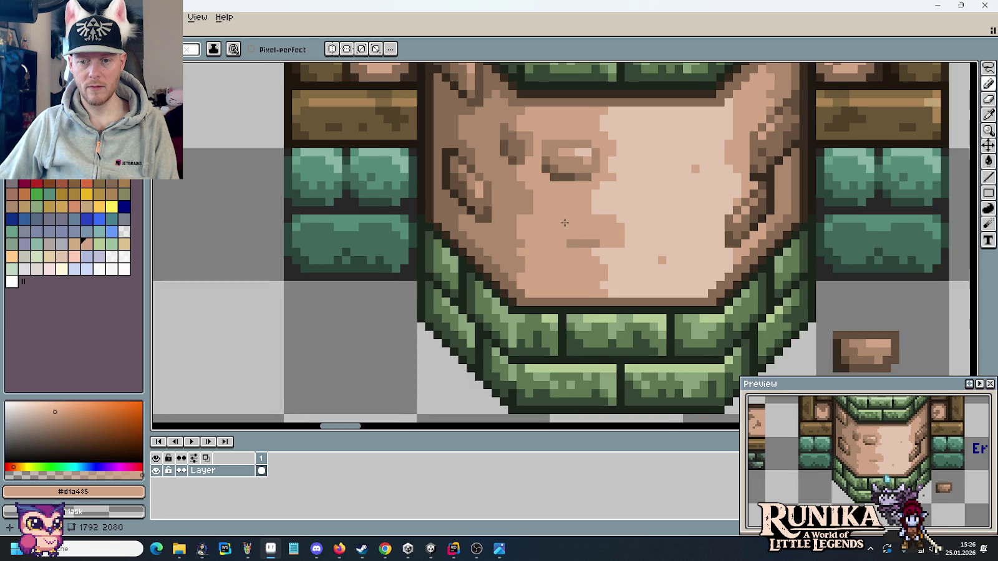
scroll(565, 222, "down", 1)
scroll(548, 274, "down", 1)
scroll(515, 281, "down", 2)
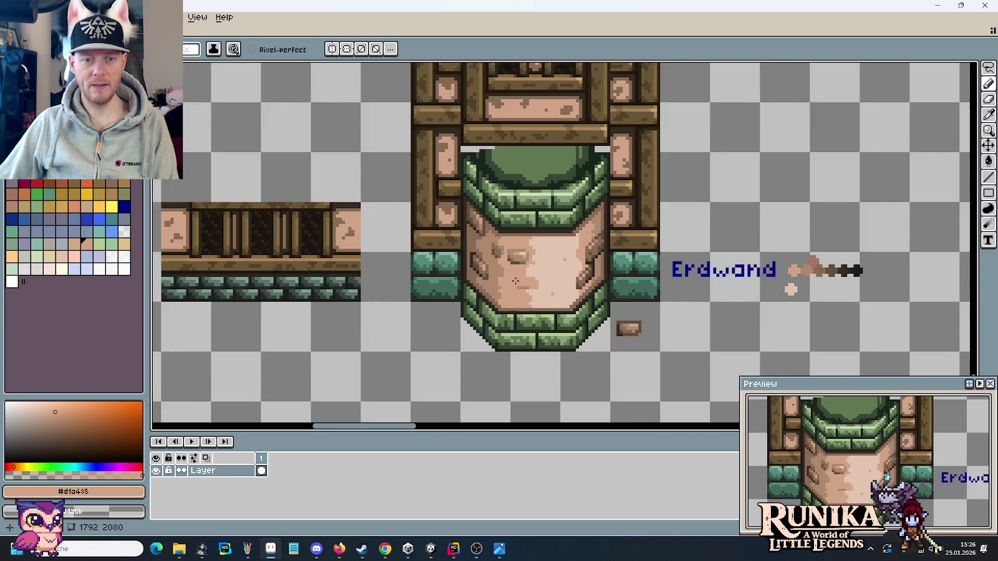
Sample skin tones #e2c5b1 and #d1a485, then outline a small darker rectangle on the upper-right face.
scroll(515, 281, "down", 1)
scroll(518, 287, "up", 3)
left_click(531, 292, "alt")
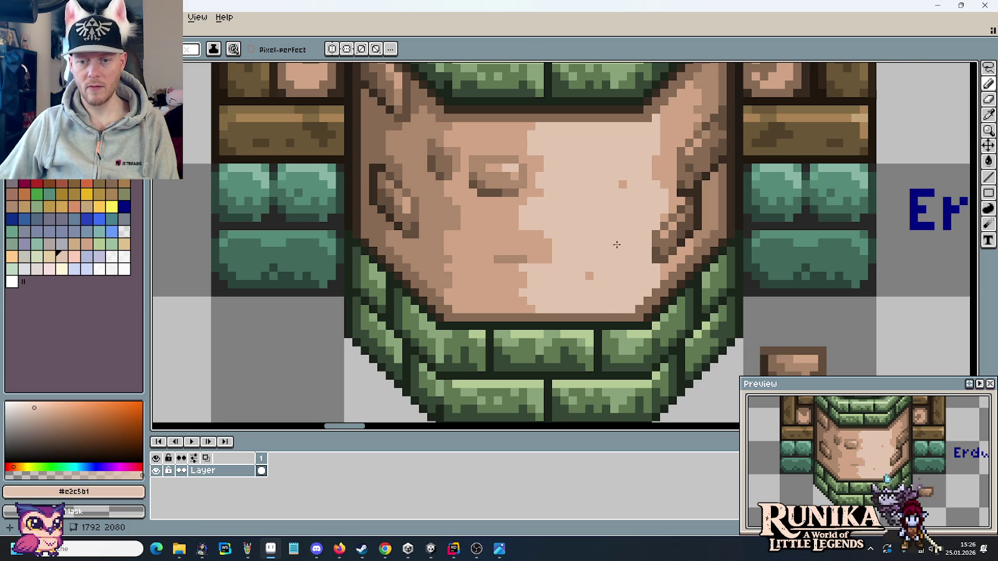
scroll(618, 244, "down", 1)
scroll(616, 244, "down", 1)
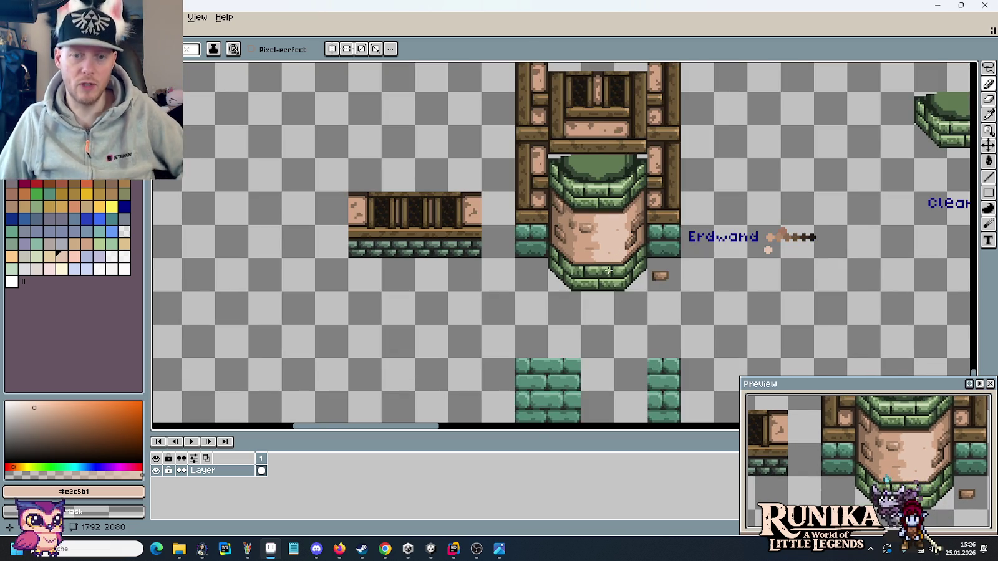
scroll(617, 250, "up", 2)
scroll(627, 237, "up", 1)
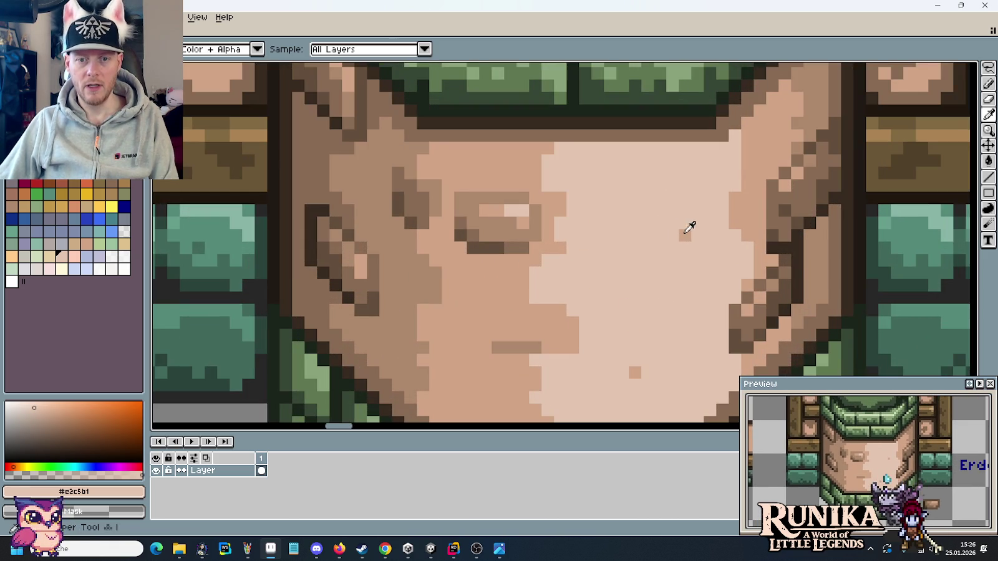
left_click(685, 235, "alt")
left_click(623, 199)
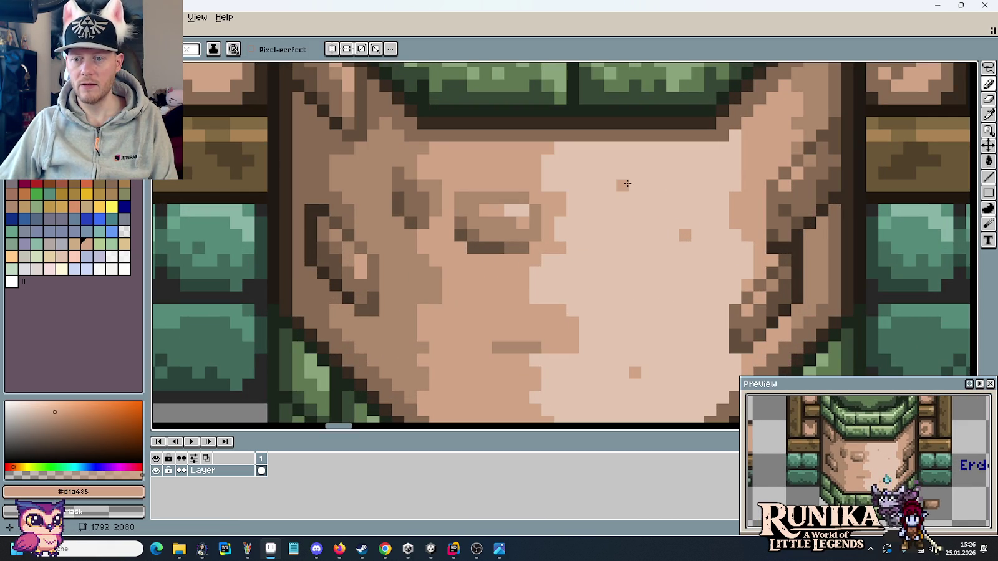
left_click_drag(633, 184, 658, 184)
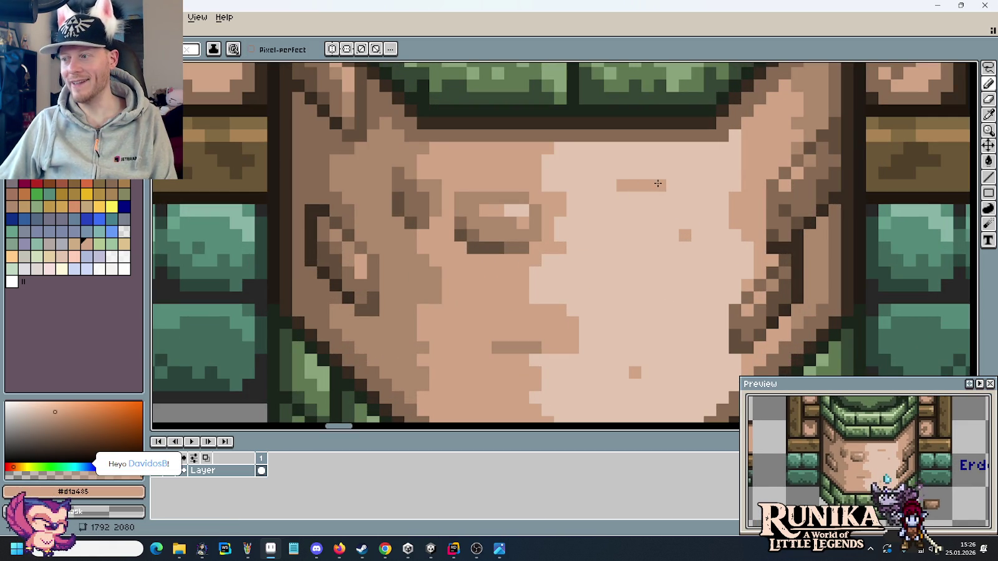
left_click(671, 182)
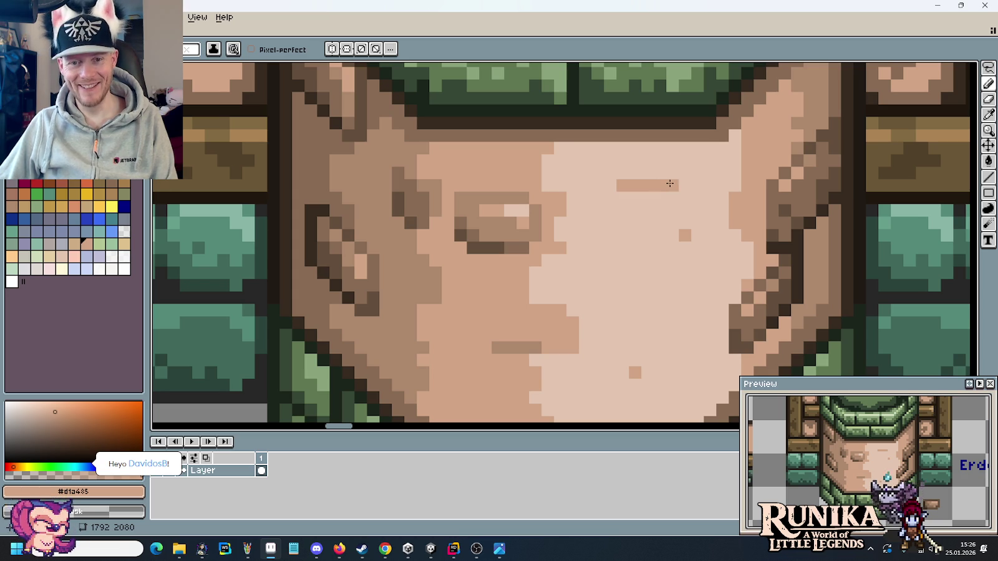
left_click(670, 174)
left_click(668, 165)
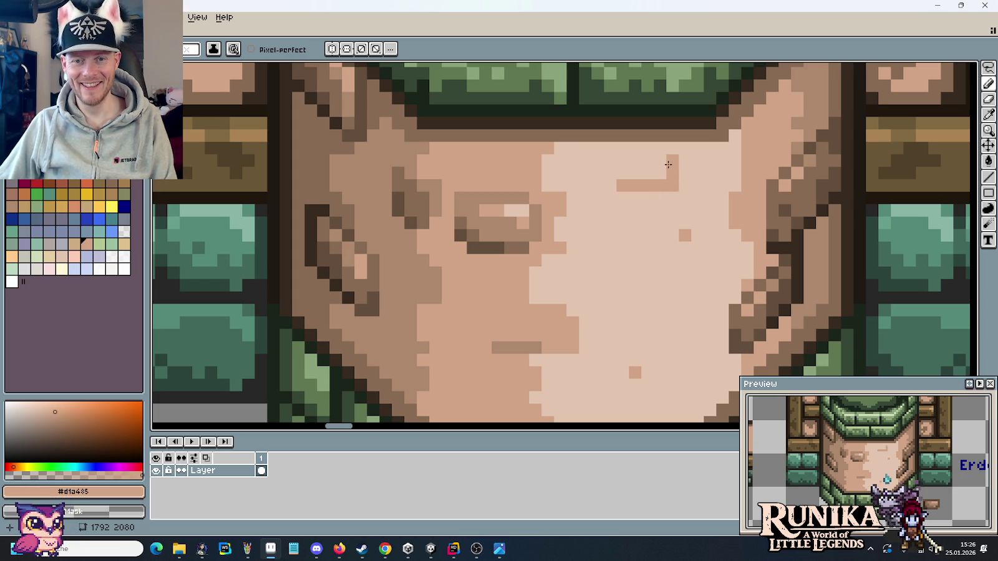
left_click_drag(639, 162, 622, 173)
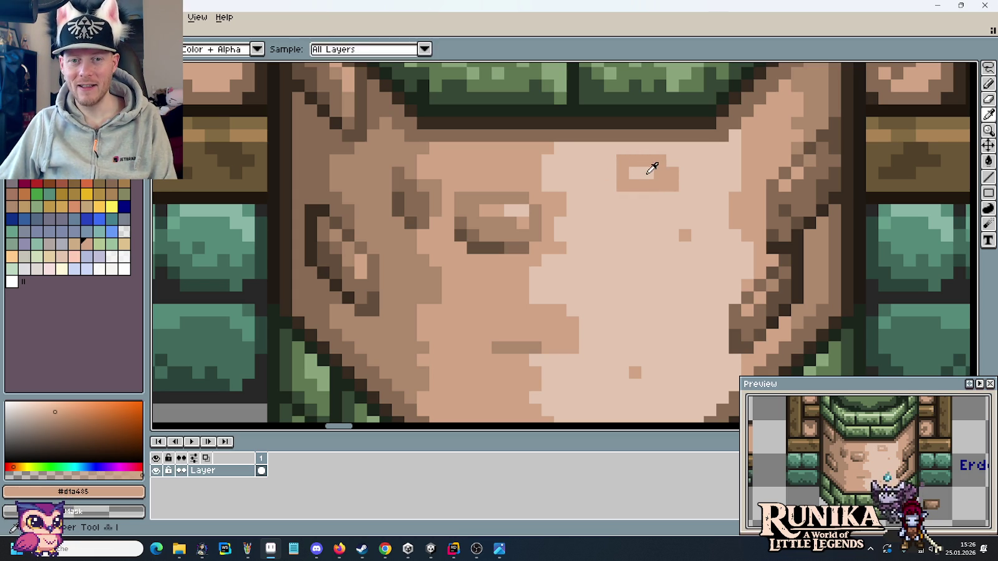
Add a pale pixel at the mark's lower left and fill its bottom row and interior with #d1a485.
left_click(651, 163, "alt")
left_click(623, 184)
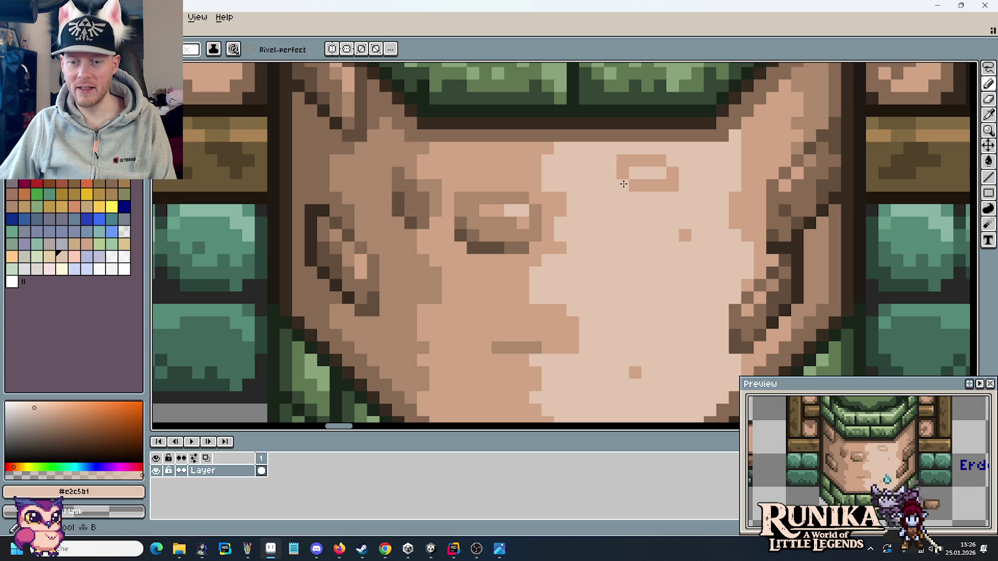
left_click(659, 179, "alt")
left_click_drag(673, 199, 632, 193)
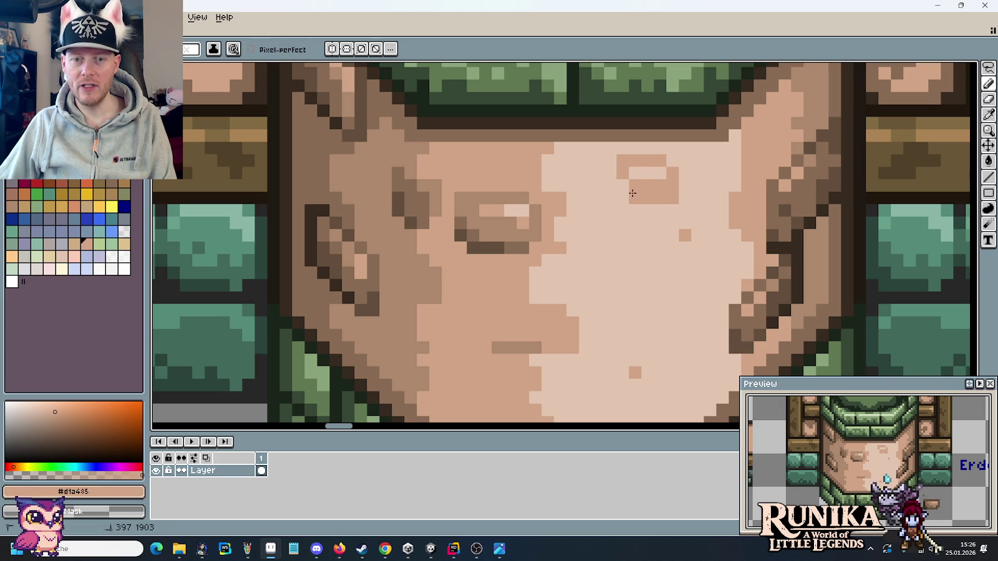
left_click(657, 168, "alt")
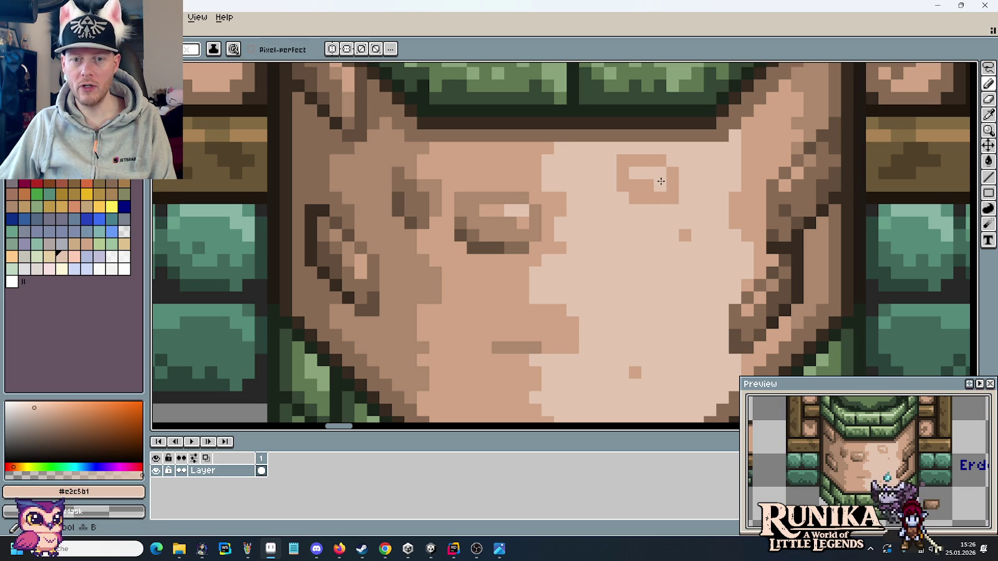
left_click(675, 163, "alt")
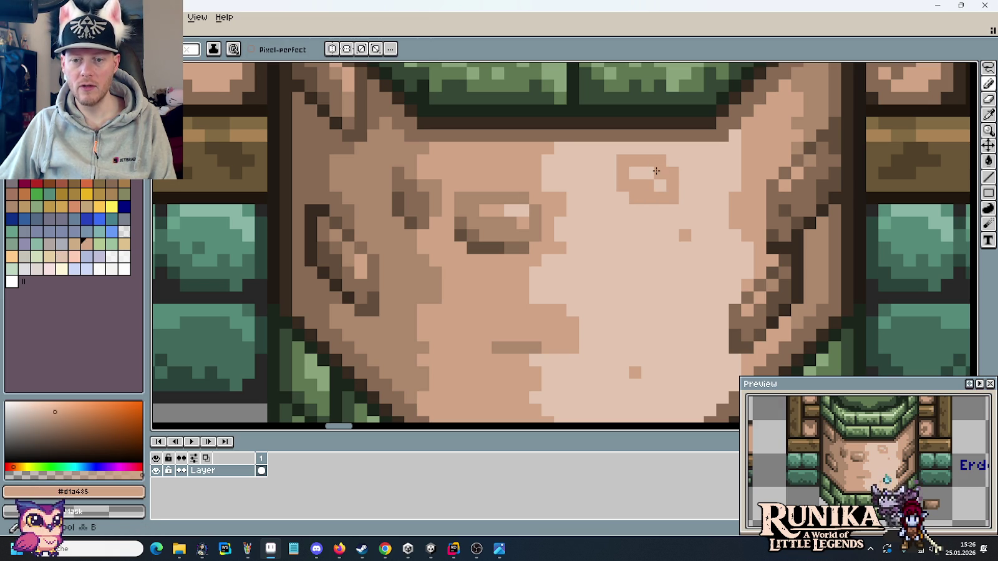
mouse_move(658, 181)
left_mouse_down()
mouse_move(643, 175)
mouse_move(642, 215)
mouse_move(673, 200)
left_mouse_up()
Lighten the mark's lower row and left edge to shrink it, keeping the right column darker.
left_click(641, 267, "alt")
left_click(622, 186)
left_click_drag(623, 161, 630, 184)
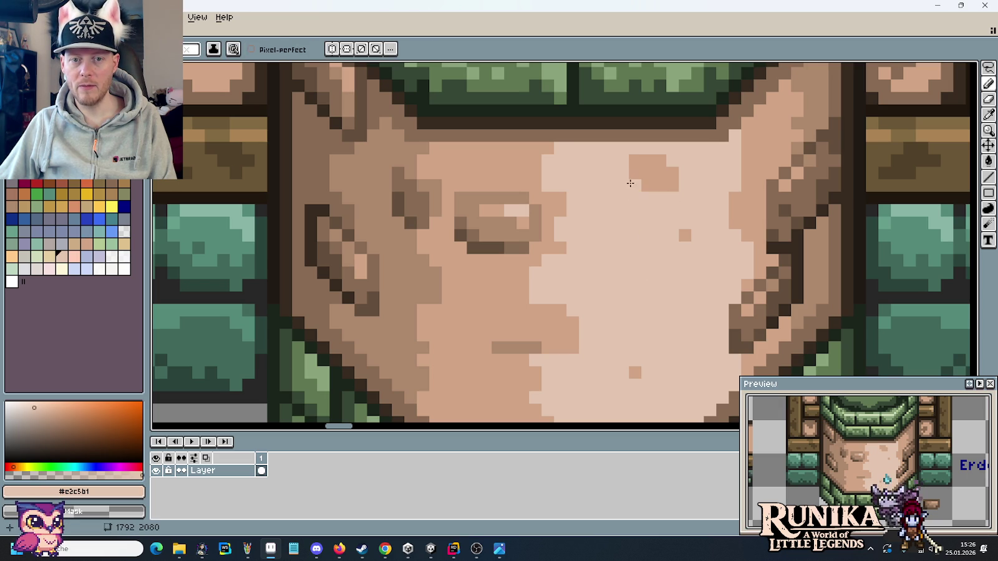
mouse_move(671, 173)
left_mouse_down()
mouse_move(662, 172)
mouse_move(672, 186)
left_mouse_up()
left_click(652, 174, "alt")
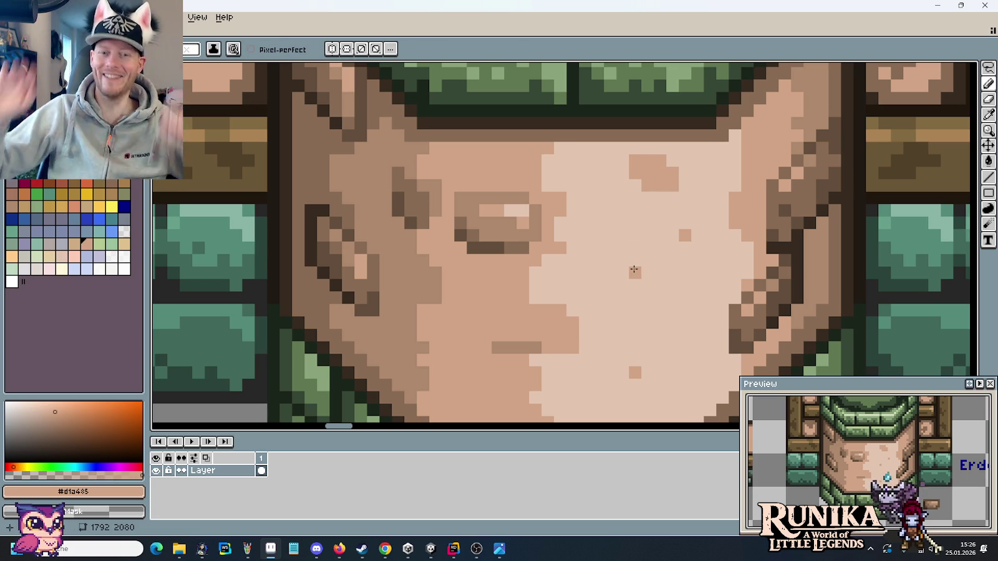
scroll(627, 281, "down", 4)
Add one darker #d1a485 pixel mid-face, then bring up the medieval house concept art.
scroll(616, 292, "down", 1)
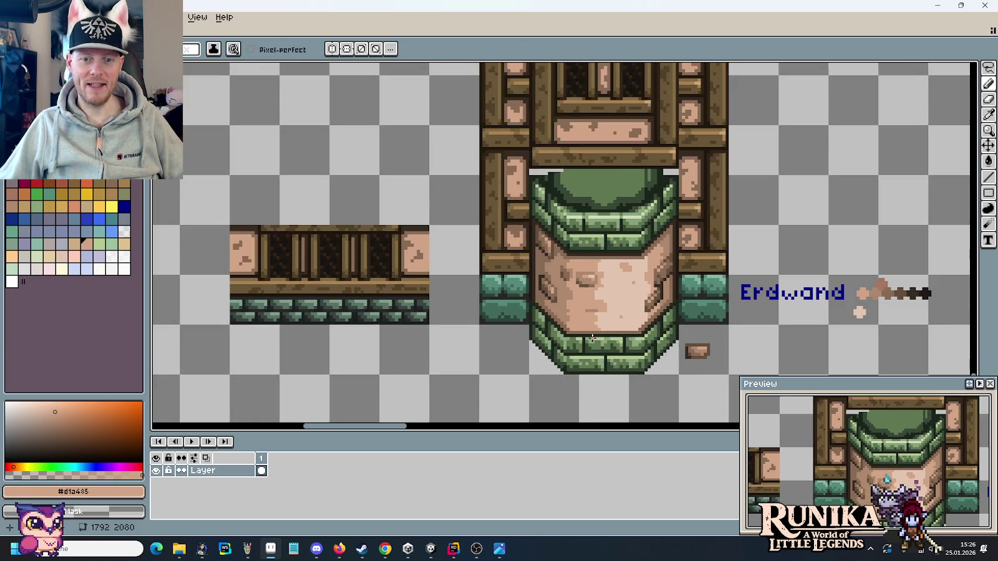
scroll(614, 292, "up", 3)
scroll(609, 293, "up", 2)
left_click(545, 229)
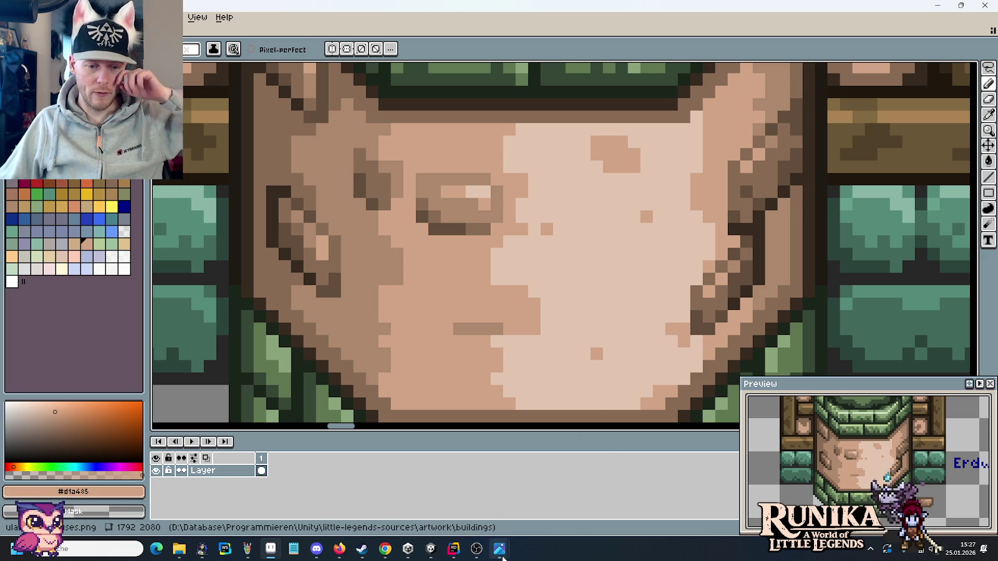
left_click(527, 525)
mouse_move(498, 548)
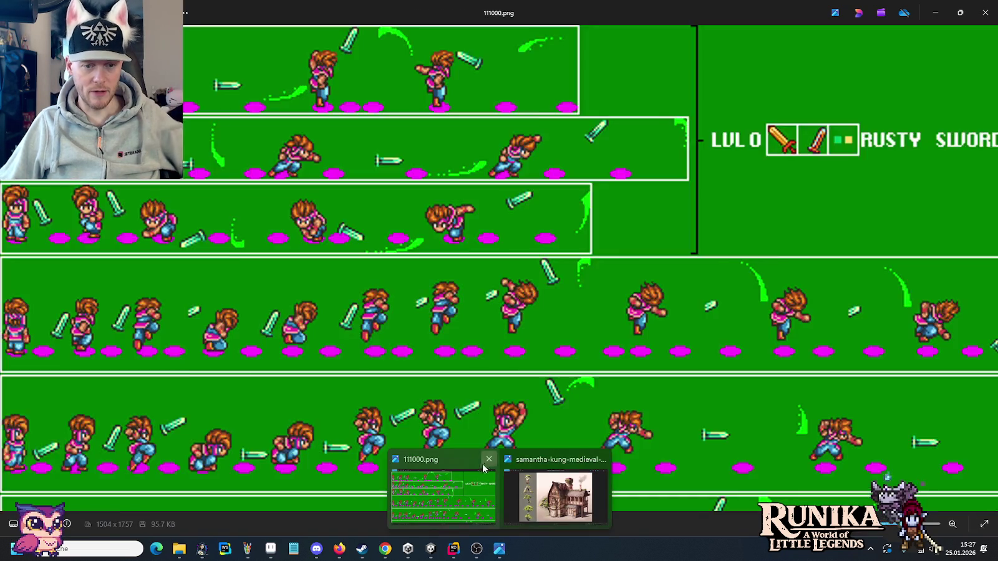
Close the 111000.png window, study the house concept, then return to the wall tile in Aseprite.
left_click(488, 460)
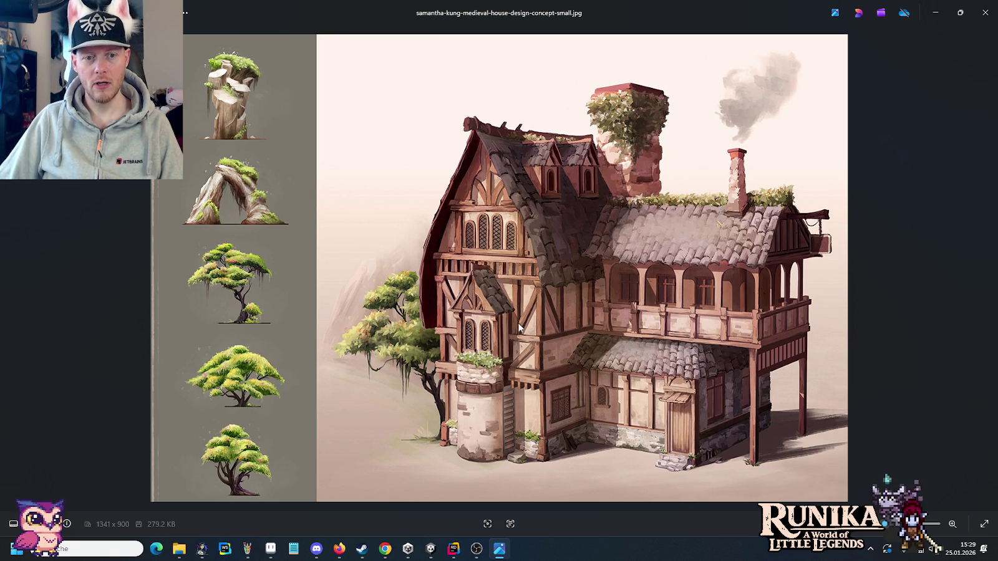
left_click(270, 548)
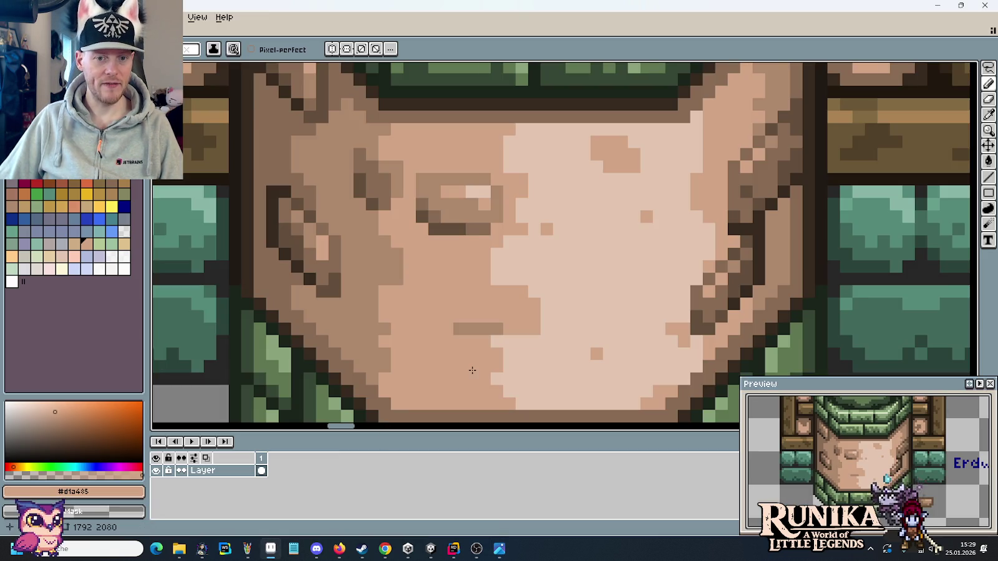
Flip between the house concept art and the sprite sheet to compare them.
scroll(472, 370, "down", 1)
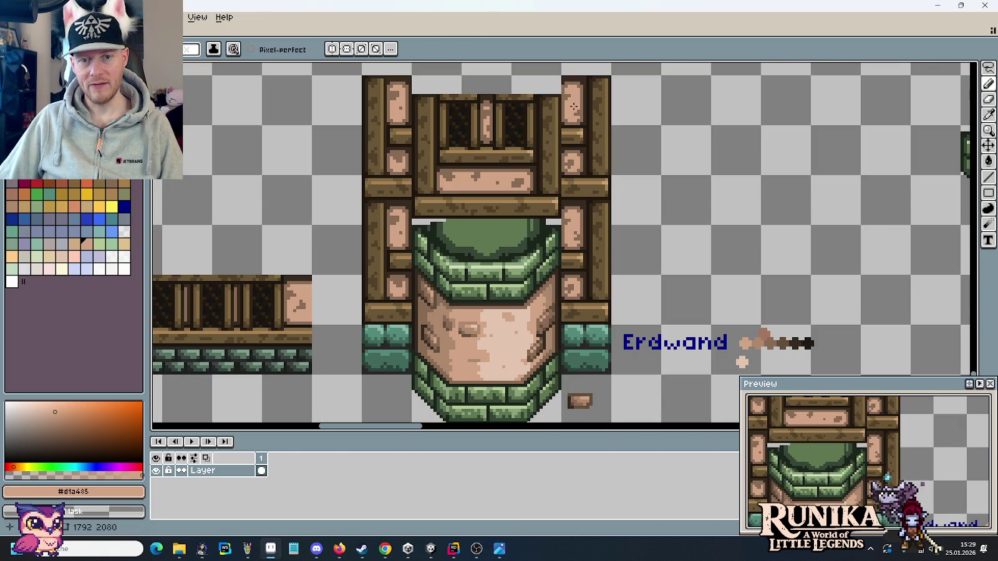
key("alt+Tab")
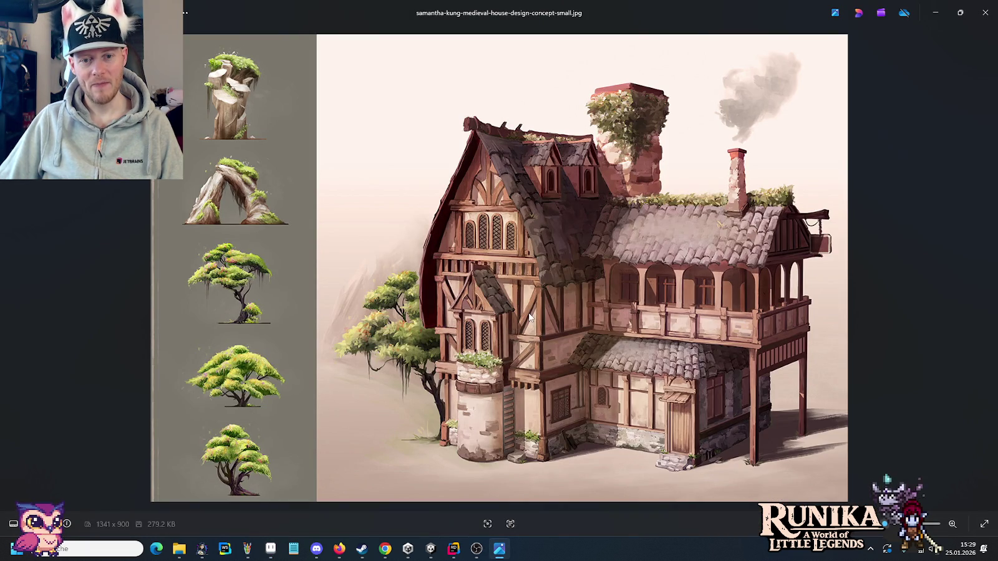
key("alt+Tab")
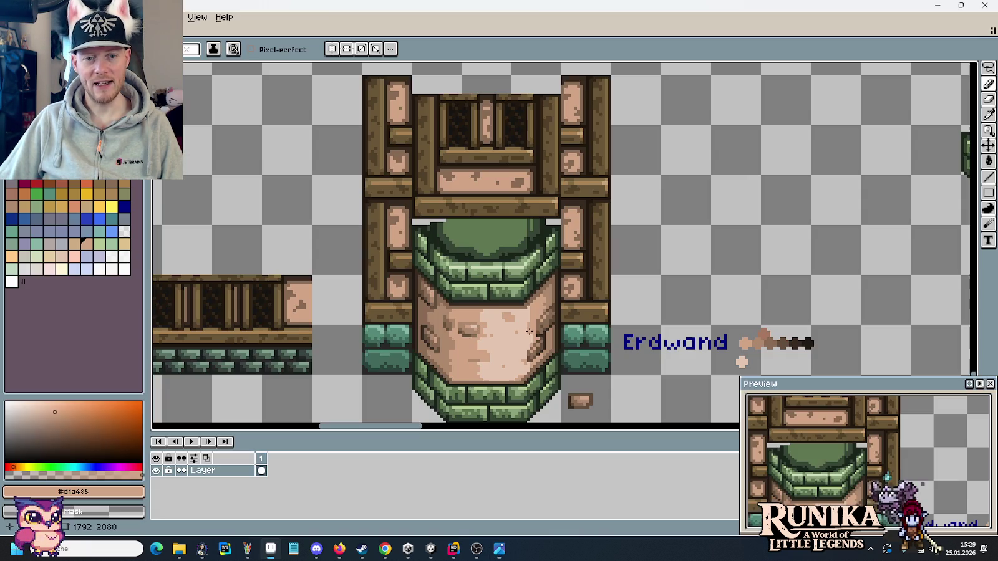
key("alt+Tab")
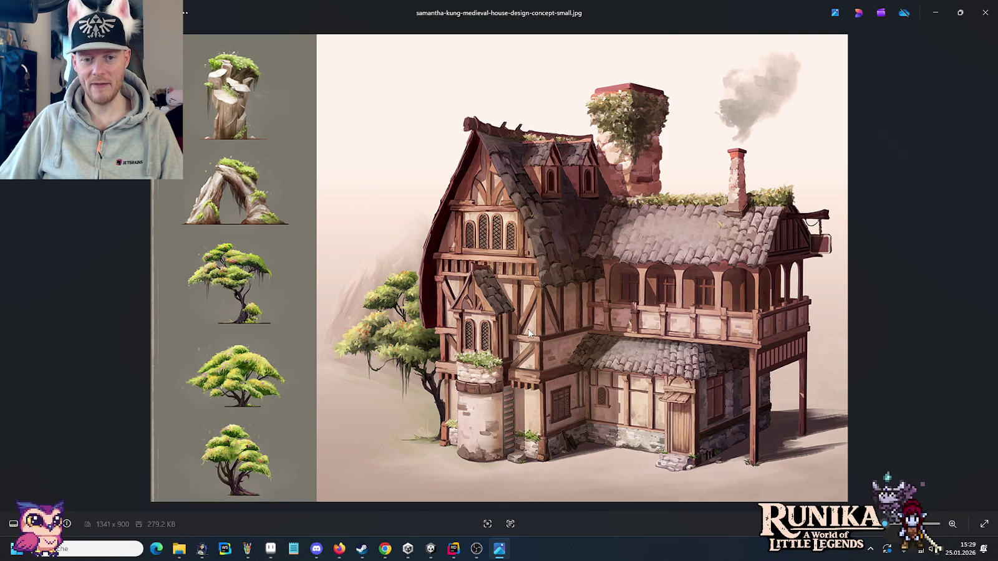
key("alt+Tab")
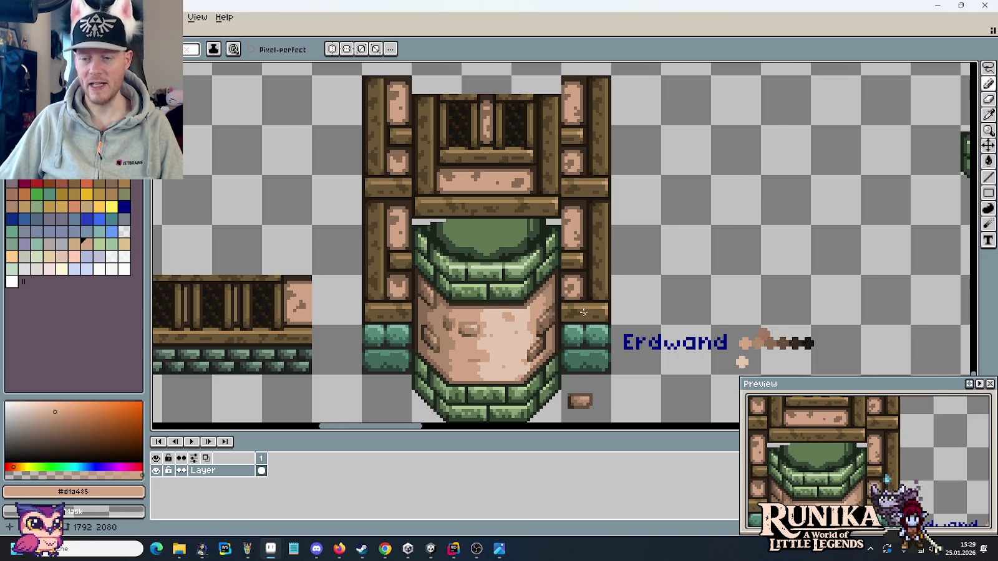
Zoom in on the green-topped tower, recheck the reference, and bring Unity forward.
scroll(583, 312, "down", 2)
scroll(583, 312, "down", 2)
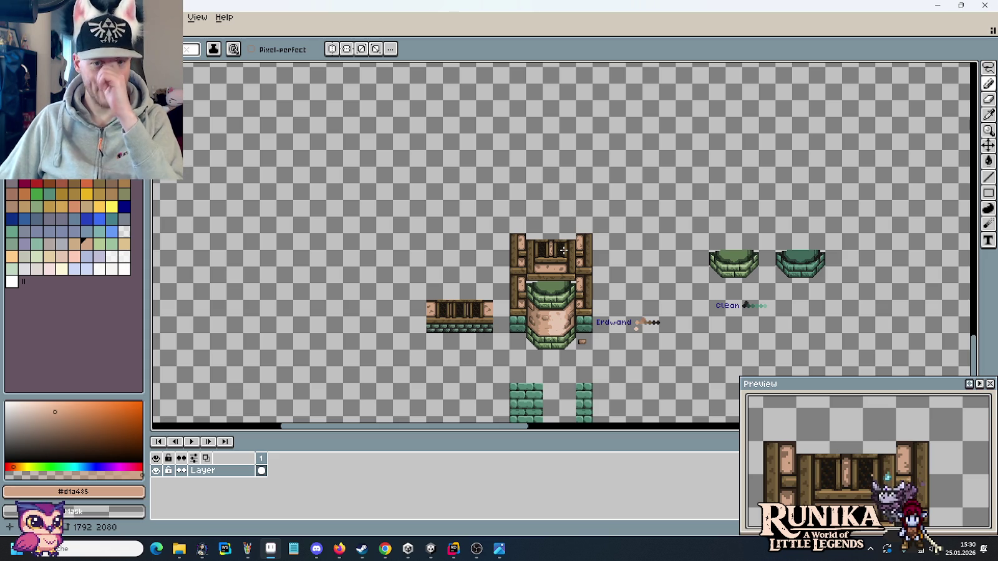
left_click_drag(568, 237, 548, 272)
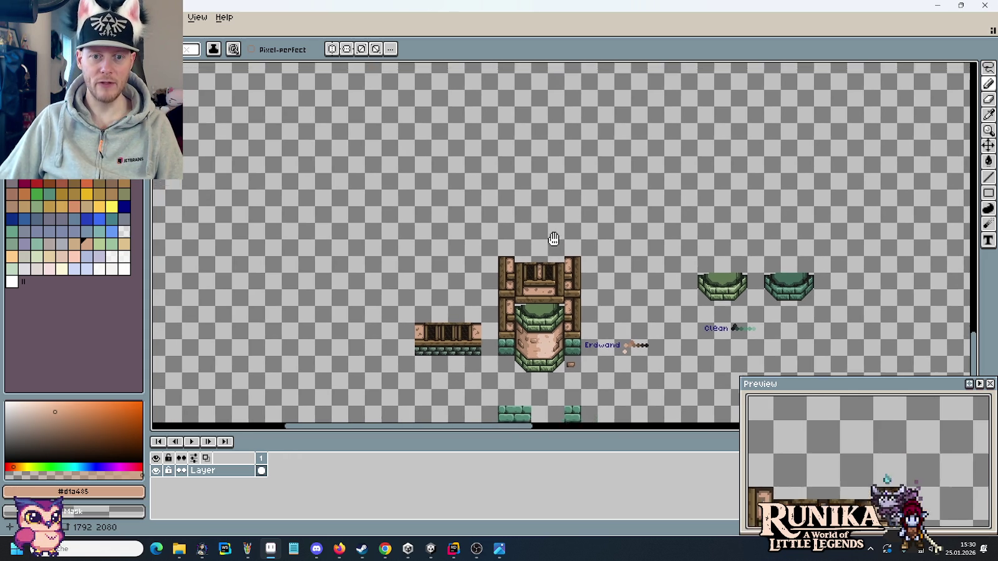
key("alt+Tab")
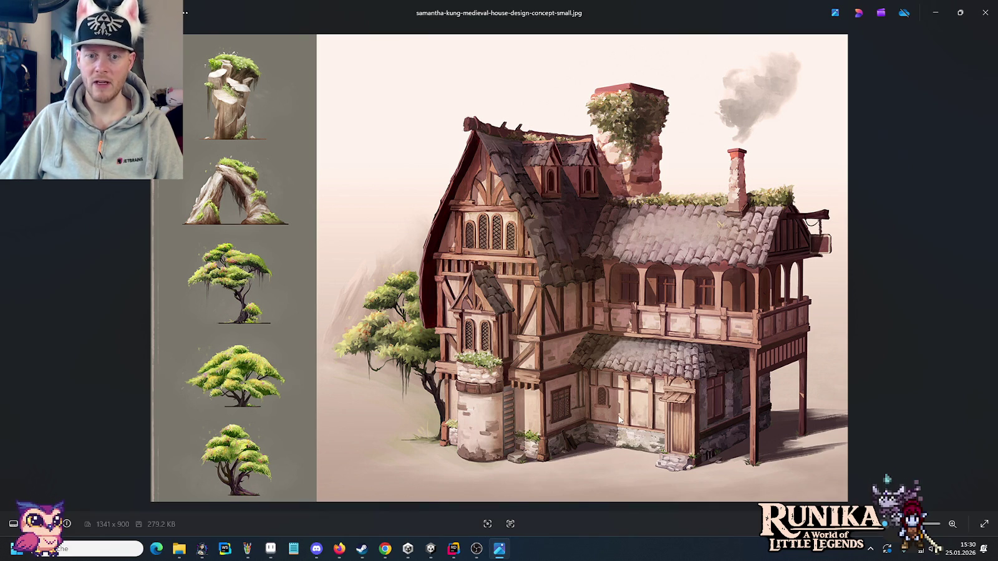
key("alt+Tab")
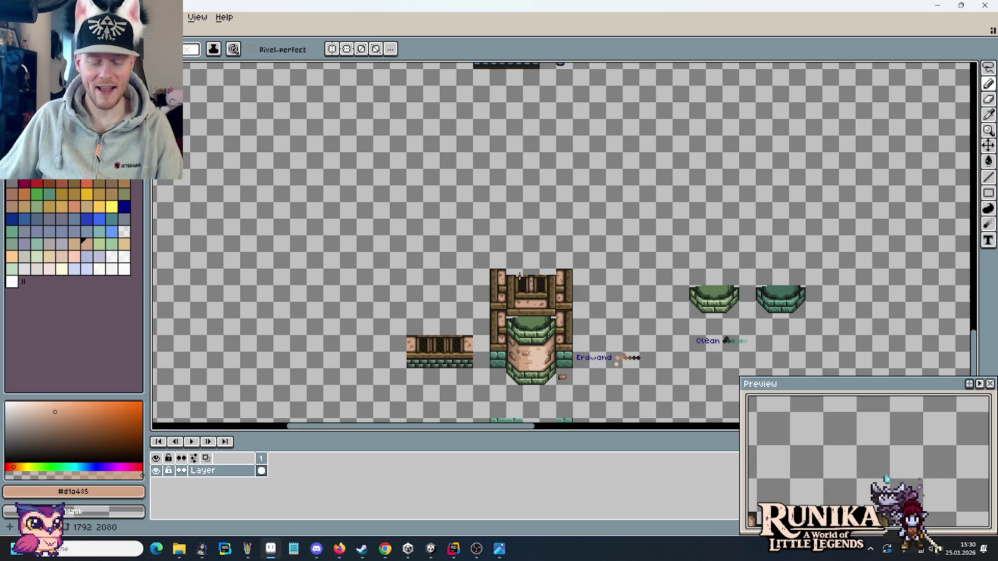
scroll(530, 368, "up", 3)
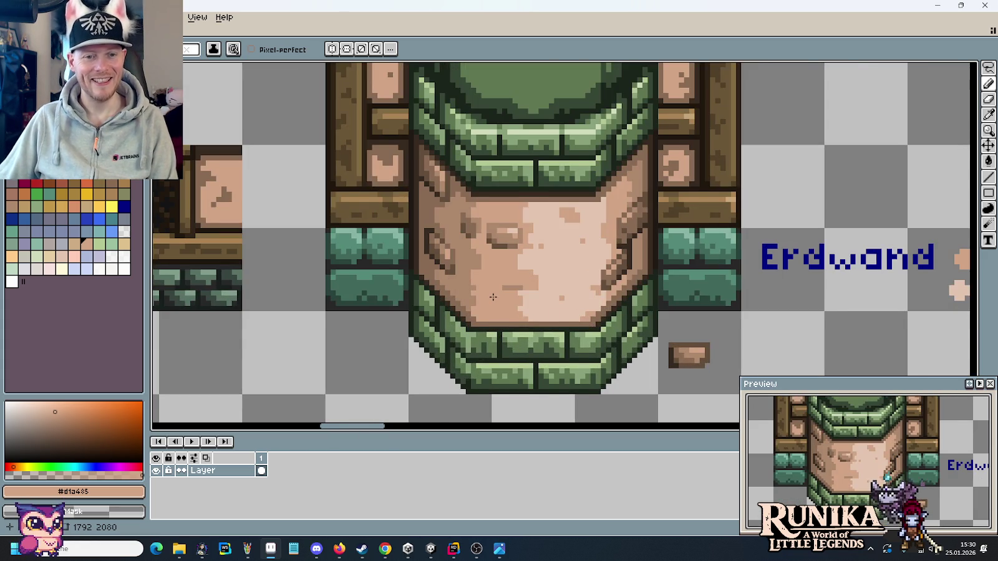
left_click_drag(492, 296, 505, 305)
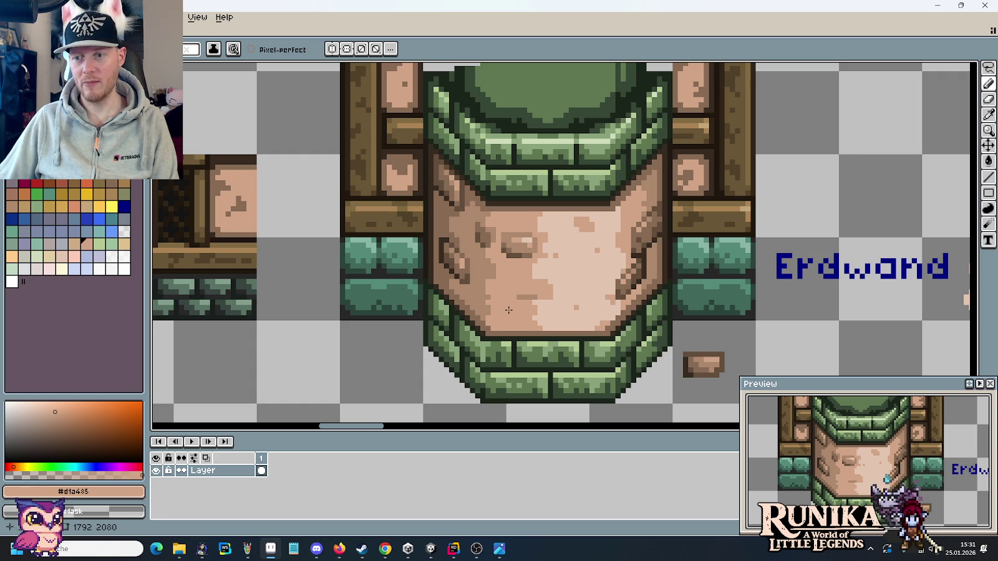
left_click(246, 549)
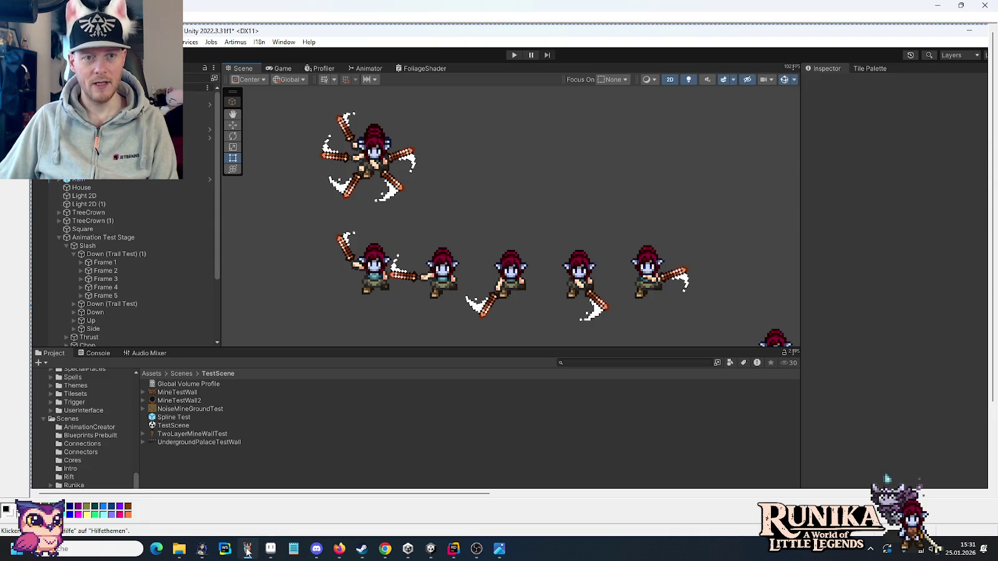
View the saved Unity screenshot maximized in Paint, then close it to return to Aseprite.
left_click(270, 548)
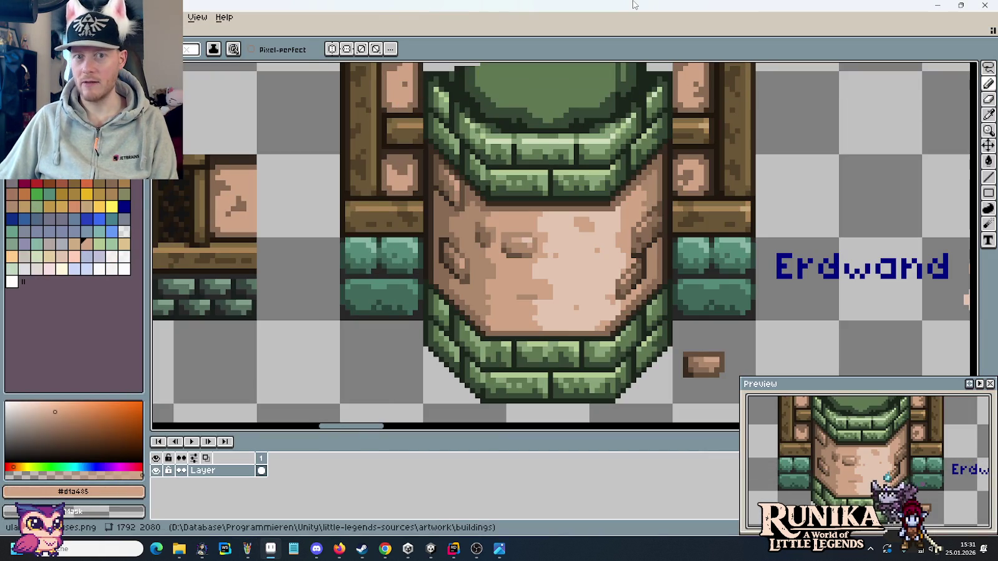
left_click(247, 548)
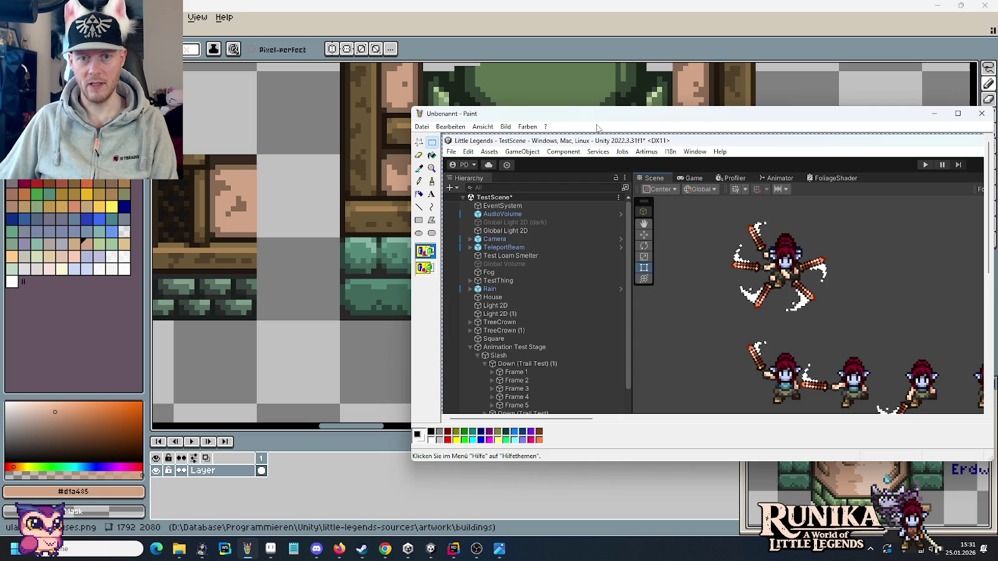
left_click(958, 112)
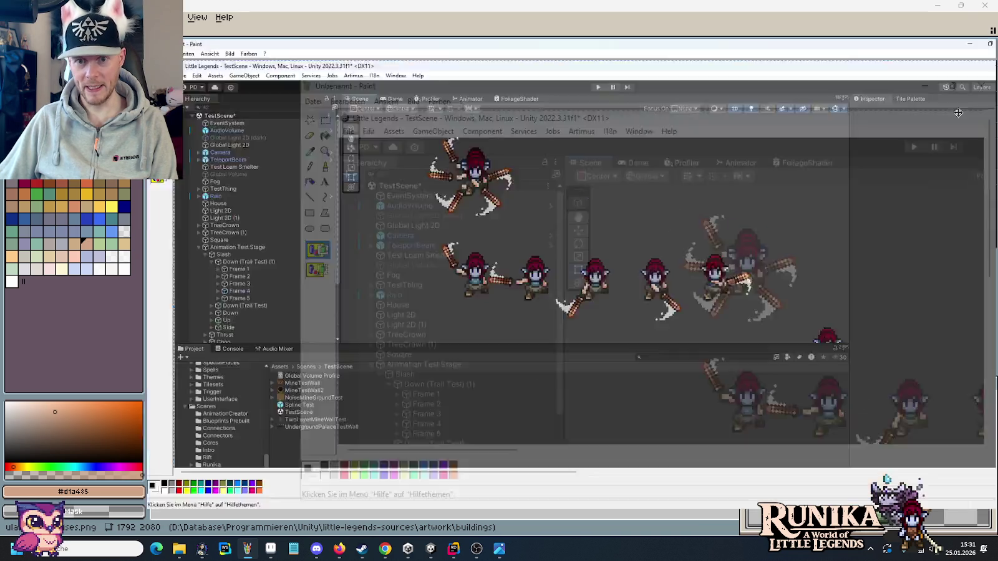
left_click(937, 5)
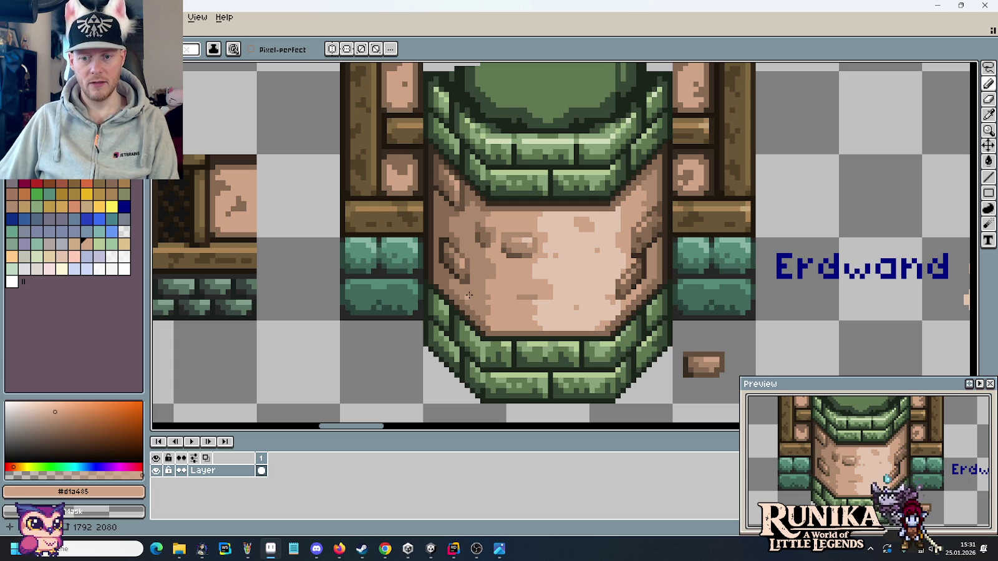
Try a peach test stroke beside the tower, undo it, and save the sprite sheet.
scroll(523, 300, "down", 1)
scroll(533, 300, "down", 1)
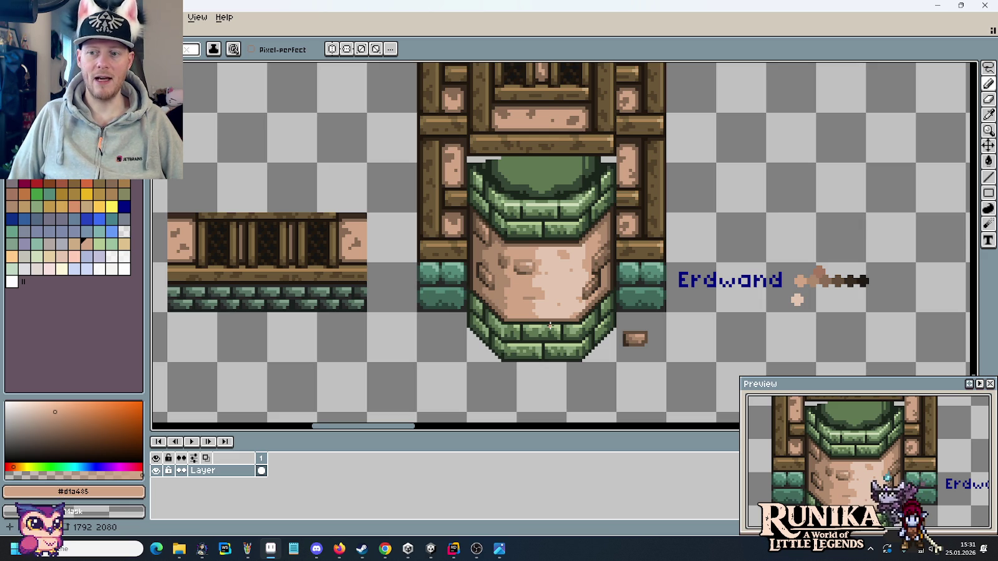
mouse_move(751, 178)
left_mouse_down()
mouse_move(778, 201)
mouse_move(534, 228)
left_mouse_up()
key("ctrl+z")
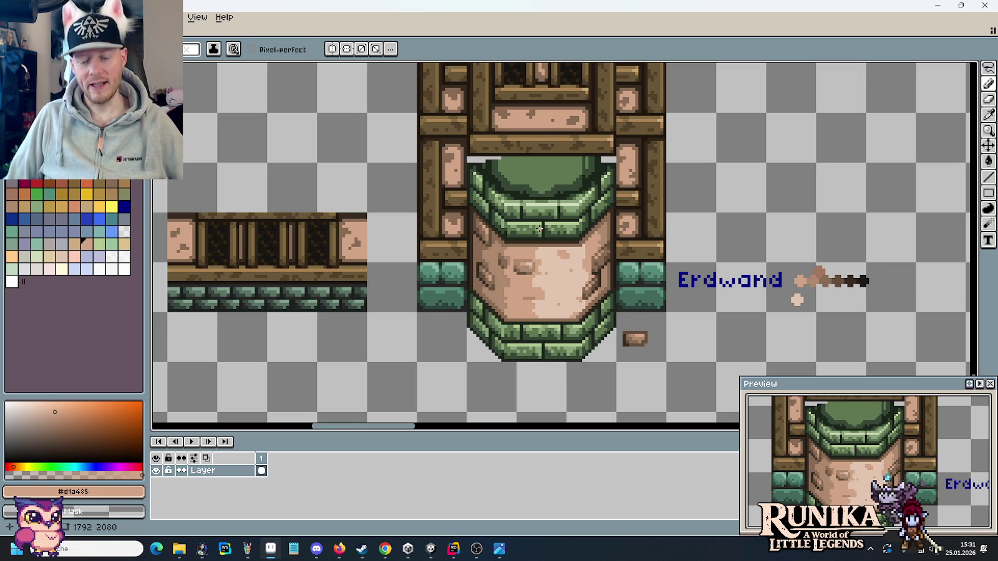
key("ctrl+s")
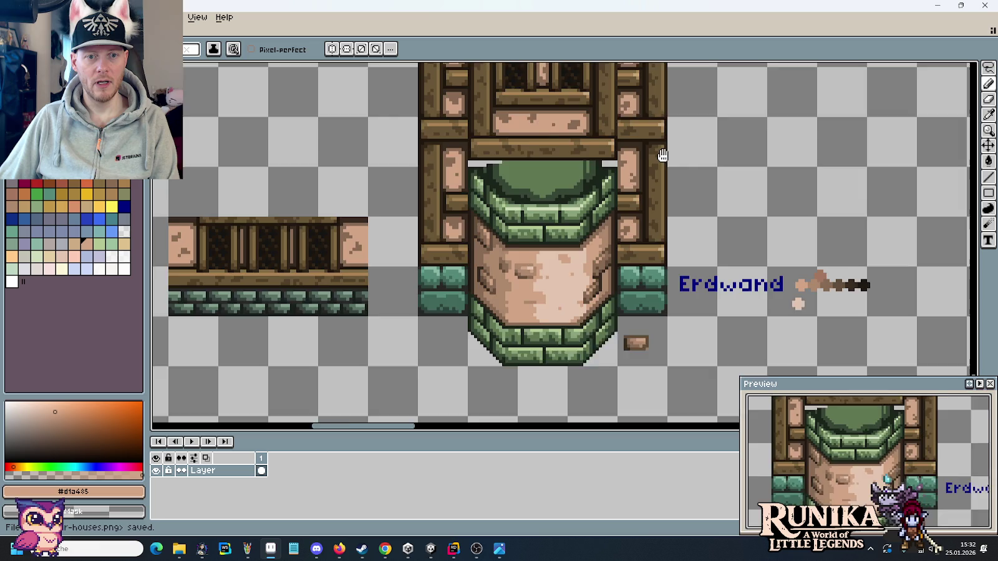
Recenter the view on the tower tile, then switch to the house concept reference.
scroll(665, 150, "down", 1)
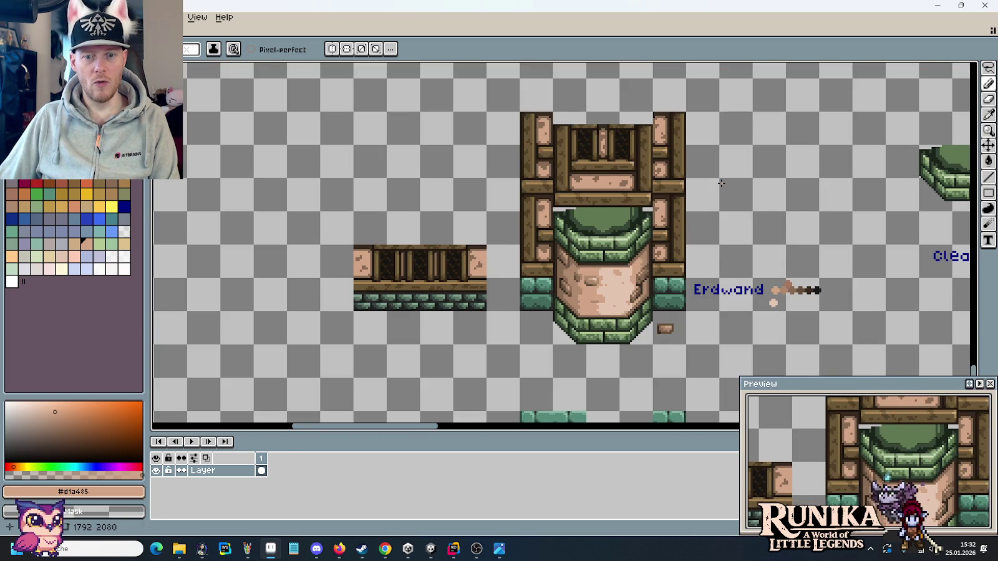
left_click_drag(721, 183, 710, 196)
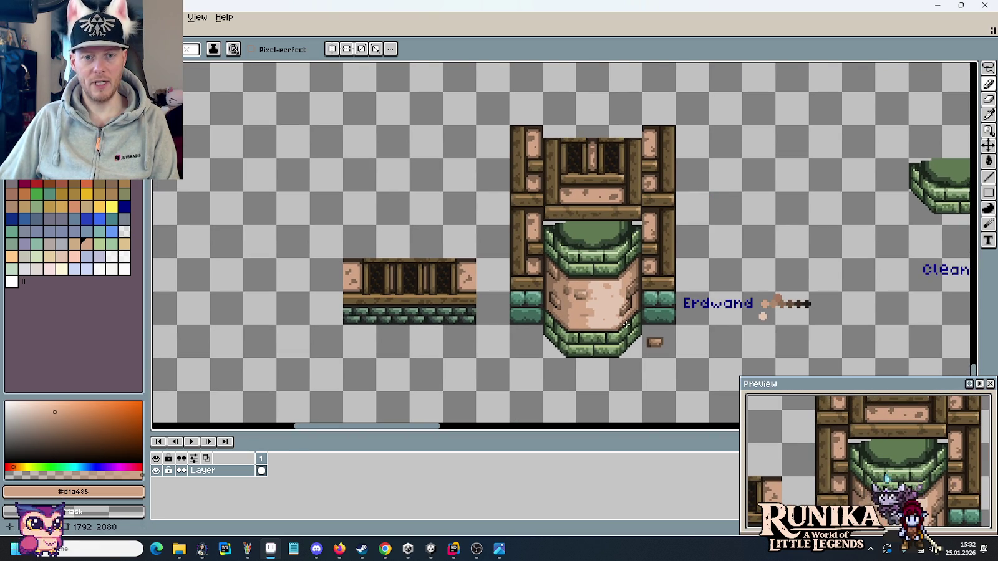
left_click_drag(661, 269, 643, 343)
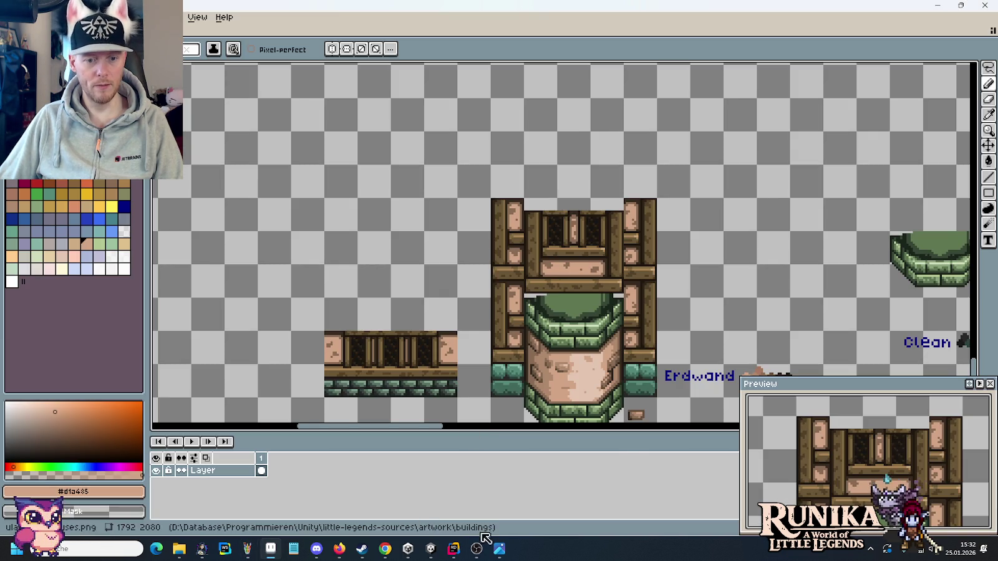
left_click(498, 549)
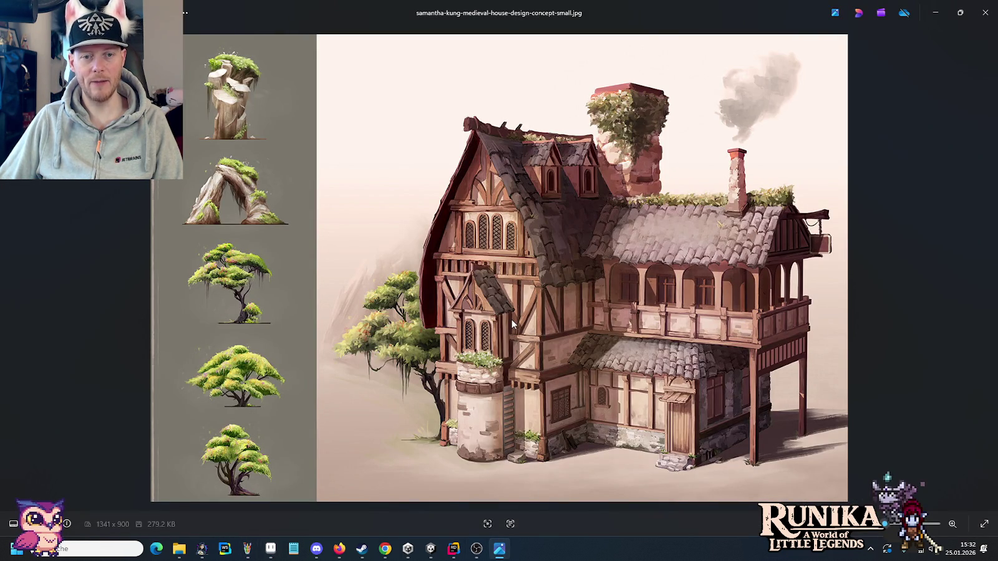
Glance at the medieval house concept, then Alt+Tab back to the timber-framed tower tile.
key("alt+Tab")
key("alt+Tab")
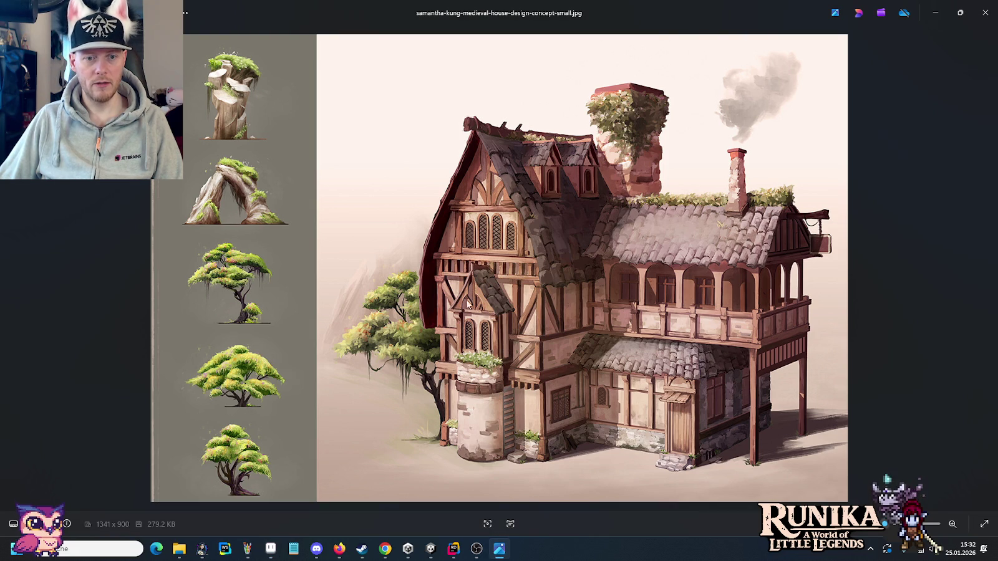
key("alt+Tab")
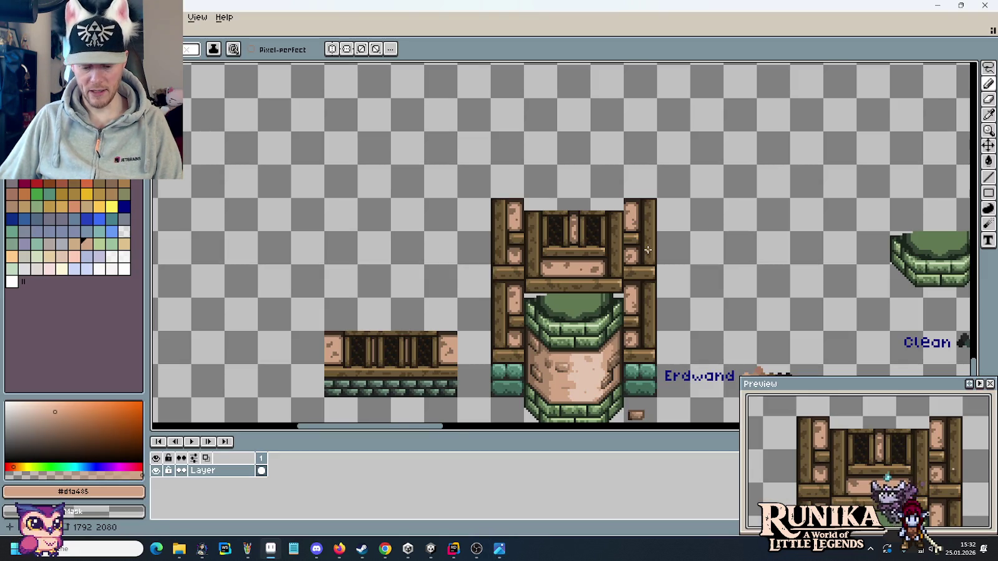
Switch to the Rectangular Marquee (M) and pan out to show both blue-roofed gable houses.
key("m")
scroll(652, 225, "down", 2)
left_click_drag(719, 174, 461, 266)
left_click_drag(654, 225, 520, 214)
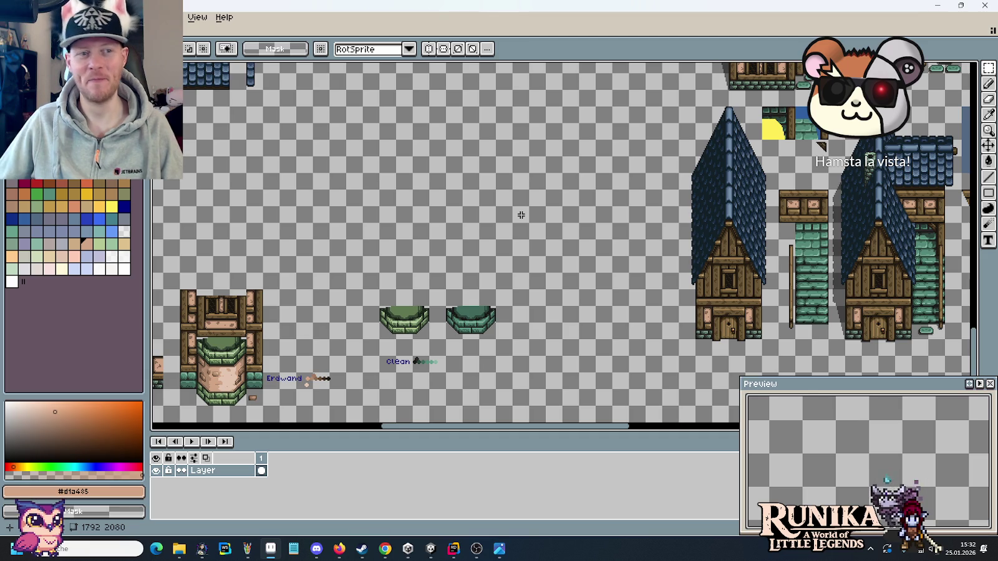
Pan and zoom across the sheet to bring the wall tiles, houses and tall gables into view.
scroll(521, 215, "up", 5)
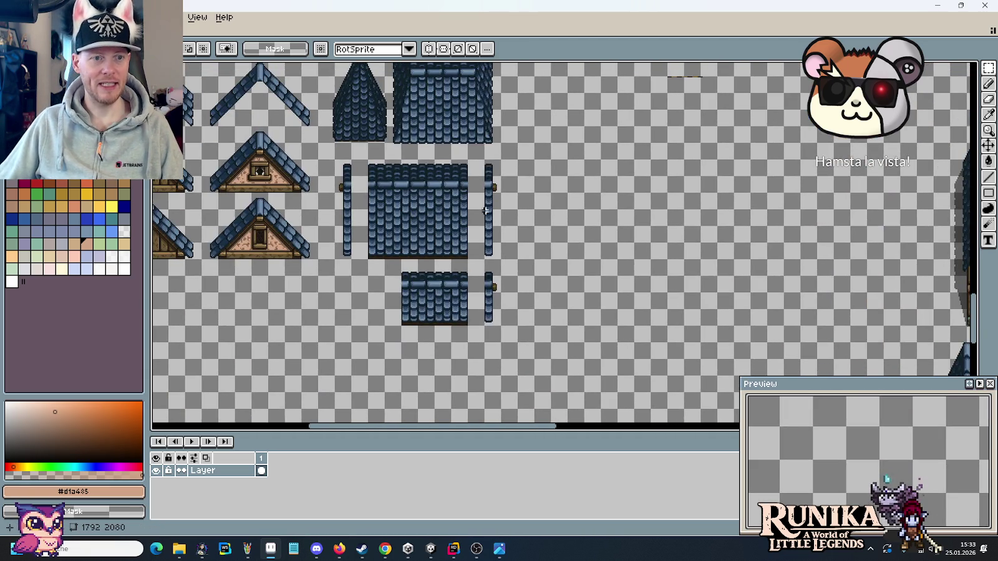
scroll(524, 238, "up", 2)
scroll(549, 262, "left", 4)
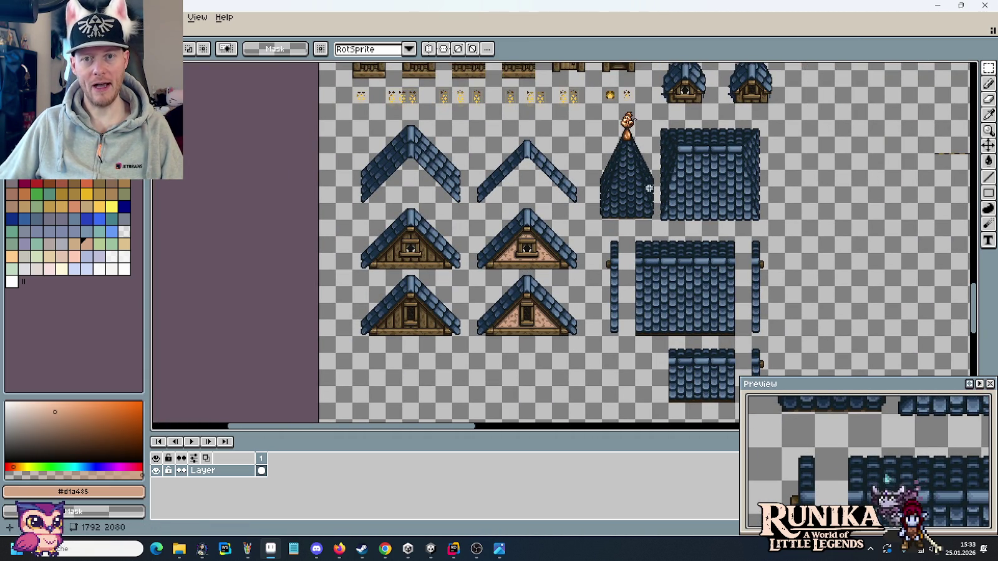
left_click_drag(649, 199, 696, 421)
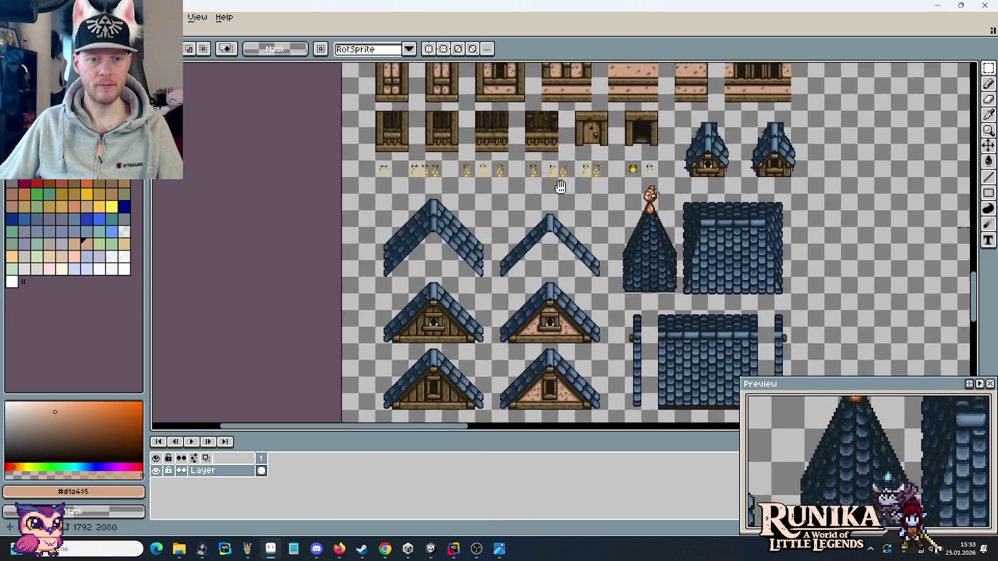
mouse_move(696, 421)
left_mouse_down()
mouse_move(592, 252)
mouse_move(394, 266)
left_mouse_up()
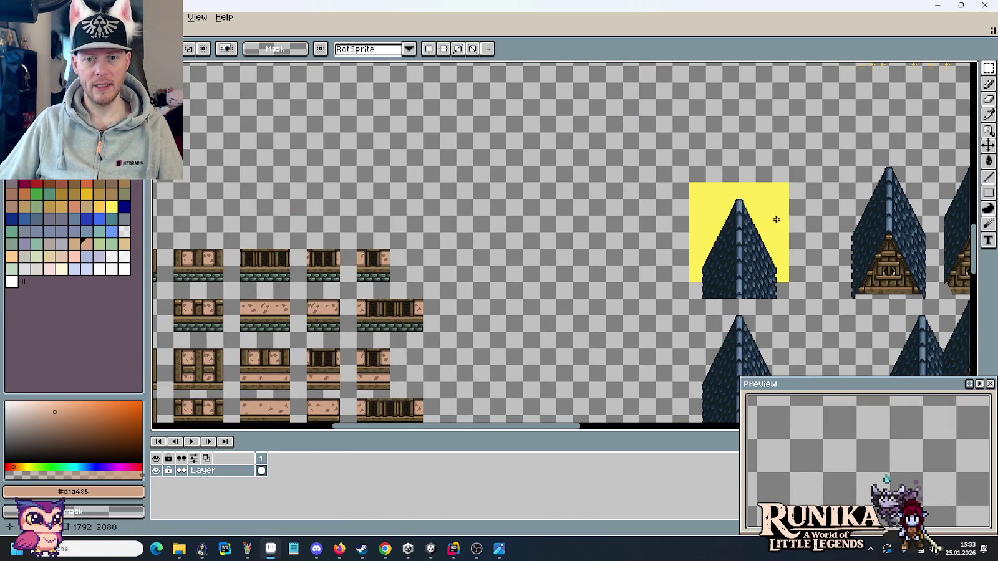
scroll(414, 173, "up", 2)
scroll(561, 267, "up", 1)
scroll(545, 275, "down", 2)
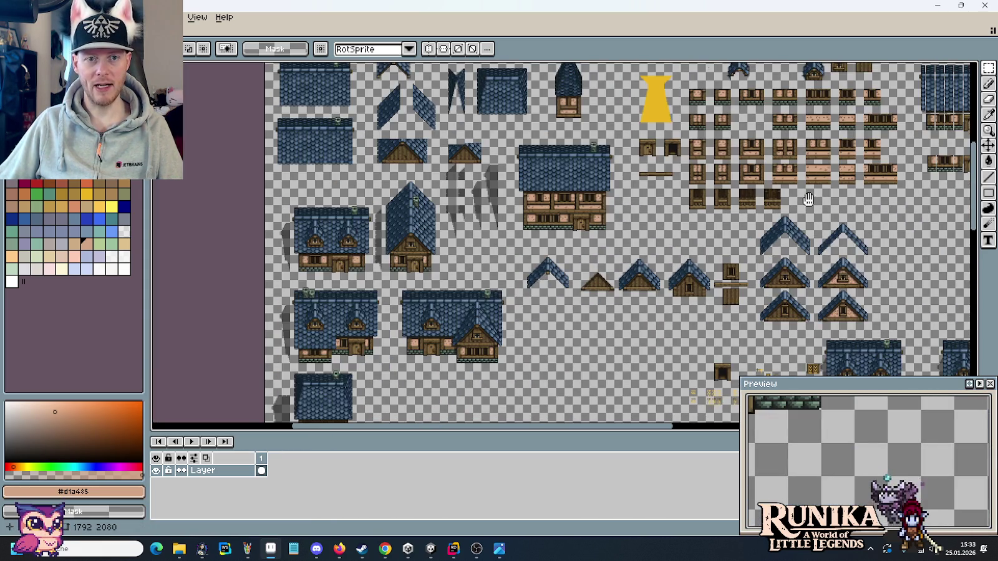
left_click_drag(808, 197, 801, 244)
scroll(528, 135, "up", 3)
scroll(536, 136, "right", 5)
scroll(550, 137, "down", 3)
scroll(550, 137, "down", 2)
scroll(561, 134, "down", 4)
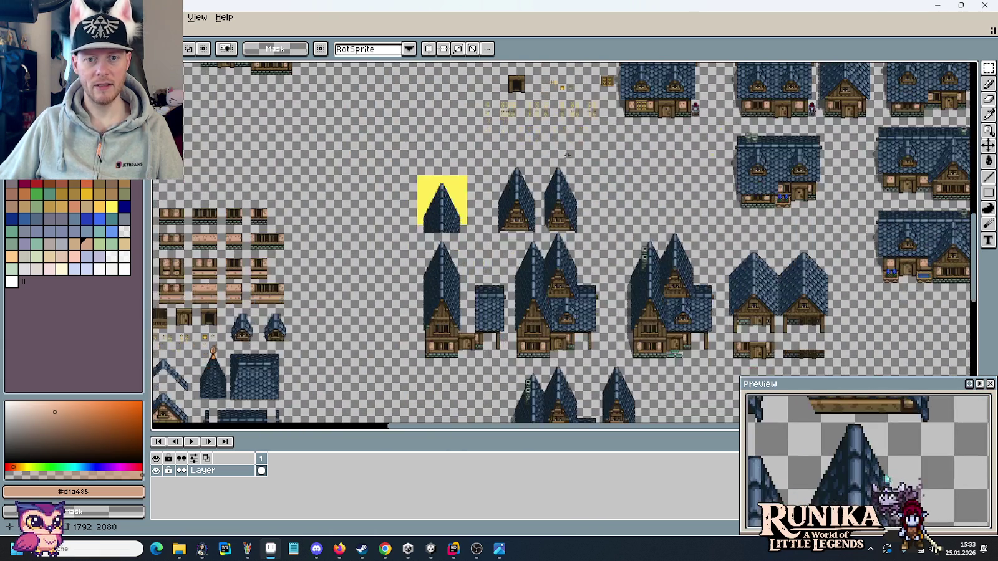
scroll(539, 268, "down", 1)
scroll(534, 224, "left", 1)
scroll(530, 194, "down", 2)
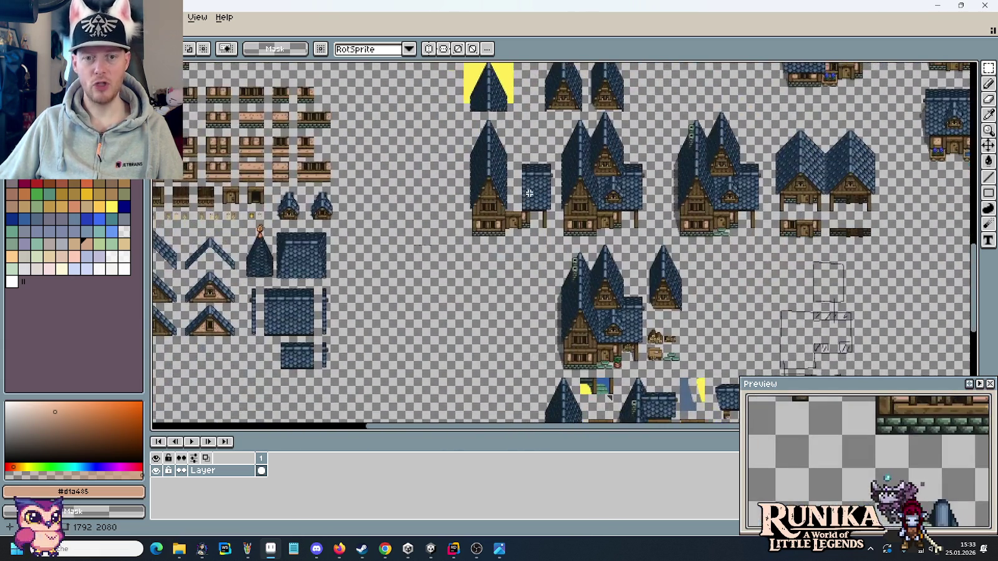
left_click_drag(583, 331, 587, 193)
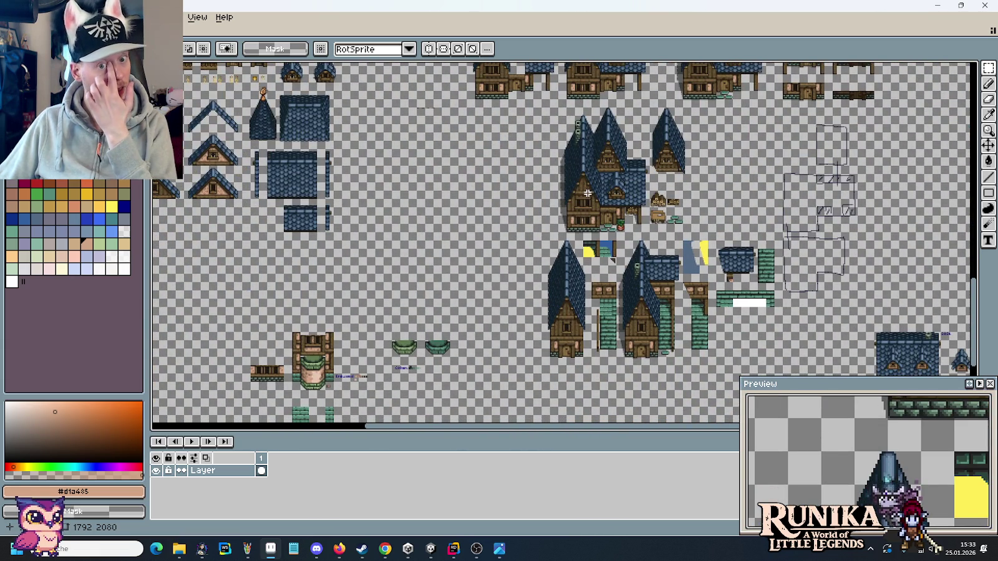
Marquee-select the house's tall slate gable and drag it away from the house.
scroll(588, 194, "up", 4)
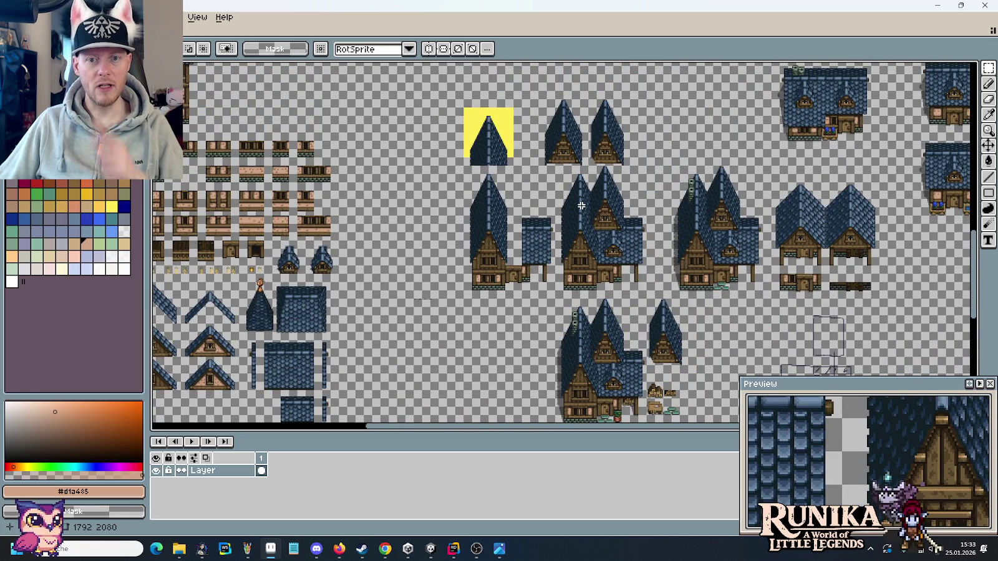
scroll(495, 229, "up", 4)
scroll(485, 230, "down", 1)
scroll(485, 230, "down", 2)
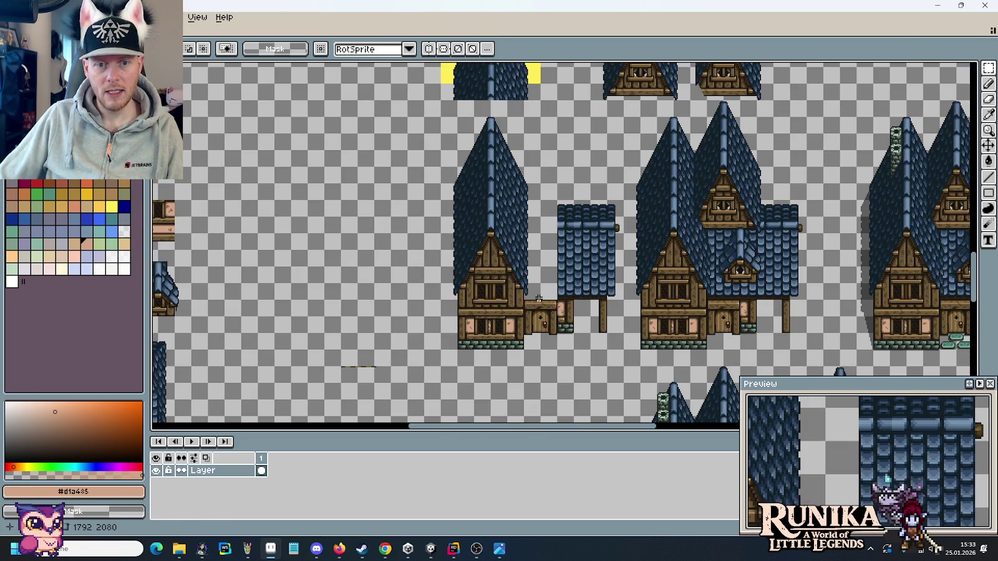
mouse_move(538, 298)
left_mouse_down()
mouse_move(471, 126)
mouse_move(291, 338)
left_mouse_up()
left_click_drag(418, 350, 477, 232)
scroll(477, 232, "down", 5)
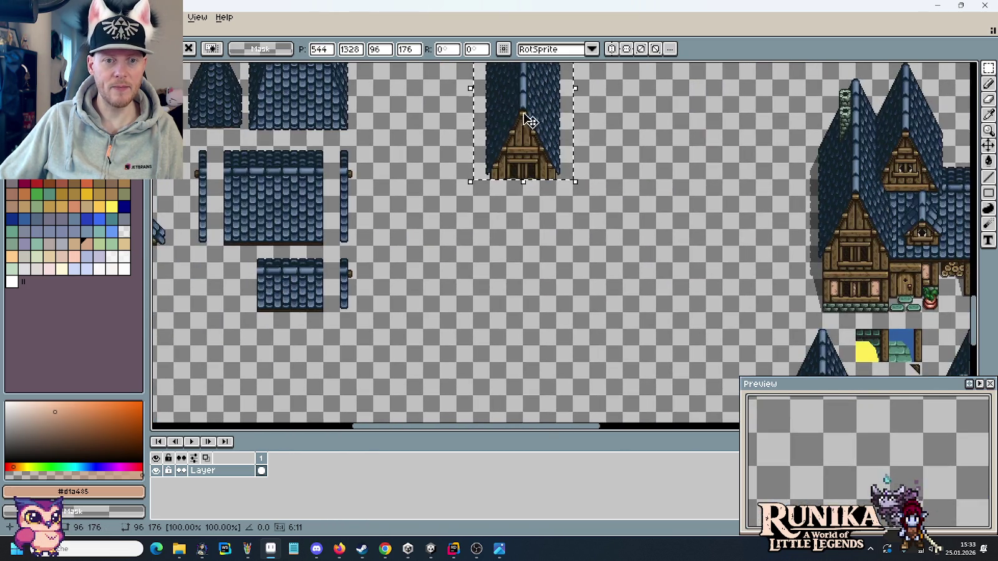
Drop the gable in the empty area, reselect it, nudge it right, and deselect.
mouse_move(551, 305)
left_mouse_down()
mouse_move(545, 251)
mouse_move(656, 247)
left_mouse_up()
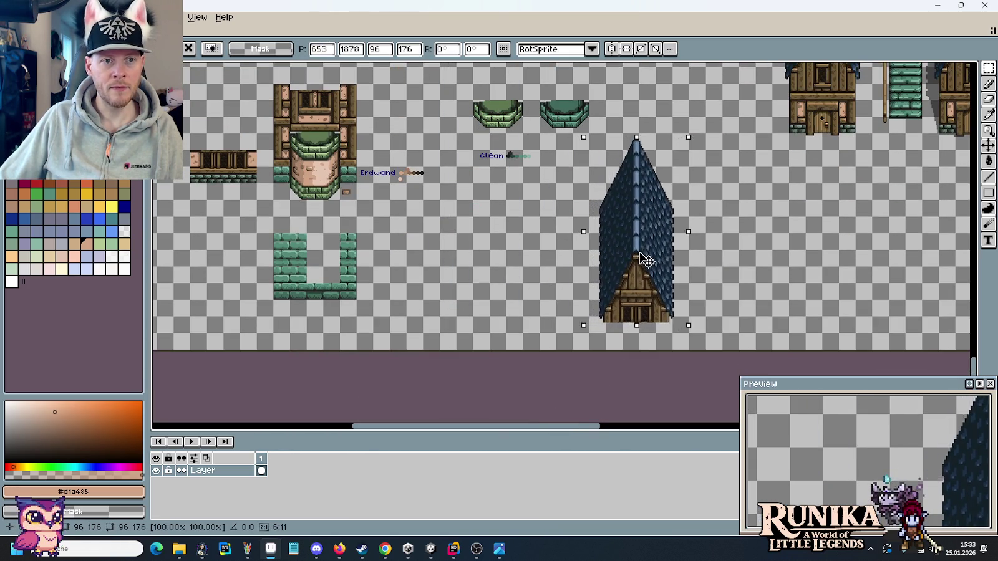
key("Return")
scroll(708, 256, "up", 1)
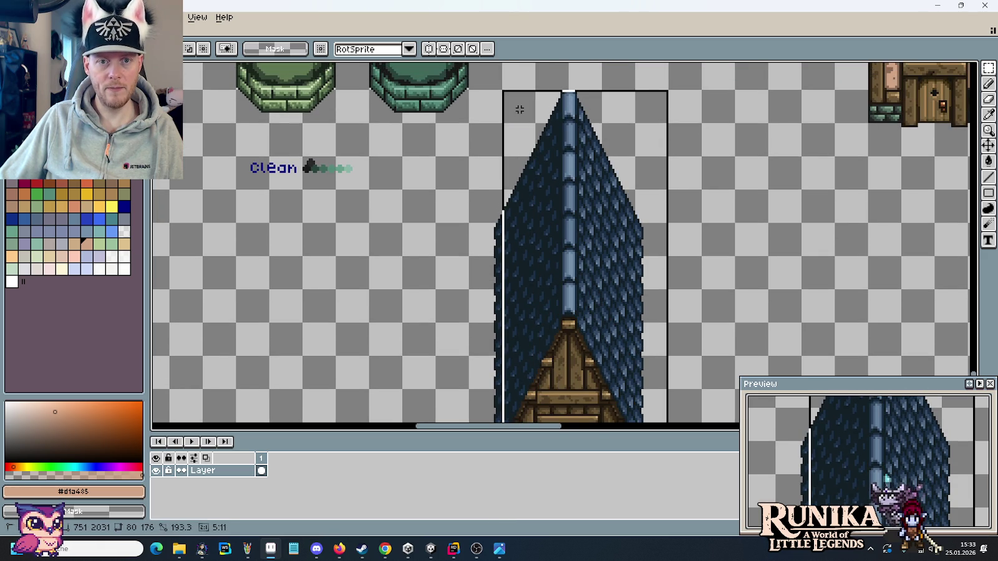
left_click_drag(660, 339, 469, 89)
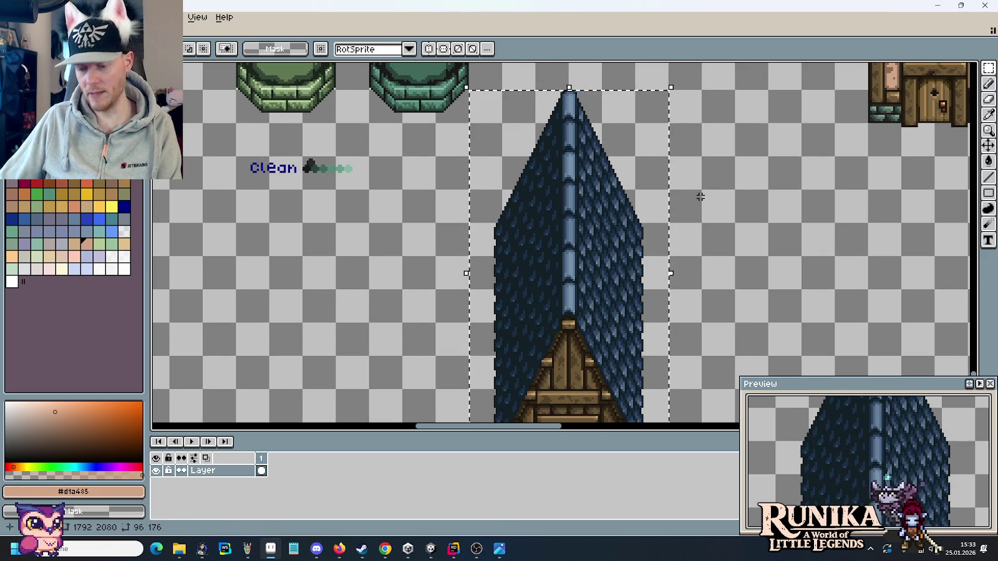
key("Right")
key("Right")
key("Right")
key("Right")
key("Right")
key("Right")
key("Right")
key("Right")
key("ctrl+d")
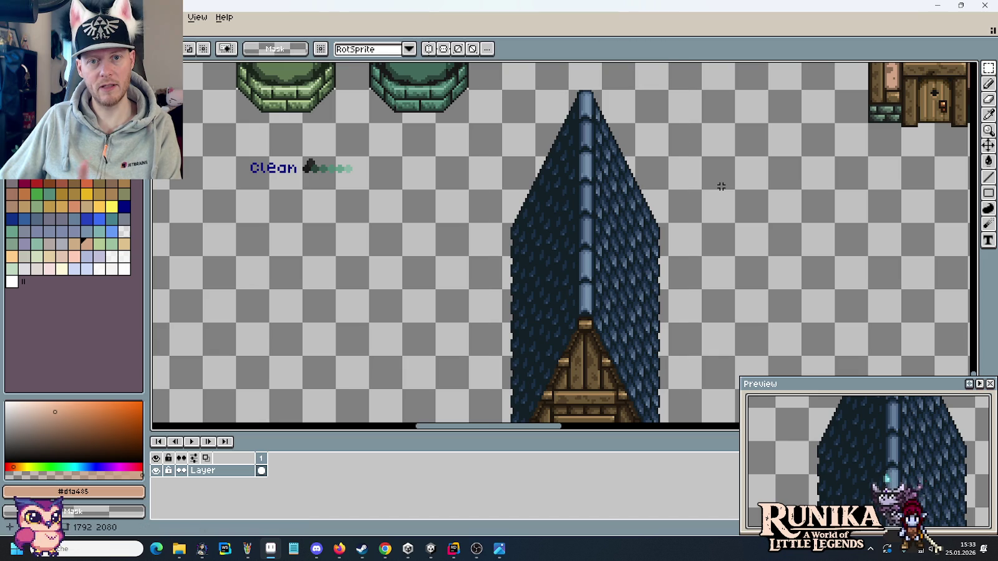
Recenter on the gable, select all, and shift it slightly left.
left_click_drag(661, 212, 604, 120)
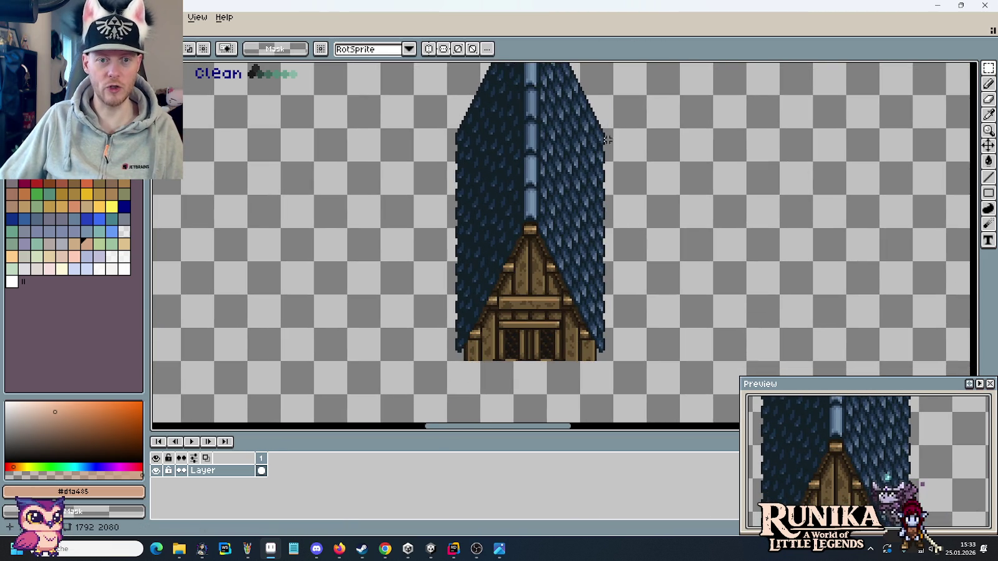
scroll(601, 200, "up", 3)
scroll(617, 201, "down", 3)
scroll(592, 204, "down", 1)
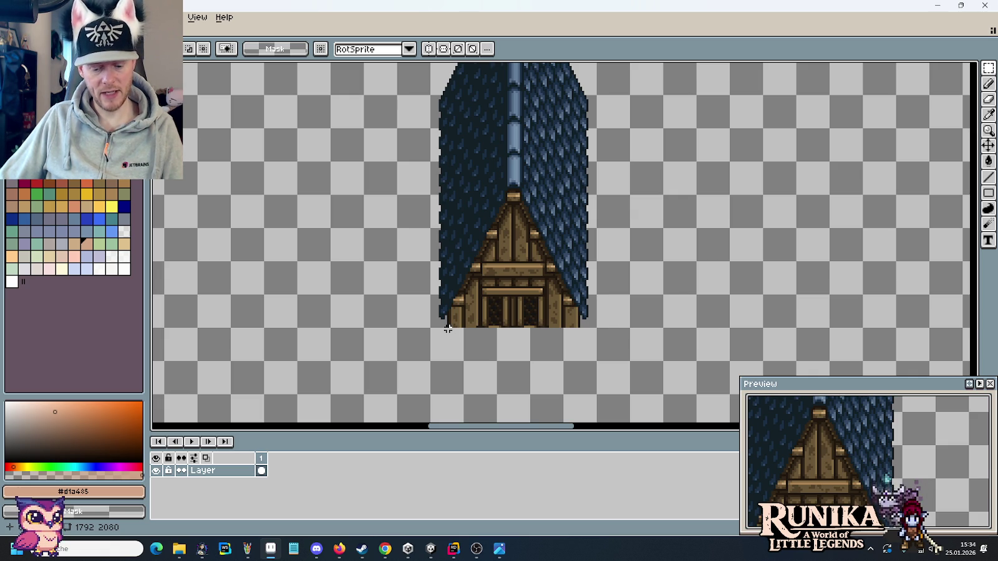
key("ctrl+a")
mouse_move(452, 329)
left_mouse_down()
mouse_move(435, 329)
mouse_move(435, 62)
left_mouse_up()
Drop the gable, then copy a 32 px roof-edge column from tip to base to the right.
key("ctrl+d")
left_click_drag(521, 158, 535, 218)
mouse_move(457, 82)
left_mouse_down()
mouse_move(453, 360)
mouse_move(655, 362)
left_mouse_up()
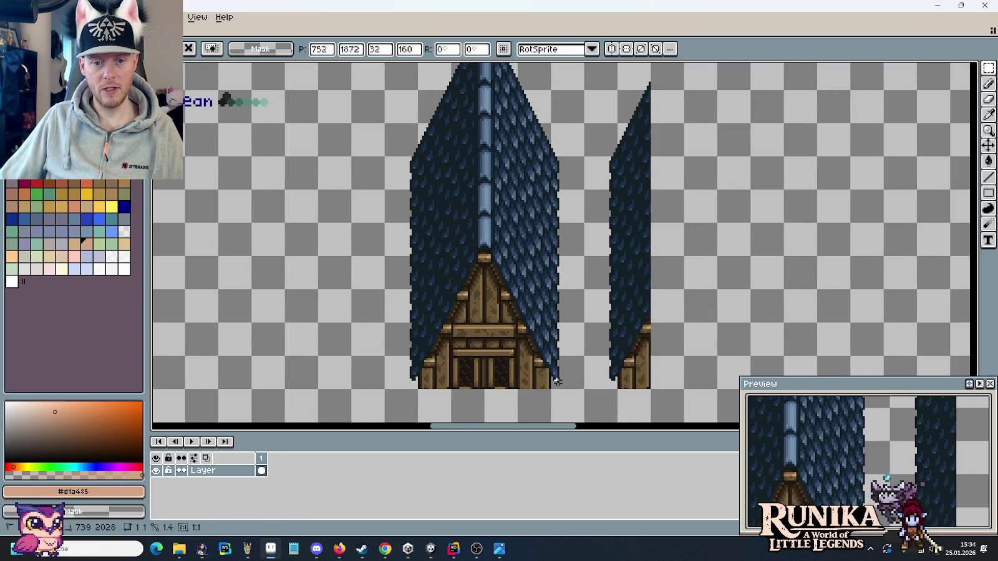
mouse_move(617, 134)
left_mouse_down()
mouse_move(551, 134)
mouse_move(714, 143)
left_mouse_up()
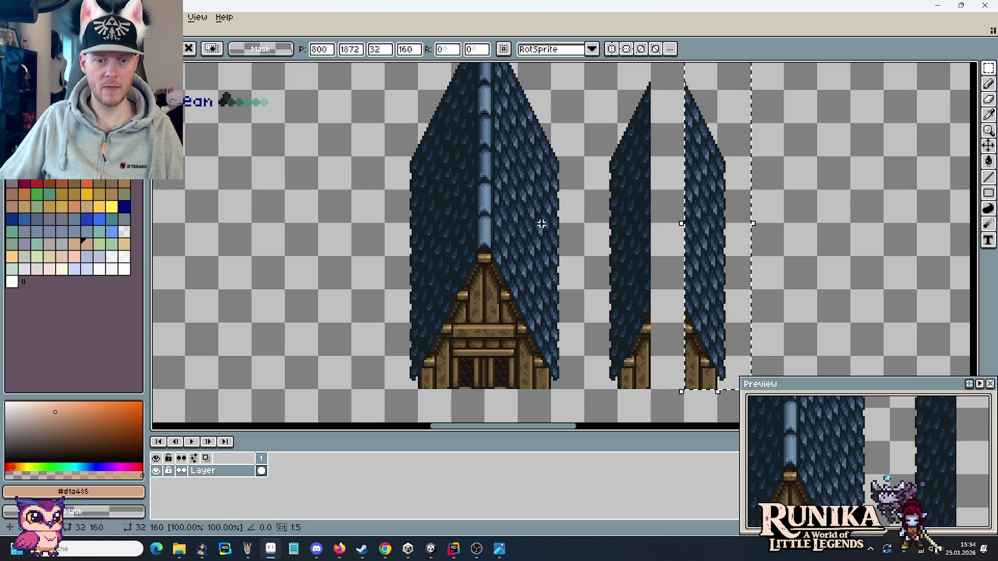
Place the copied right roof-edge strip beside the left strip, then select the timber wall piece.
scroll(546, 217, "down", 1)
scroll(542, 252, "down", 1)
scroll(545, 282, "down", 1)
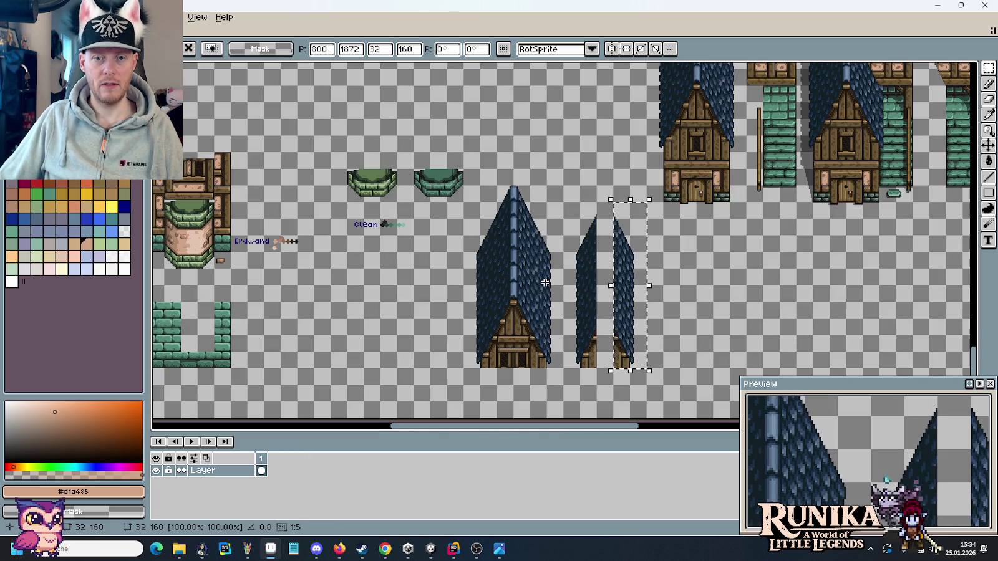
scroll(545, 283, "left", 2)
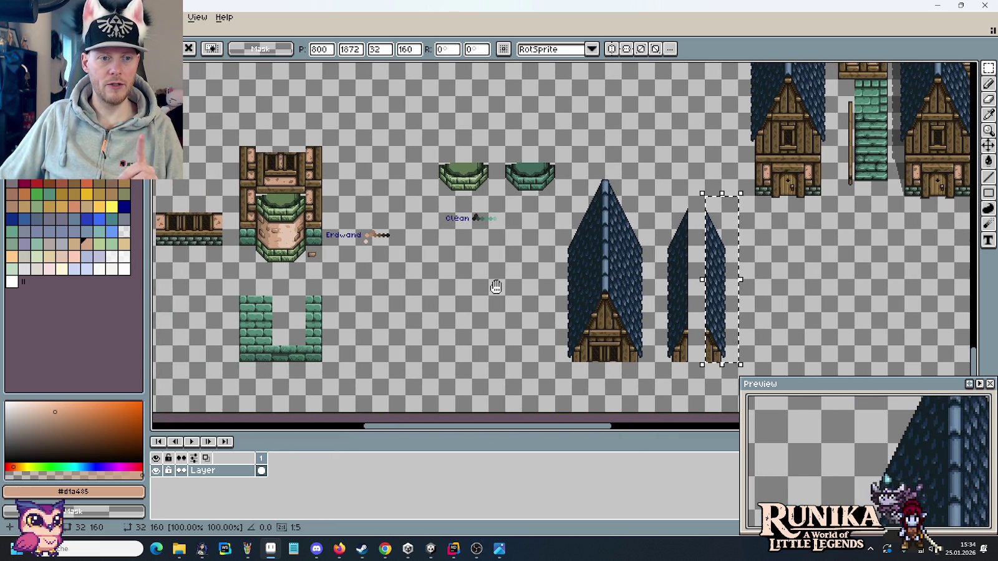
left_click(308, 250)
left_click_drag(323, 264, 238, 128)
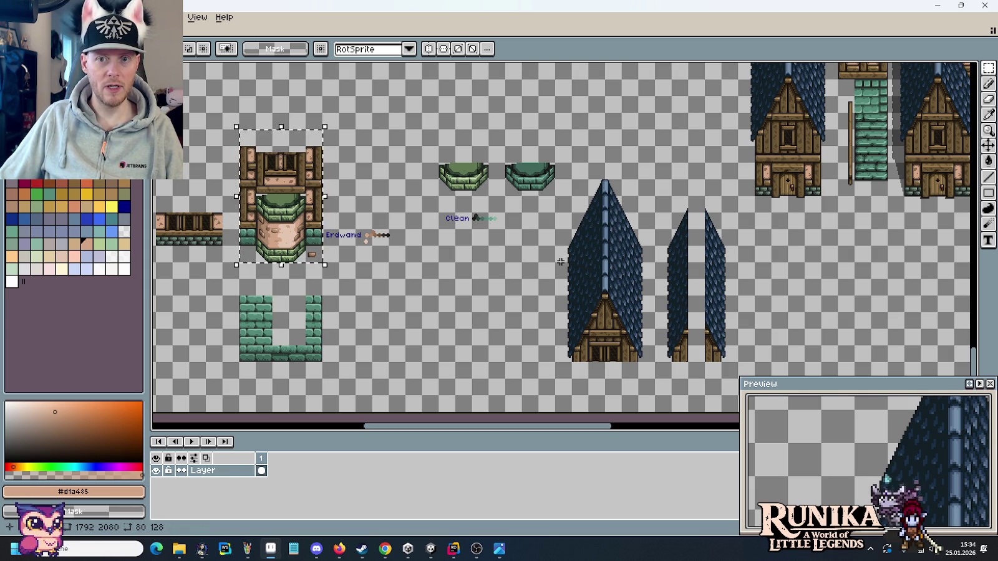
Select the tall gable's central ridge column and copy it to the right.
scroll(637, 178, "up", 2)
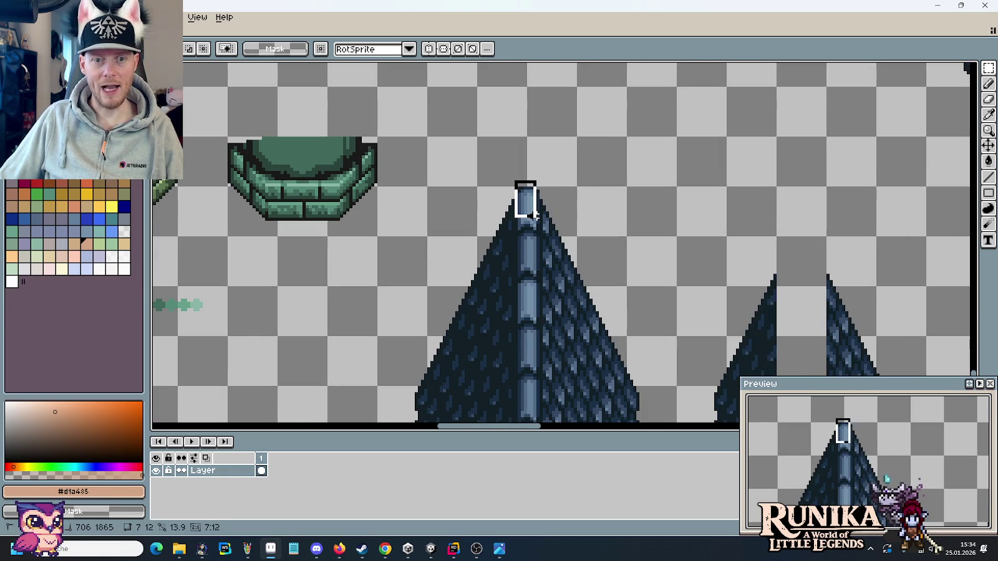
left_click_drag(538, 215, 540, 220)
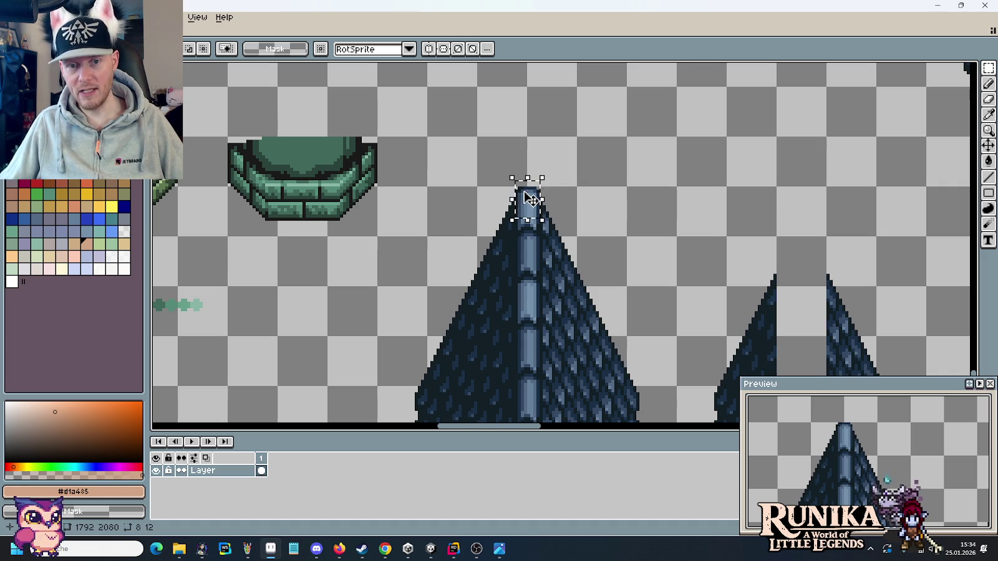
left_click_drag(659, 275, 624, 106)
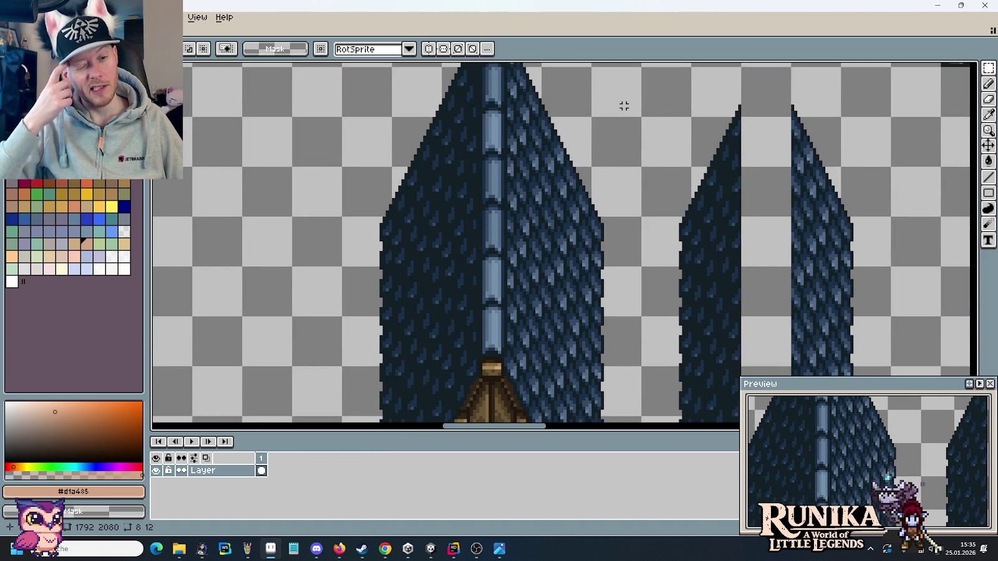
scroll(624, 106, "down", 1)
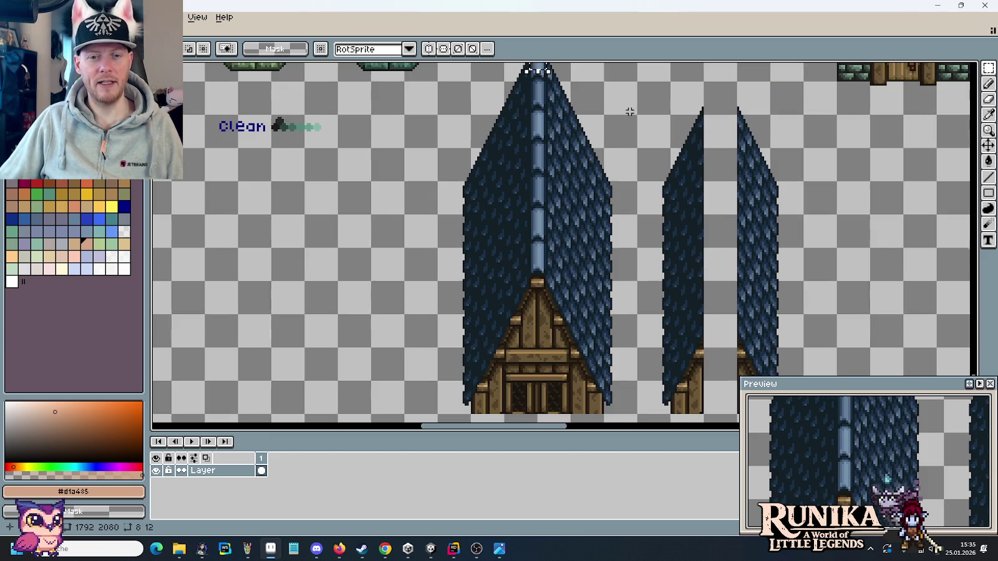
left_click_drag(587, 150, 570, 259)
left_click_drag(555, 423, 484, 123)
mouse_move(544, 221)
left_mouse_down()
mouse_move(479, 133)
mouse_move(800, 223)
left_mouse_up()
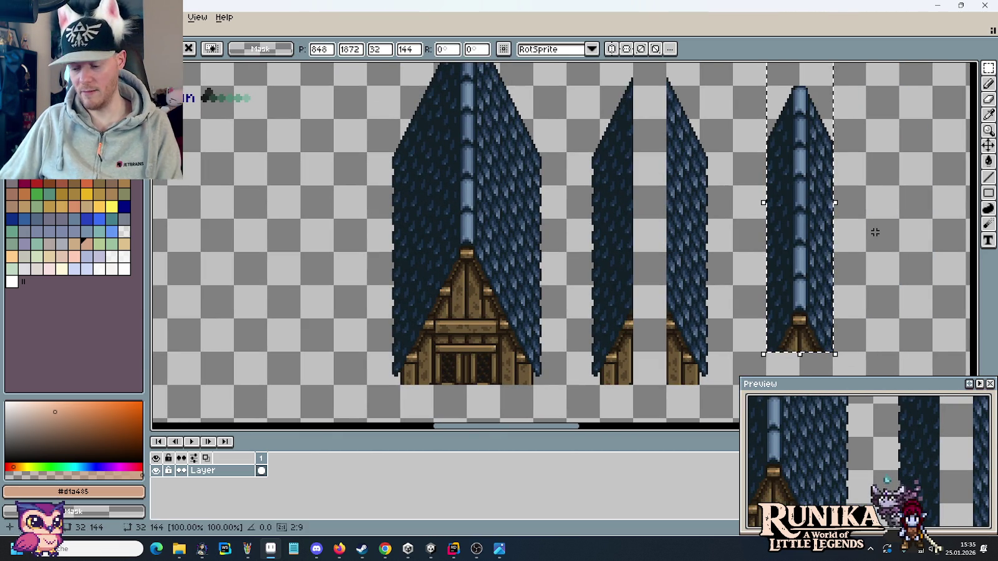
Nudge the ridge copy right twice, drop it, and move it onto the narrow gable's centre.
key("Right")
key("Right")
key("Right")
key("Right")
key("Right")
key("Right")
key("Right")
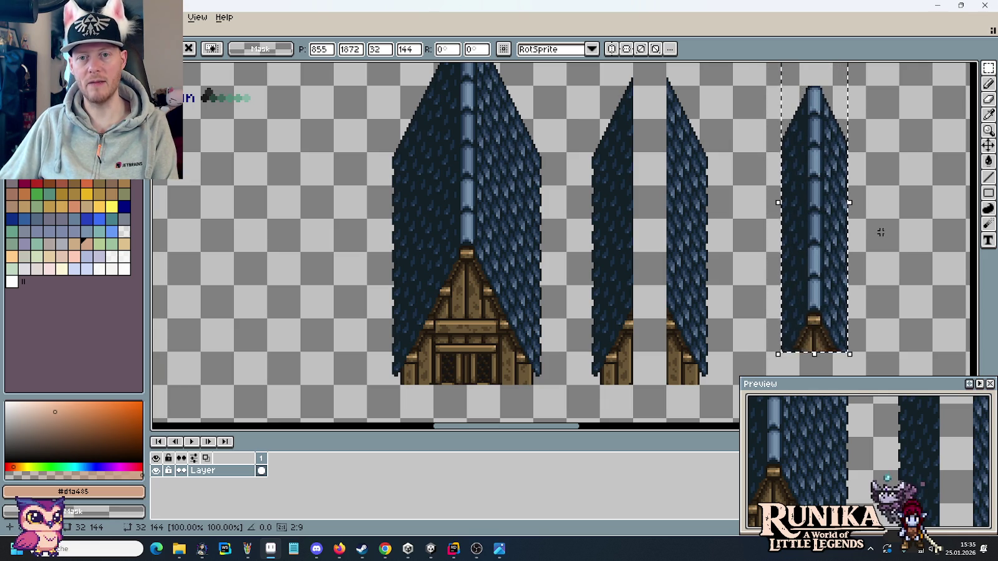
key("Right")
key("Return")
left_click_drag(800, 374, 823, 84)
left_click_drag(818, 174, 651, 146)
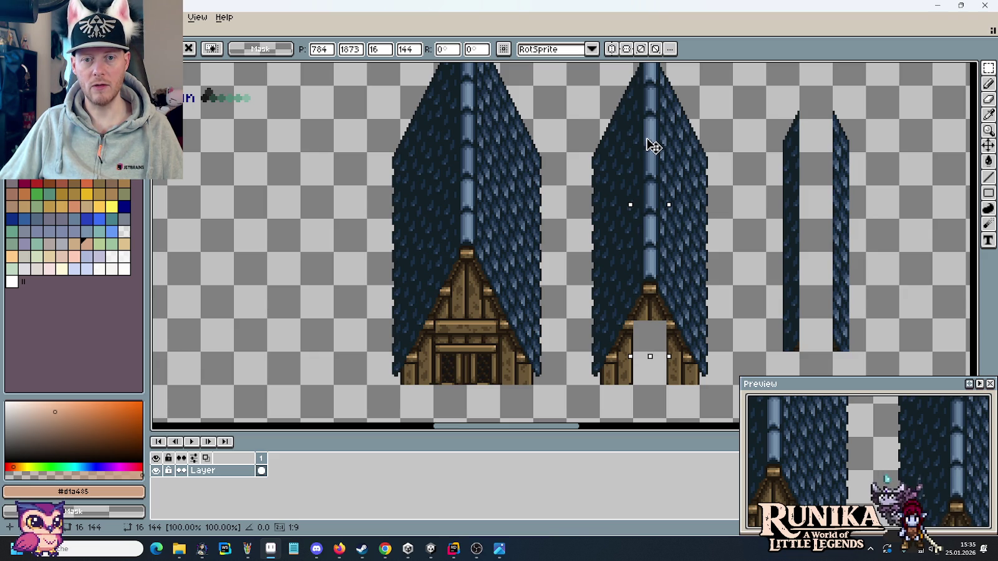
Set the ridge column down in the narrow gable's centre gap.
key("Return")
scroll(641, 355, "up", 3)
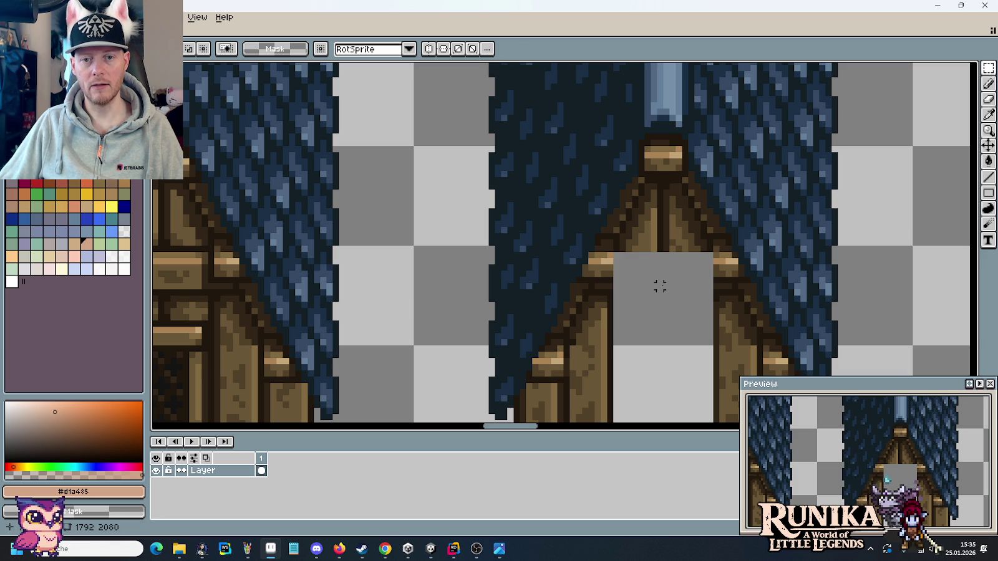
scroll(660, 285, "down", 2)
scroll(661, 286, "down", 1)
scroll(662, 286, "down", 1)
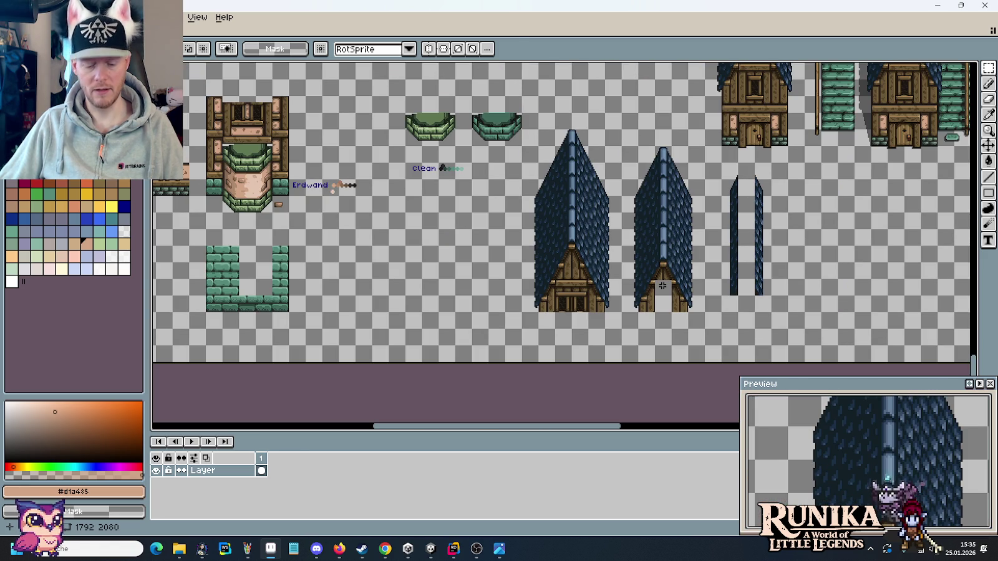
scroll(662, 285, "up", 4)
scroll(662, 284, "up", 1)
scroll(615, 223, "up", 1)
Sample timber browns and touch up gable edge pixels, ending on dark brown #312517.
key("i")
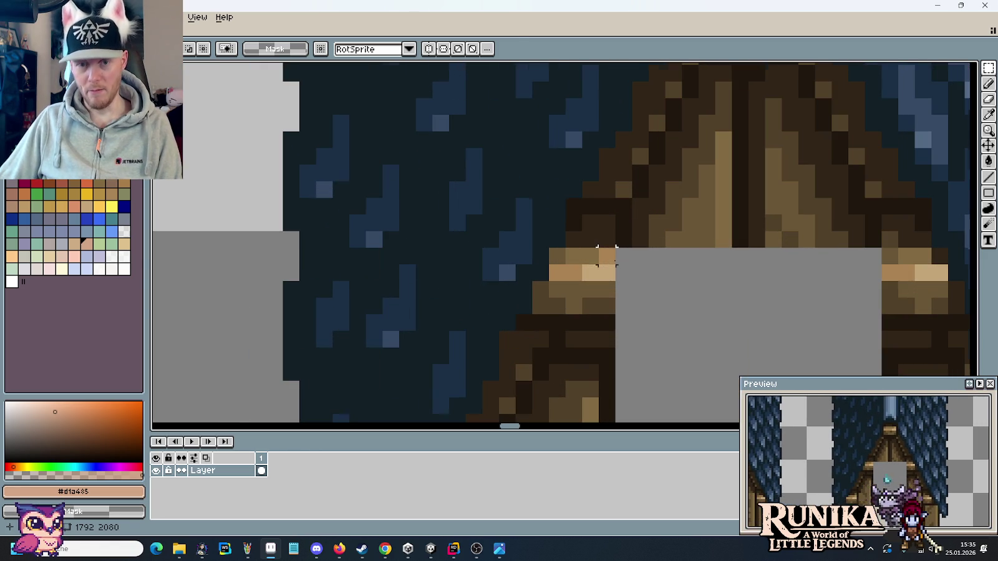
left_click(598, 210)
key("b")
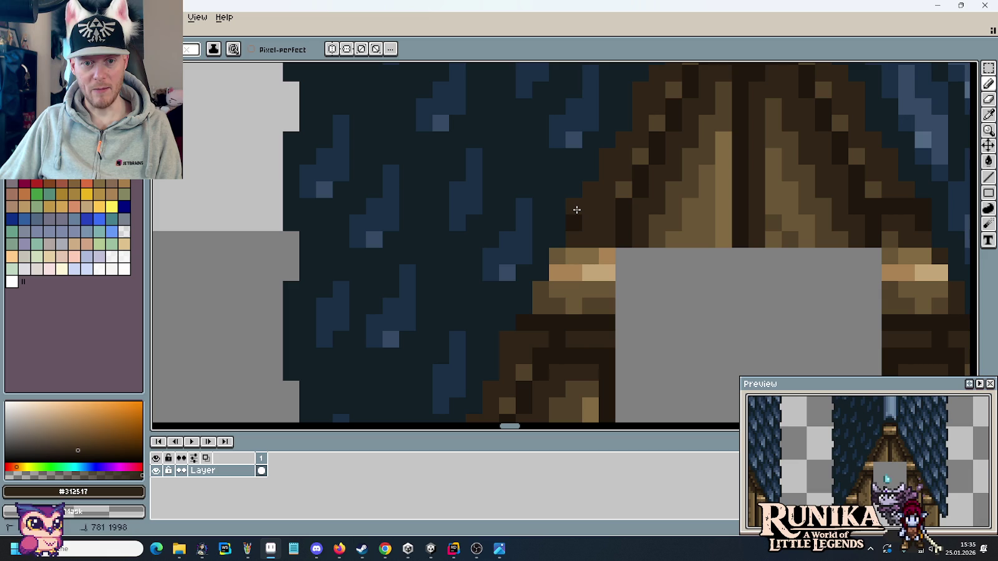
left_click(622, 190, "alt")
left_click(621, 207, "alt")
left_click(606, 223)
left_click(606, 236)
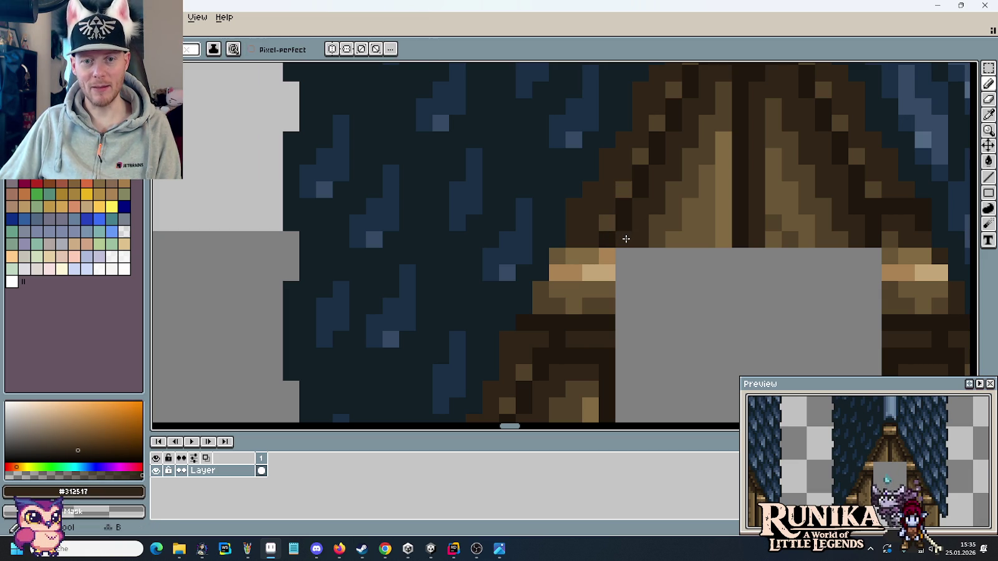
left_click_drag(902, 272, 741, 267)
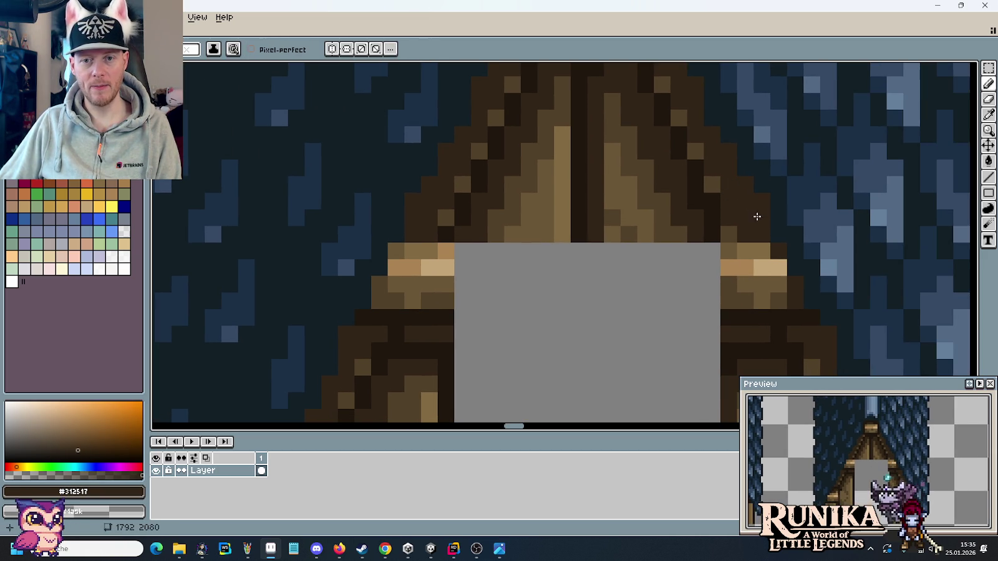
left_click(732, 225, "alt")
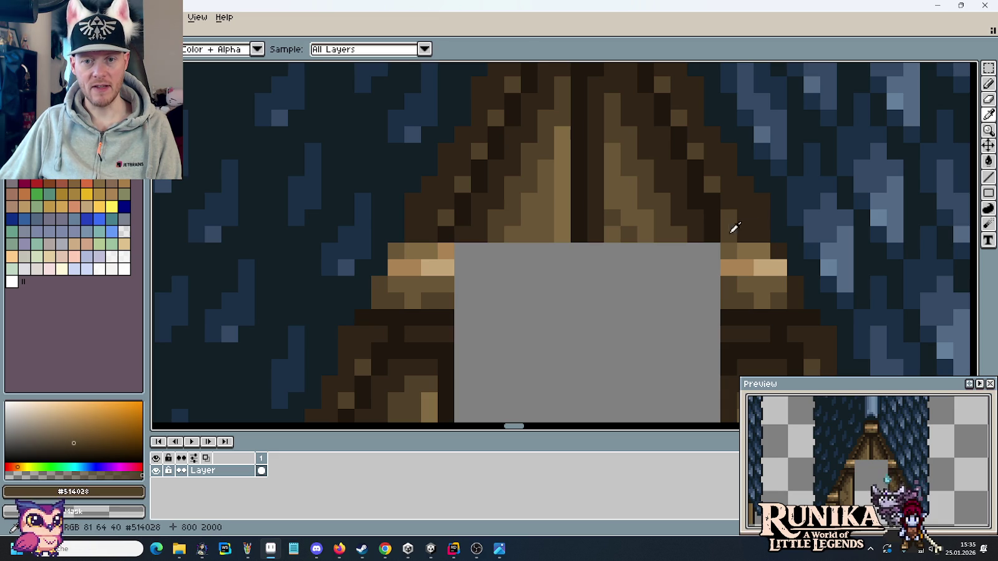
left_click(722, 229, "alt")
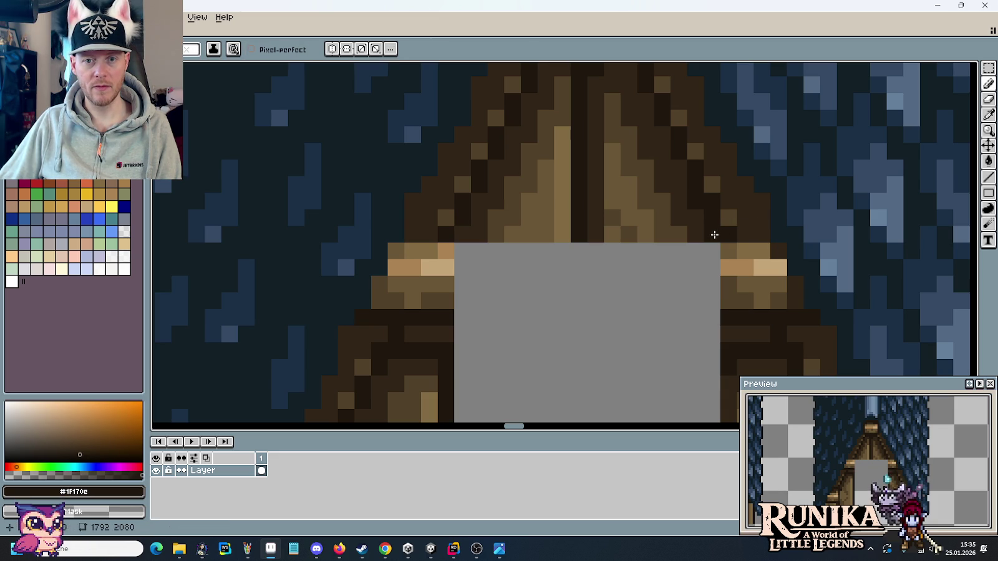
left_click(686, 193, "alt")
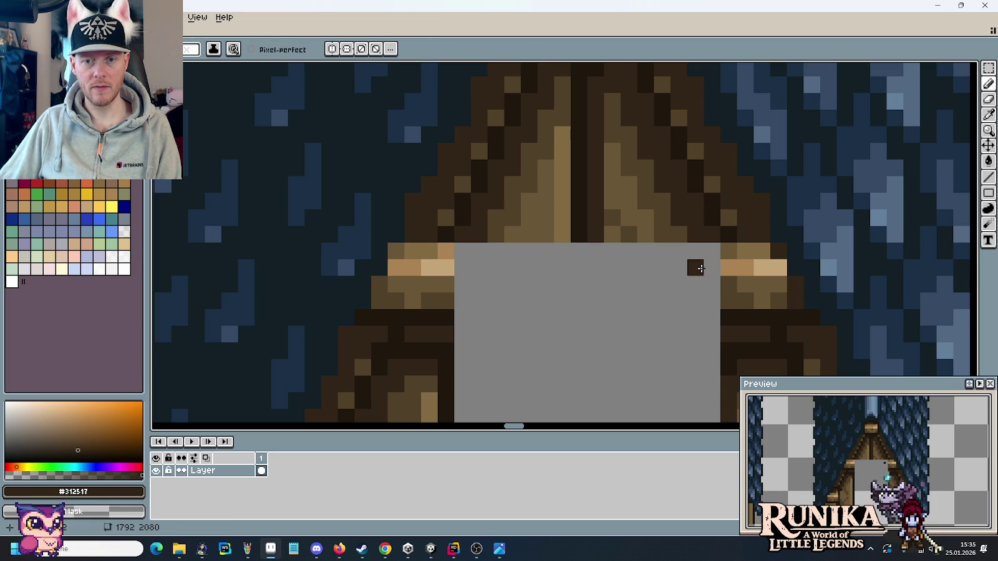
Zoom out to the whole house tiles and check the medieval house reference in Photos.
scroll(684, 334, "down", 1)
scroll(659, 314, "down", 1)
scroll(648, 334, "down", 1)
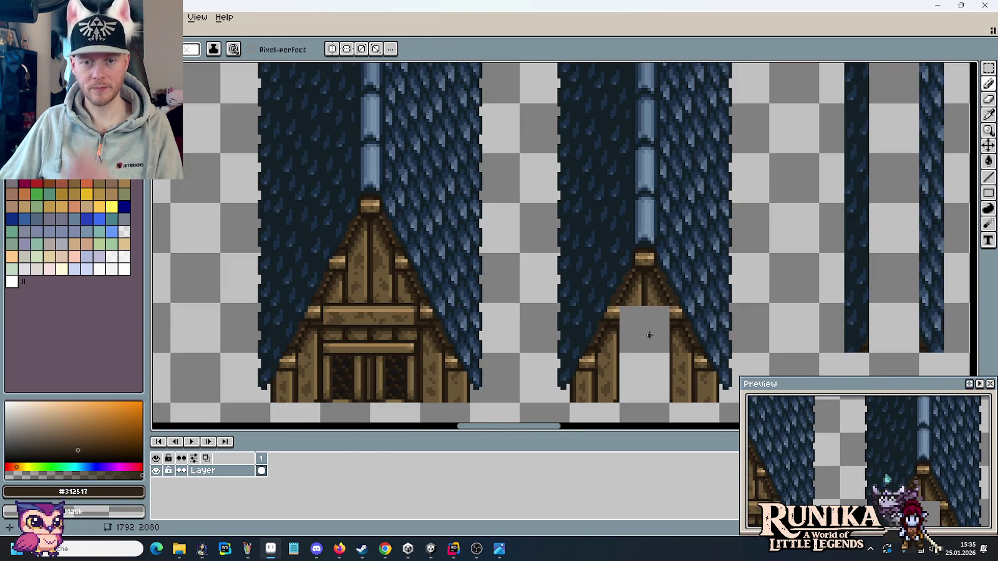
left_click_drag(647, 335, 662, 279)
scroll(659, 280, "down", 1)
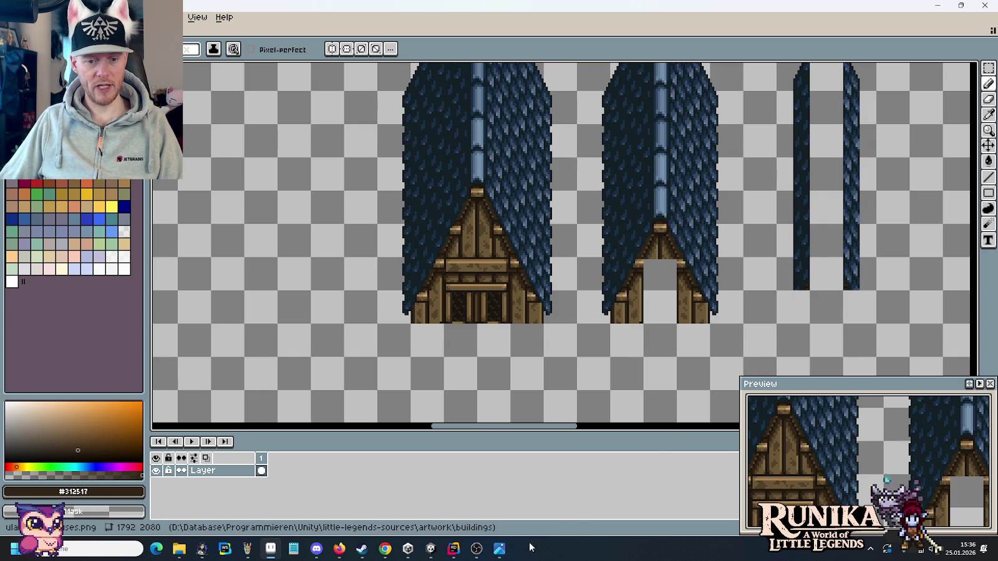
left_click(505, 554)
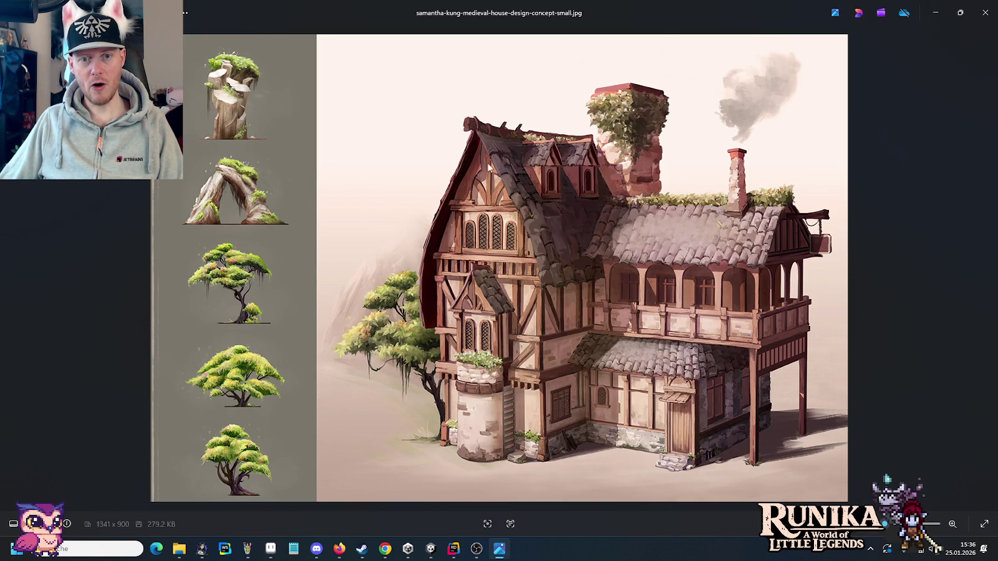
key("alt+Tab")
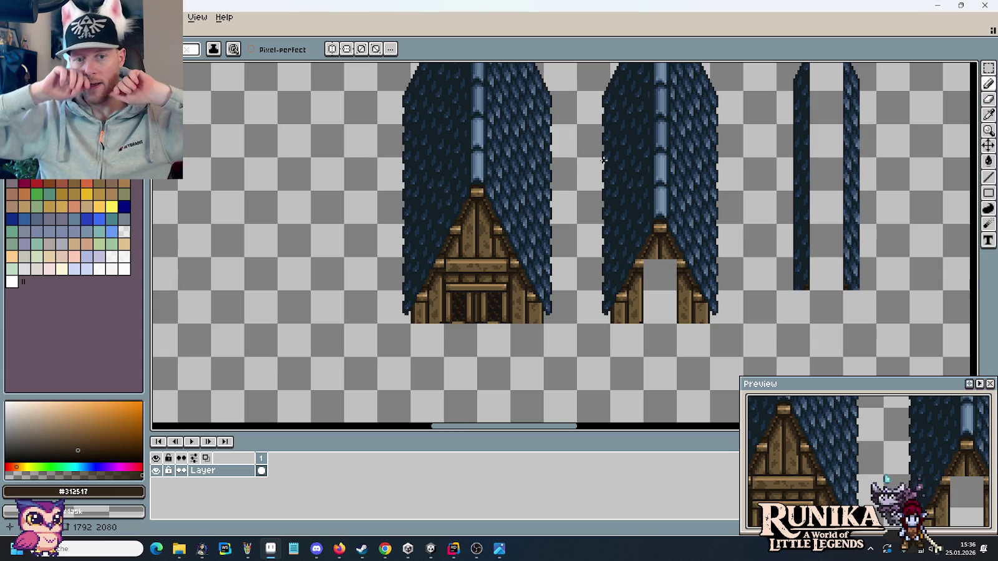
Delete the separate narrow roof strip on the right.
key("m")
scroll(715, 141, "up", 2)
scroll(733, 98, "right", 2)
left_click_drag(722, 82, 826, 352)
key("Delete")
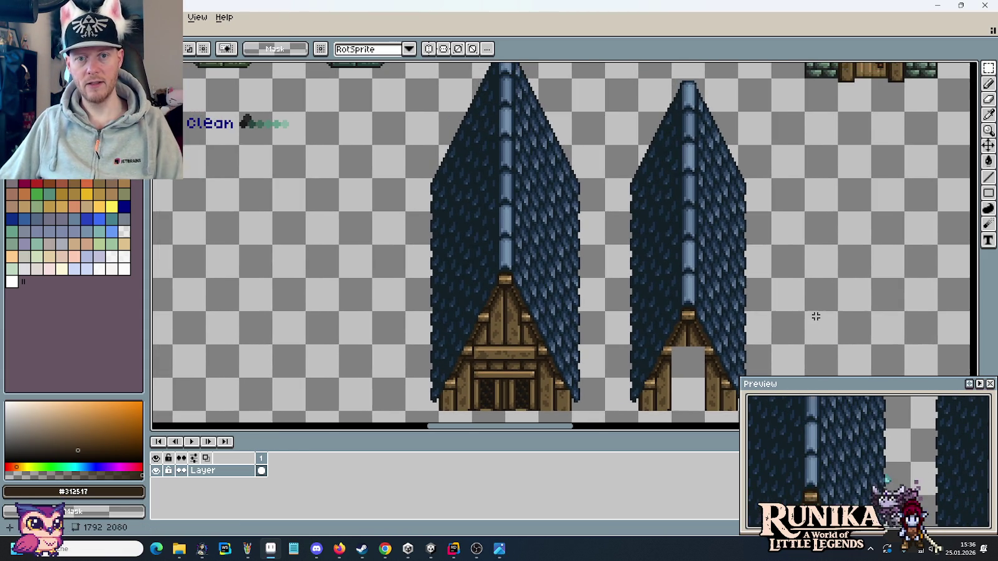
Copy the narrow gable to the left of the wide timber gable and deselect.
scroll(810, 316, "left", 2)
scroll(811, 316, "up", 1)
scroll(707, 198, "down", 1)
scroll(708, 198, "right", 1)
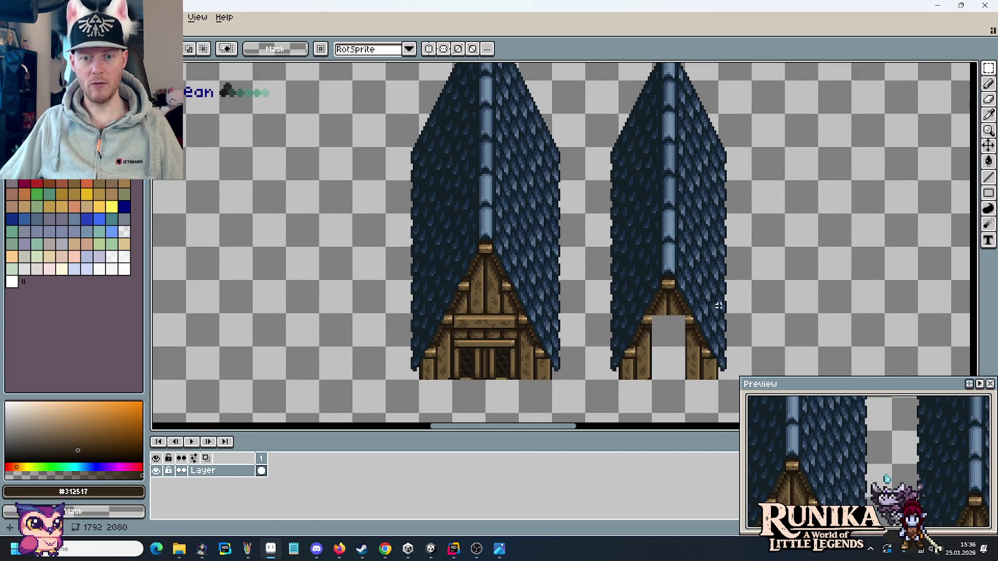
mouse_move(751, 381)
left_mouse_down()
mouse_move(617, 65)
mouse_move(584, 99)
left_mouse_up()
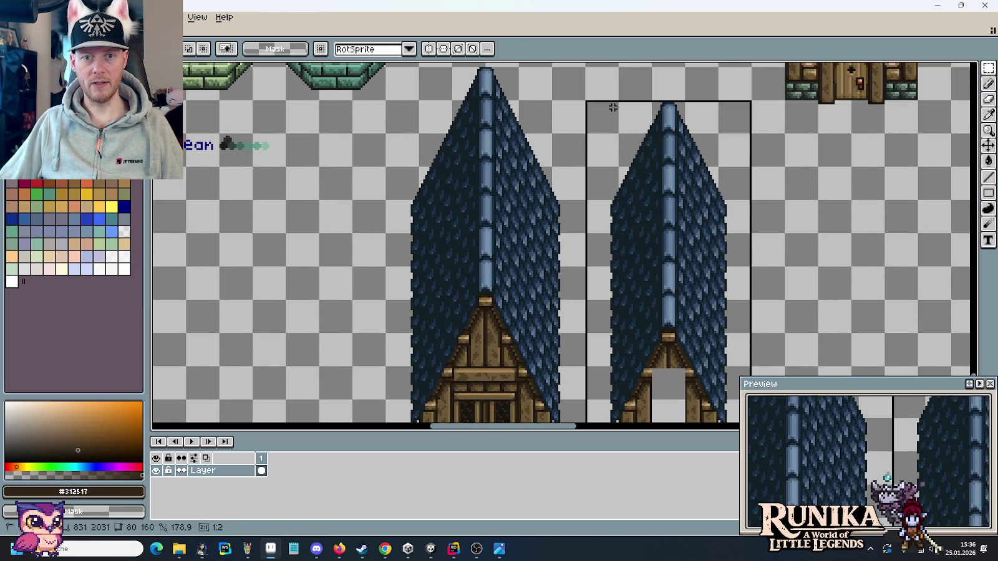
mouse_move(652, 240)
left_mouse_down()
mouse_move(724, 149)
mouse_move(319, 216)
left_mouse_up()
left_click_drag(461, 260, 769, 254)
key("ctrl+d")
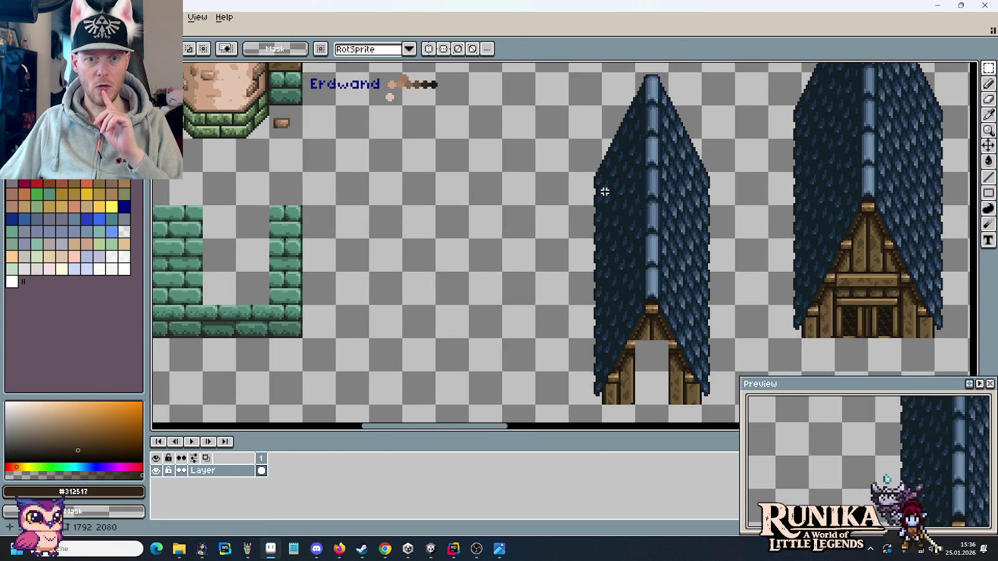
Select the 16×16 tip of the gable ridge and inspect the gable bases.
left_click_drag(631, 163, 615, 210)
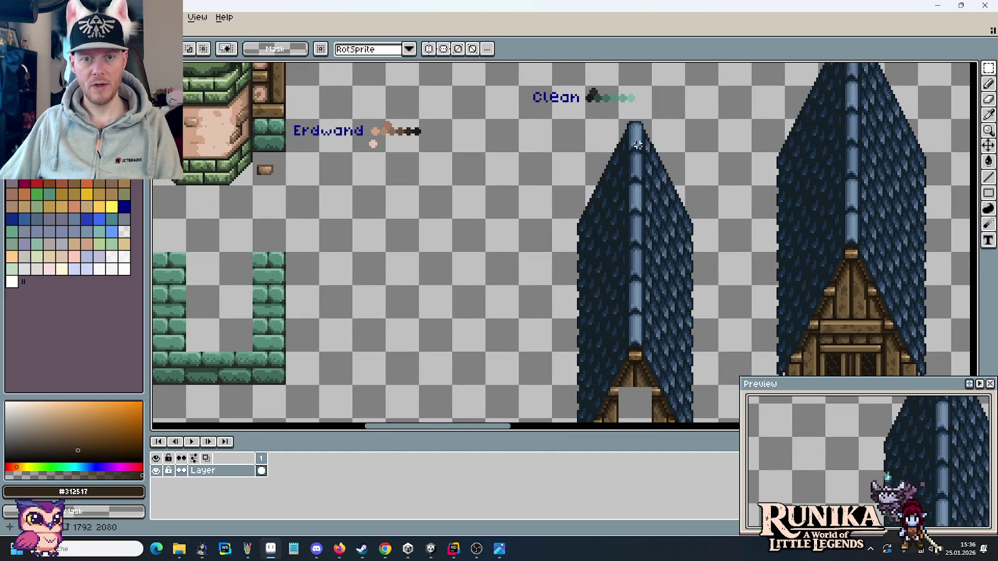
left_click_drag(616, 117, 654, 154)
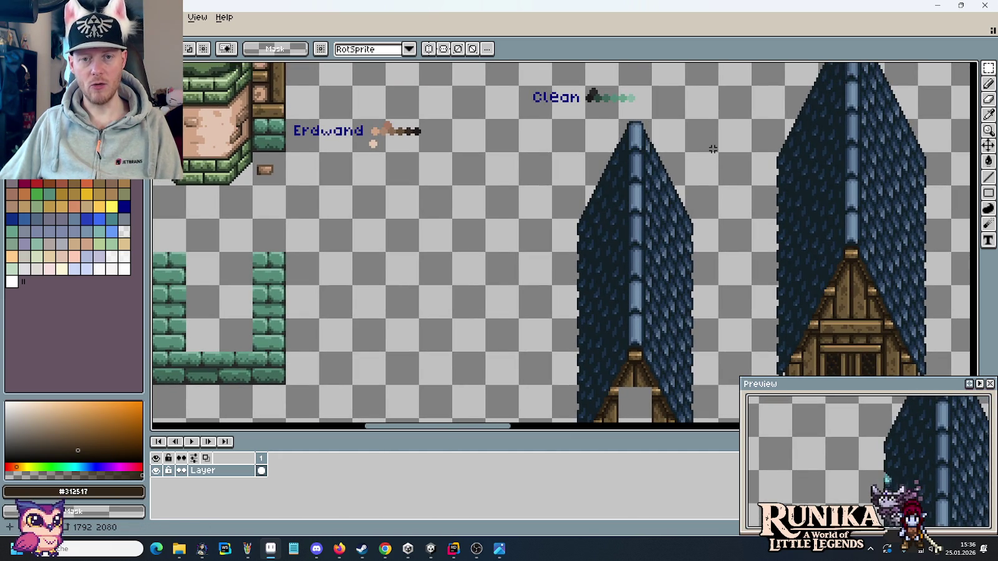
left_click_drag(694, 316, 702, 231)
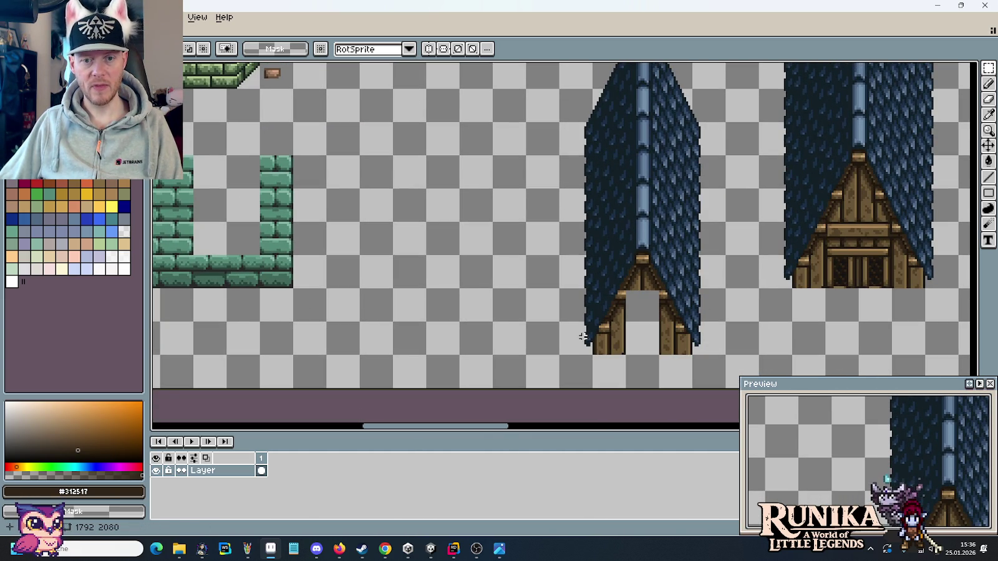
scroll(714, 202, "up", 1)
scroll(714, 202, "up", 1)
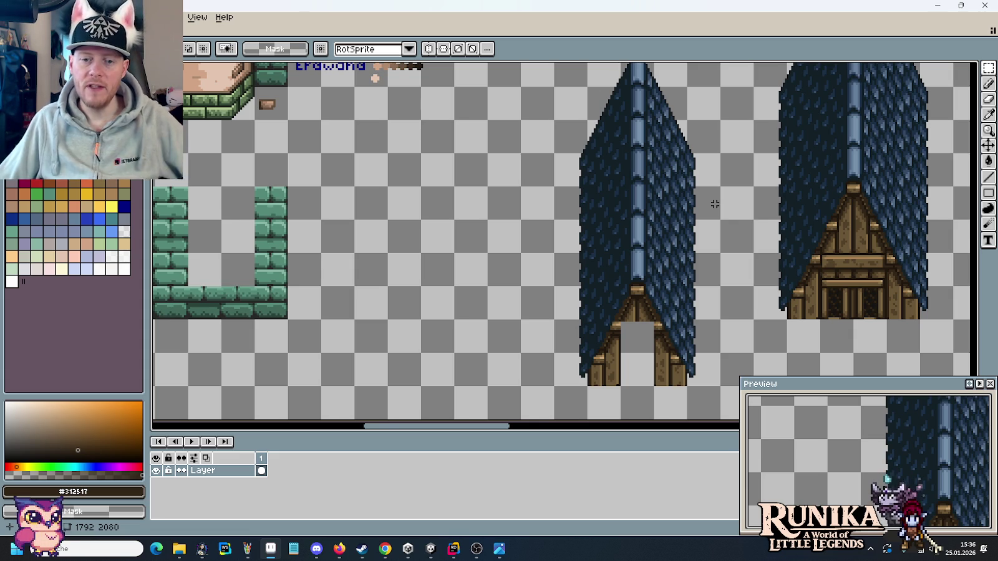
scroll(711, 175, "up", 2)
scroll(697, 184, "down", 2)
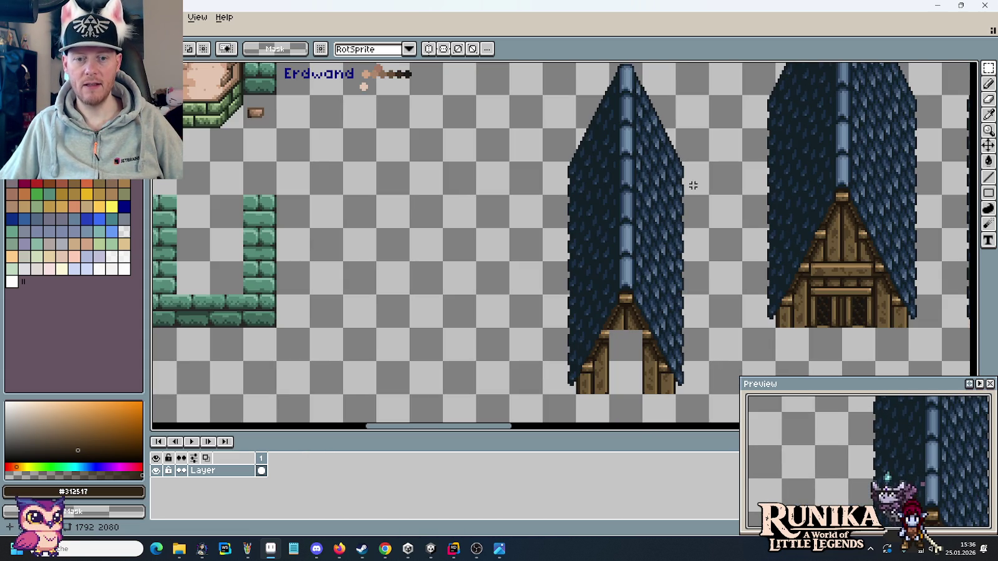
scroll(673, 275, "down", 2)
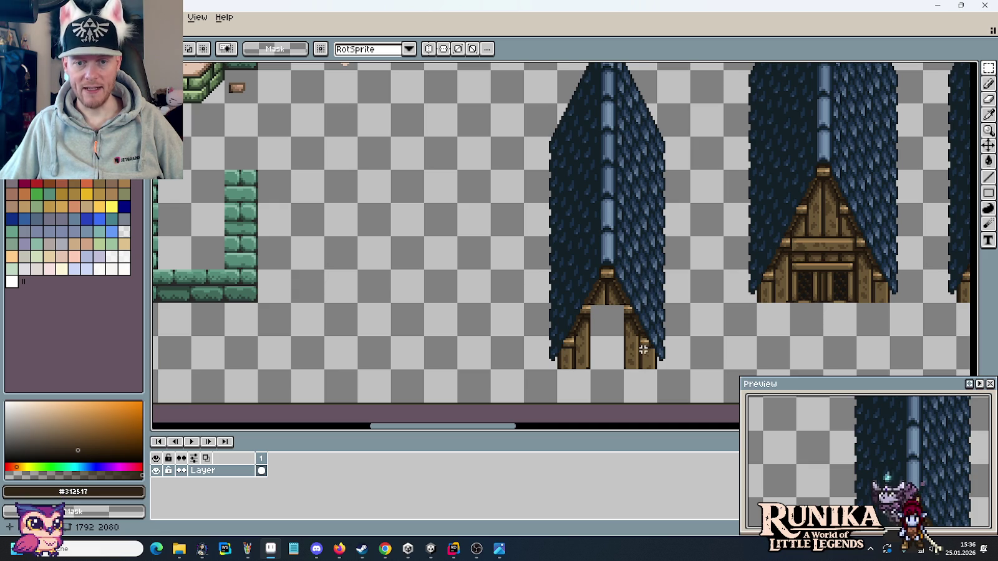
scroll(659, 371, "up", 3)
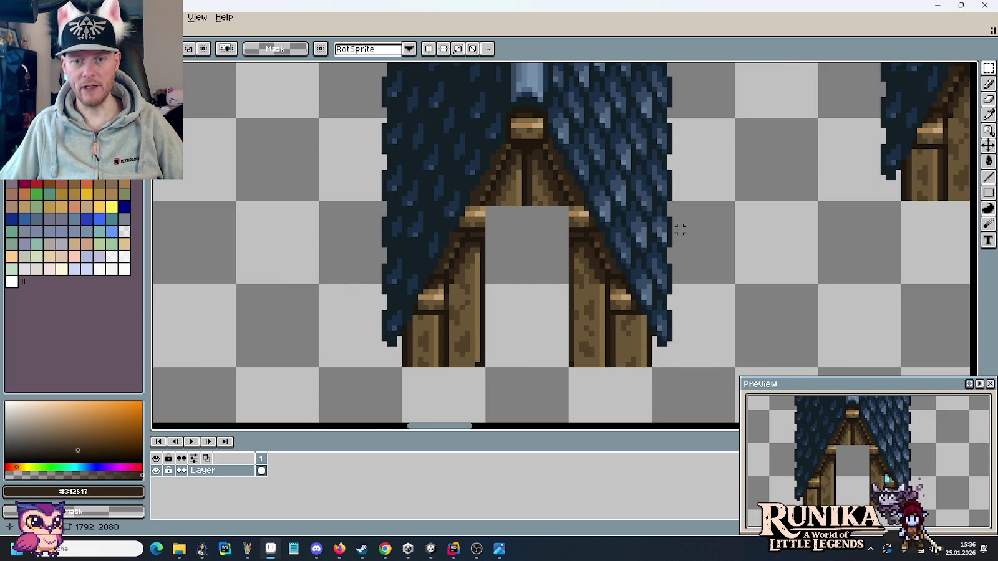
Centre on the narrow gable's doorway, clear the selection, and select a small area beside it.
mouse_move(680, 180)
left_mouse_down()
mouse_move(671, 202)
mouse_move(702, 156)
left_mouse_up()
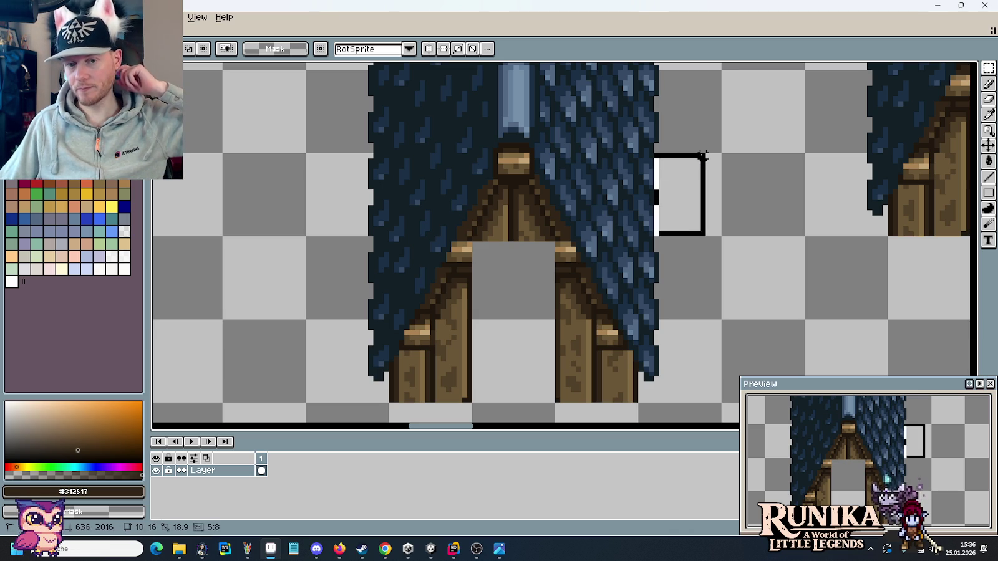
left_click(668, 277)
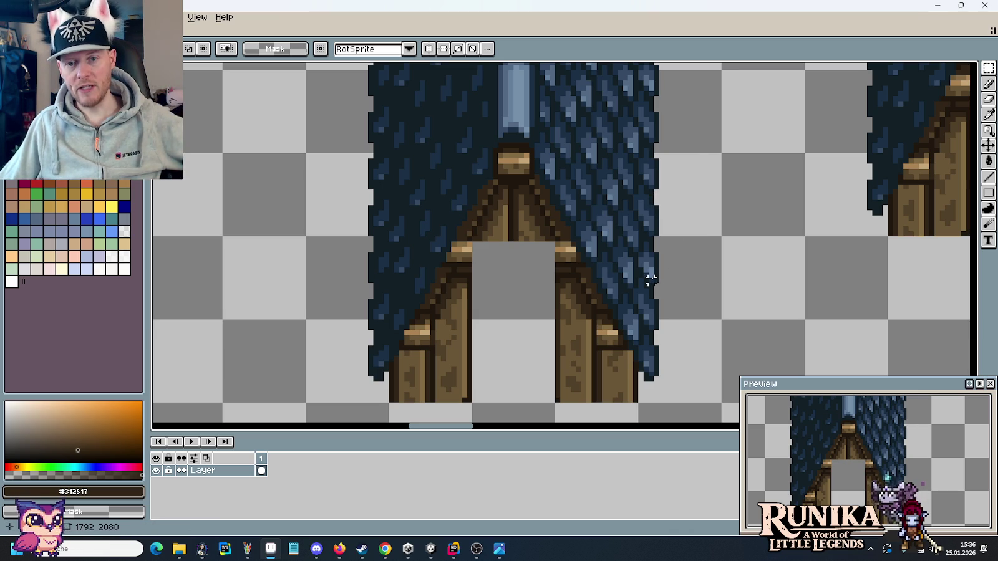
left_click_drag(650, 280, 693, 156)
scroll(713, 213, "down", 1)
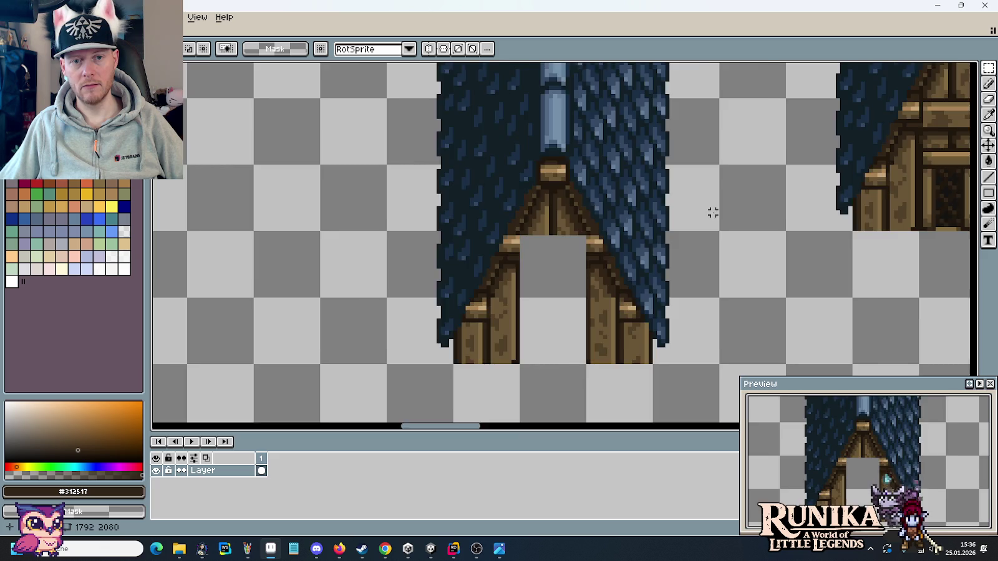
scroll(437, 202, "left", 5)
scroll(777, 261, "down", 3)
scroll(622, 250, "down", 1)
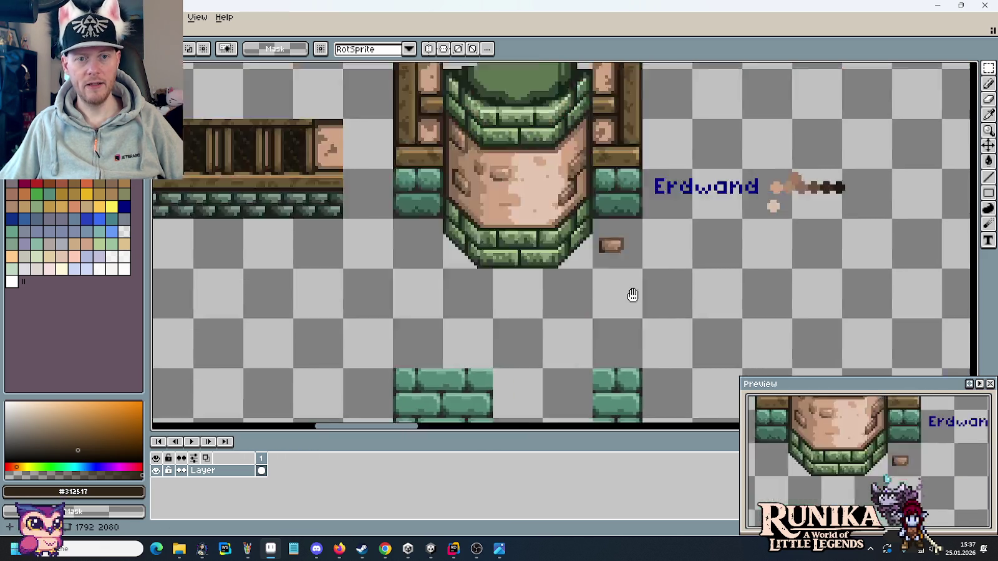
scroll(622, 250, "up", 3)
scroll(605, 213, "up", 3)
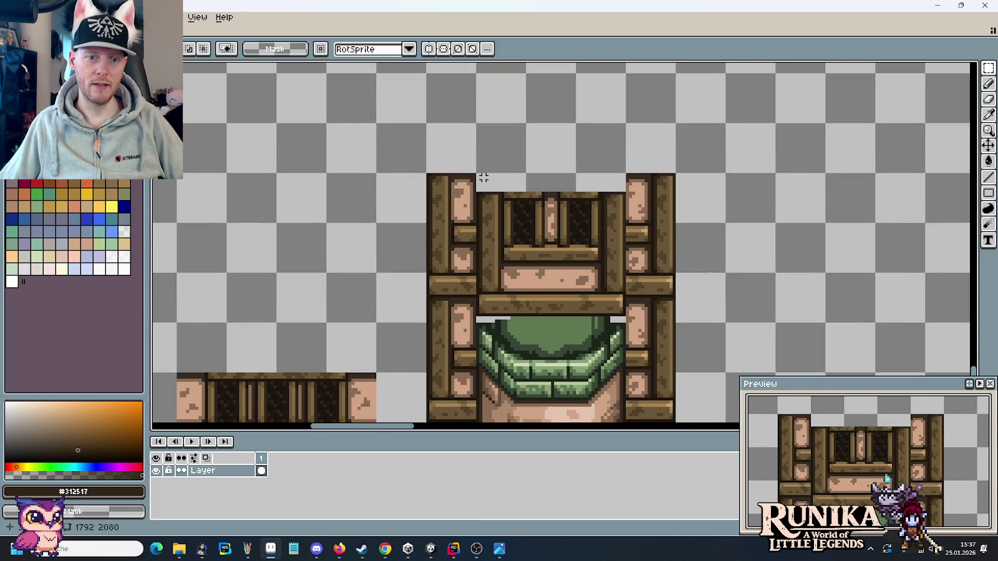
scroll(521, 233, "down", 3)
scroll(521, 233, "right", 5)
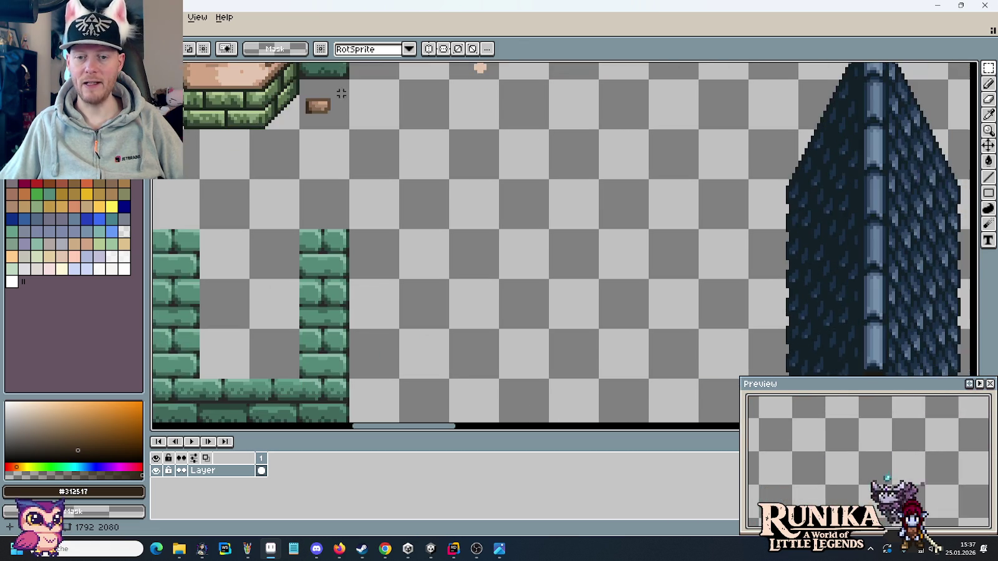
scroll(659, 230, "down", 5)
scroll(659, 230, "right", 5)
scroll(660, 230, "up", 1)
scroll(660, 229, "up", 1)
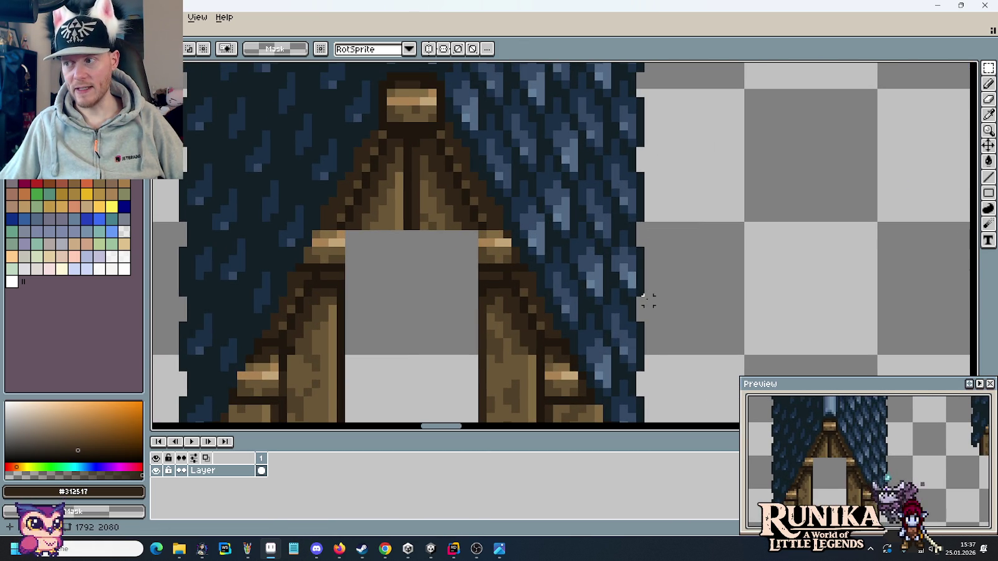
scroll(648, 301, "down", 2)
scroll(642, 285, "up", 3)
left_click_drag(639, 284, 648, 423)
left_click_drag(623, 331, 625, 337)
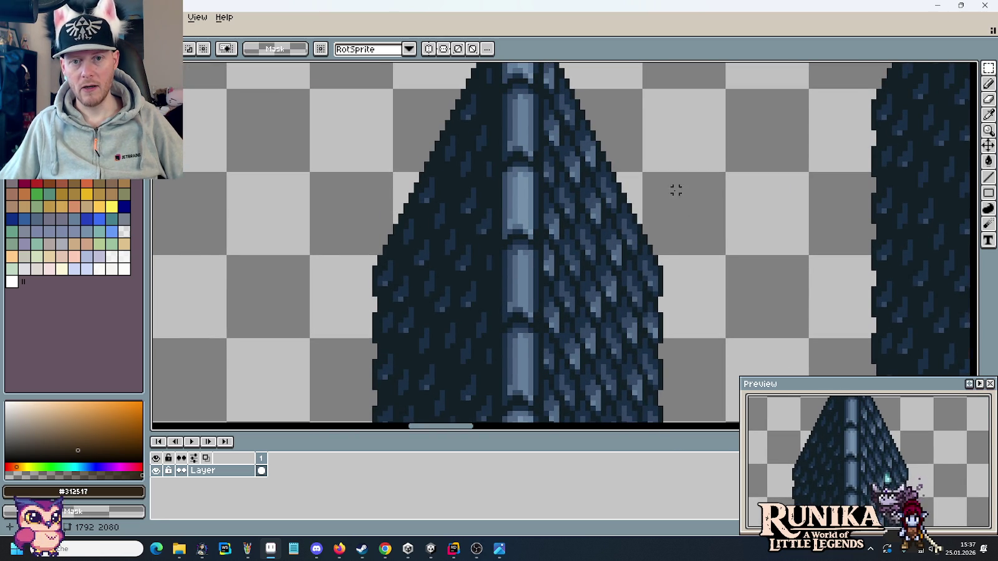
left_click_drag(675, 194, 672, 245)
scroll(667, 297, "up", 2)
scroll(652, 269, "down", 1)
scroll(629, 305, "down", 1)
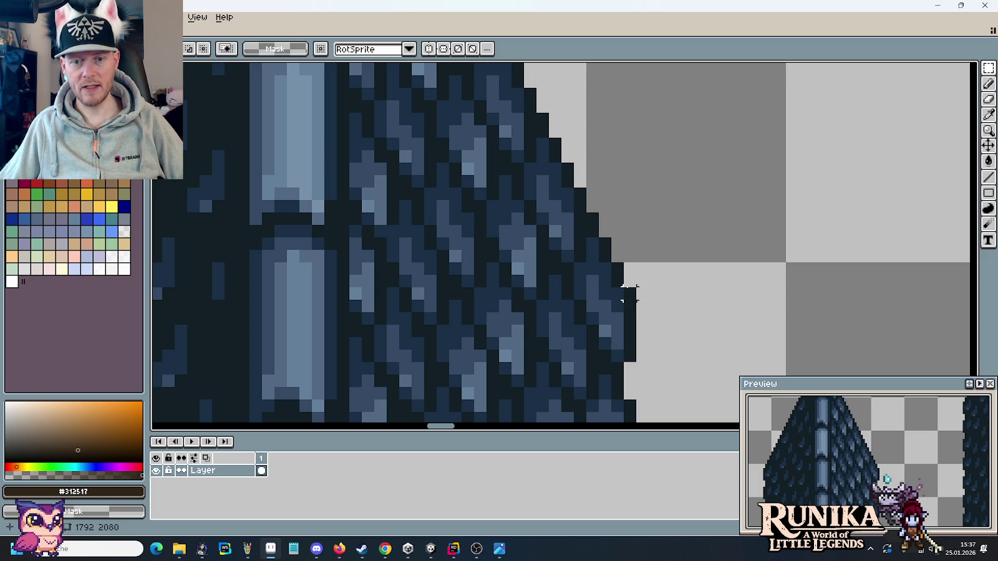
scroll(530, 122, "down", 3)
scroll(585, 125, "down", 2)
scroll(583, 242, "up", 3)
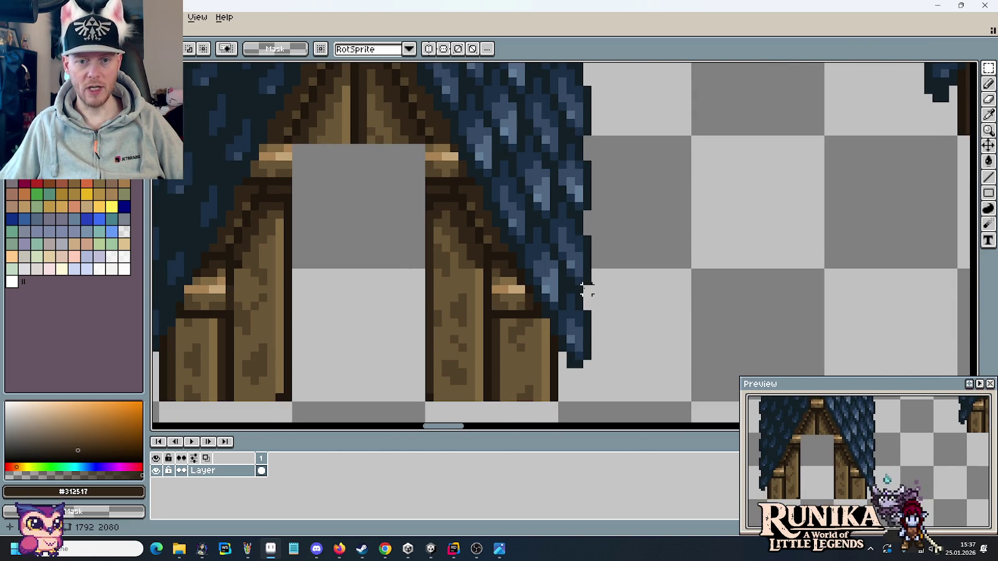
scroll(586, 289, "up", 2)
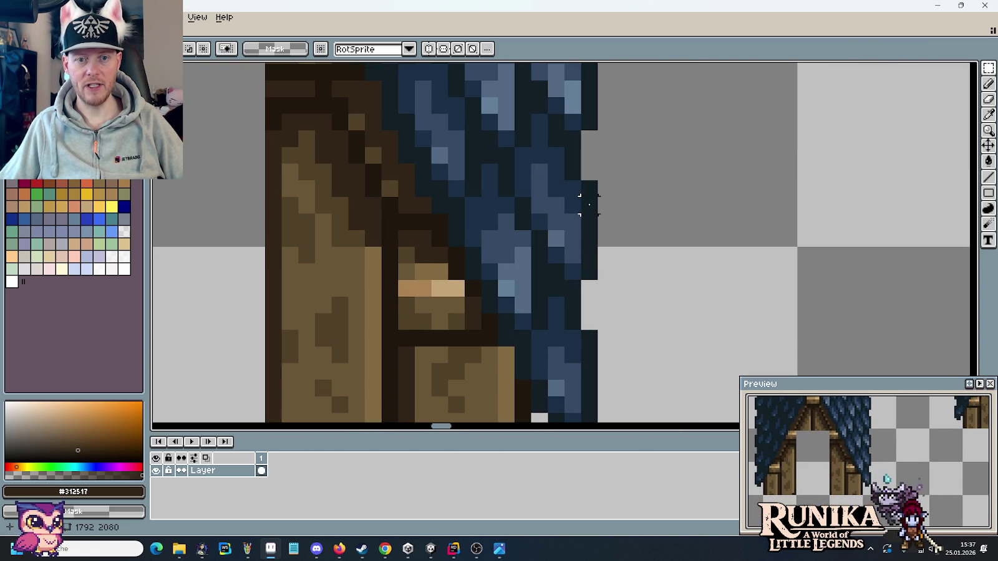
left_click_drag(589, 189, 614, 307)
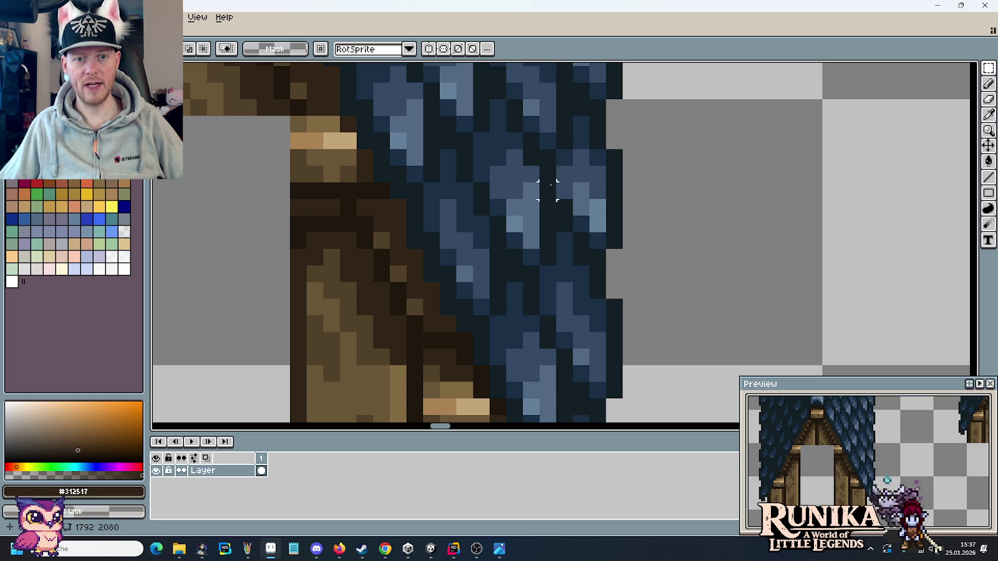
Lasso the upper-right slate wedge of the narrow gable's roof and delete it.
left_click(988, 67)
left_click(941, 68)
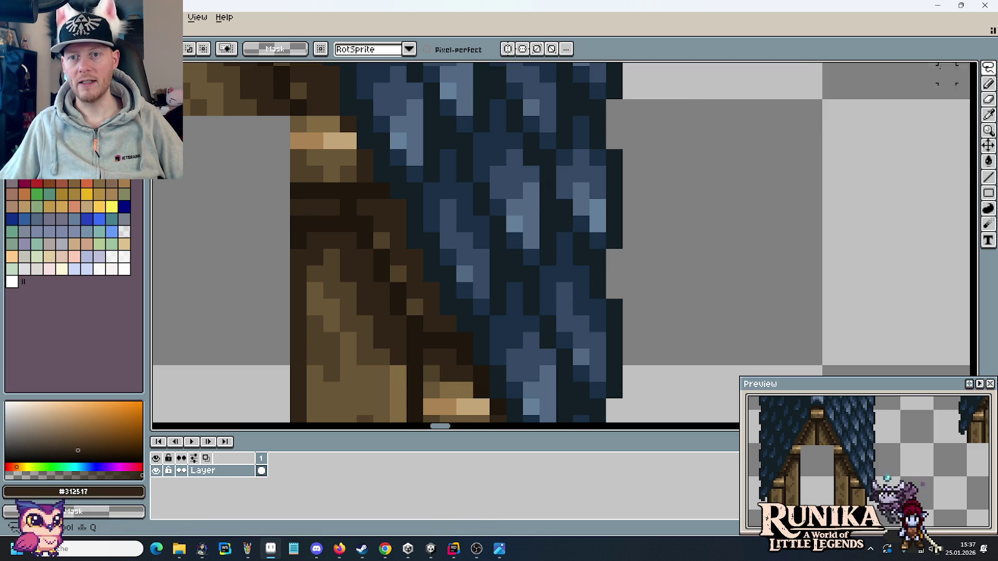
scroll(795, 169, "down", 3)
left_click_drag(740, 216, 703, 315)
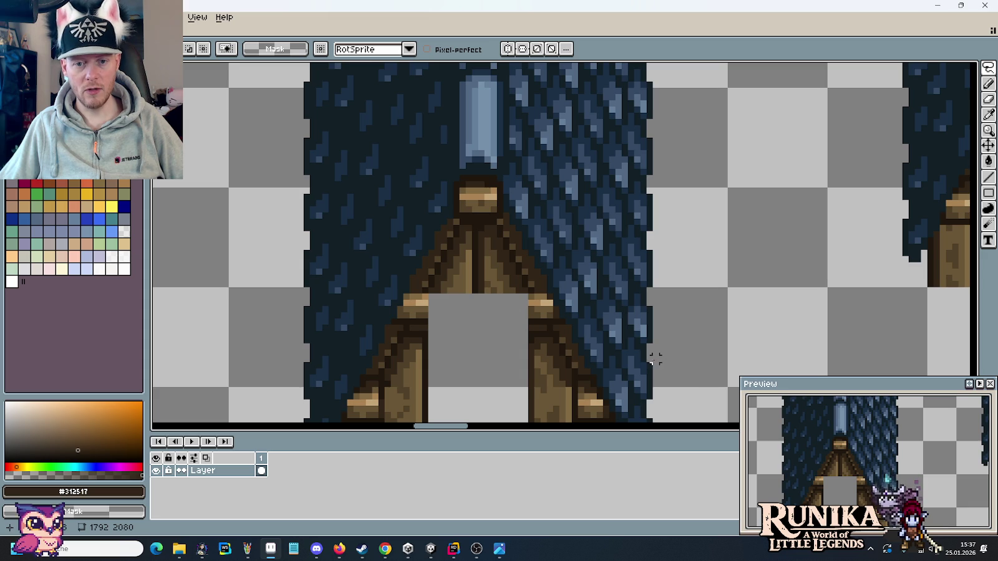
left_click_drag(649, 359, 509, 83)
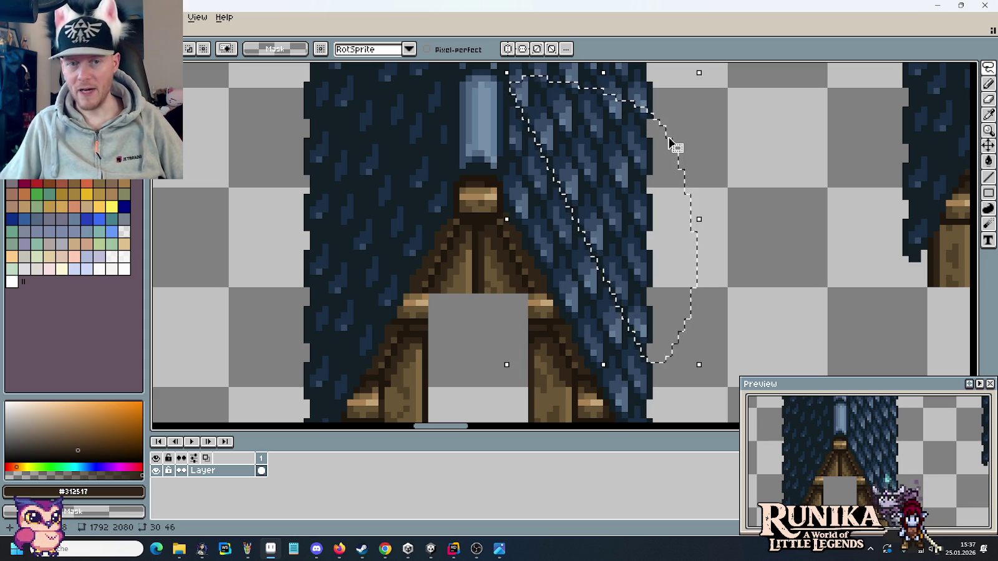
left_click(743, 234)
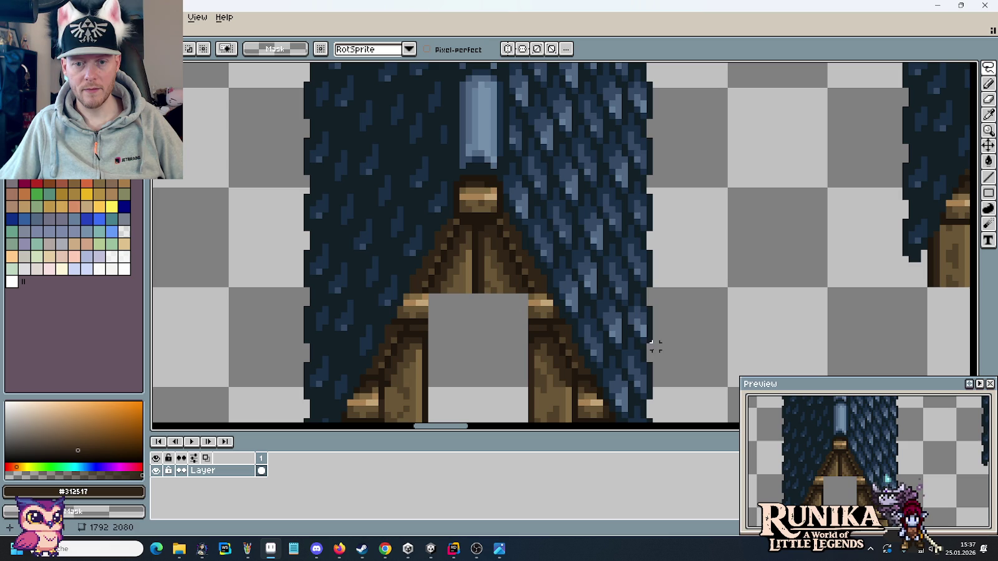
mouse_move(649, 353)
left_mouse_down()
mouse_move(529, 86)
mouse_move(506, 81)
left_mouse_up()
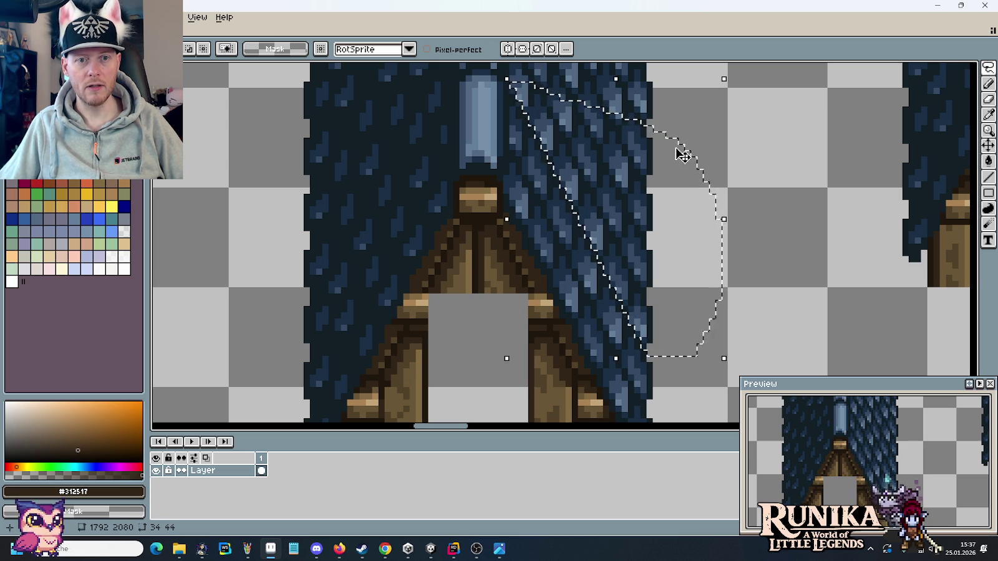
left_click(661, 358)
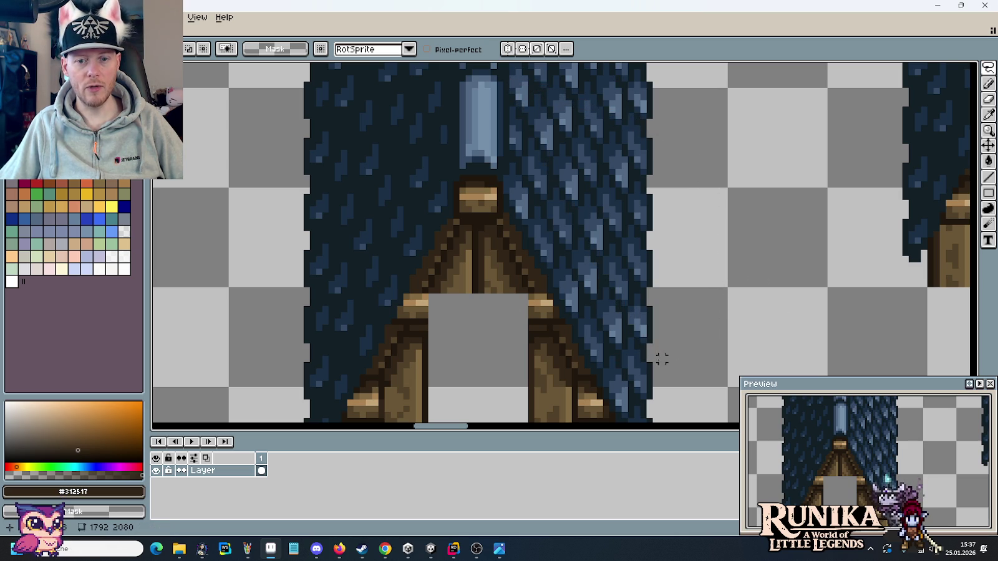
left_click_drag(650, 353, 508, 85)
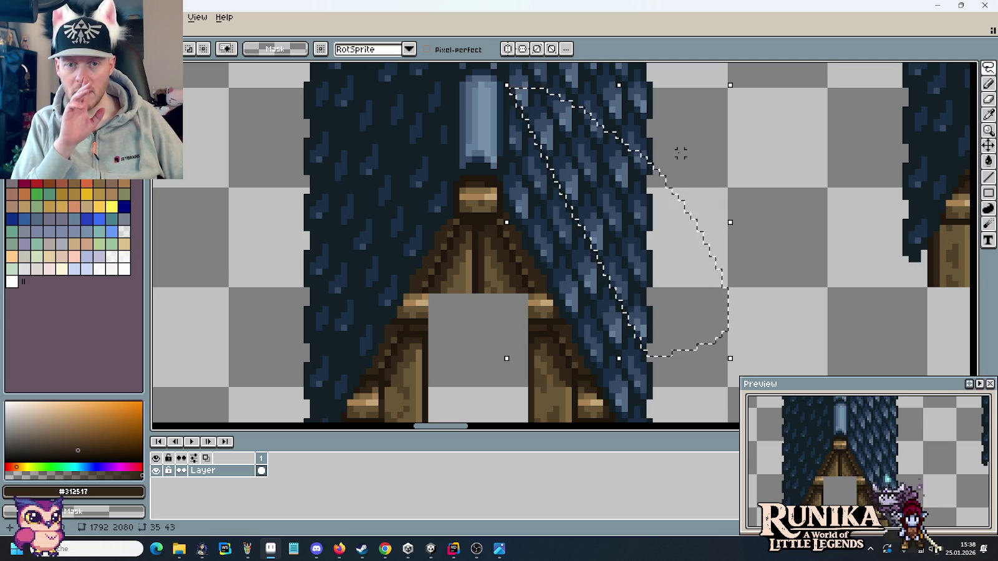
key("Delete")
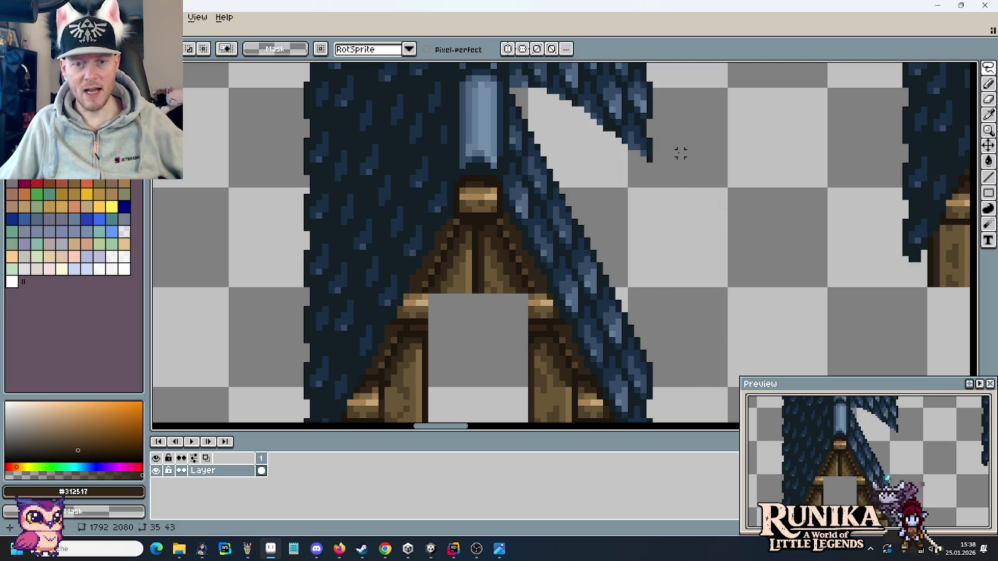
Pick dark #121F26 and draw pixels diagonally along the cut right roof edge.
scroll(587, 272, "up", 3)
left_click(590, 190, "alt")
mouse_move(589, 189)
left_mouse_down()
mouse_move(619, 237)
mouse_move(654, 361)
left_mouse_up()
left_click(585, 272)
left_click(568, 240)
left_click(551, 206)
left_click(535, 171)
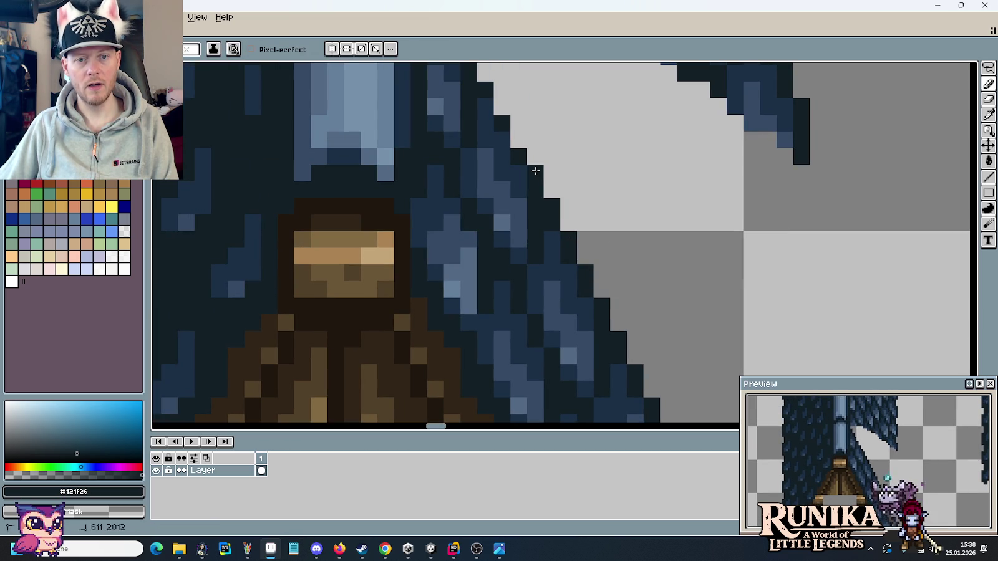
left_click(518, 140)
Pan and zoom to review the tower, gable and wooden house.
left_click_drag(518, 141, 586, 290)
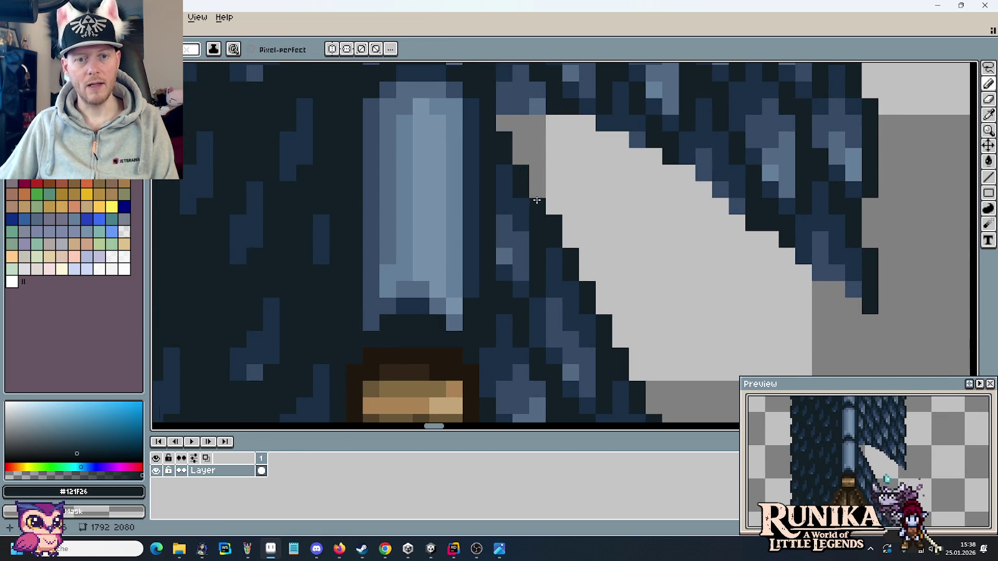
scroll(569, 236, "down", 3)
mouse_move(570, 236)
left_mouse_down()
mouse_move(568, 161)
mouse_move(636, 301)
left_mouse_up()
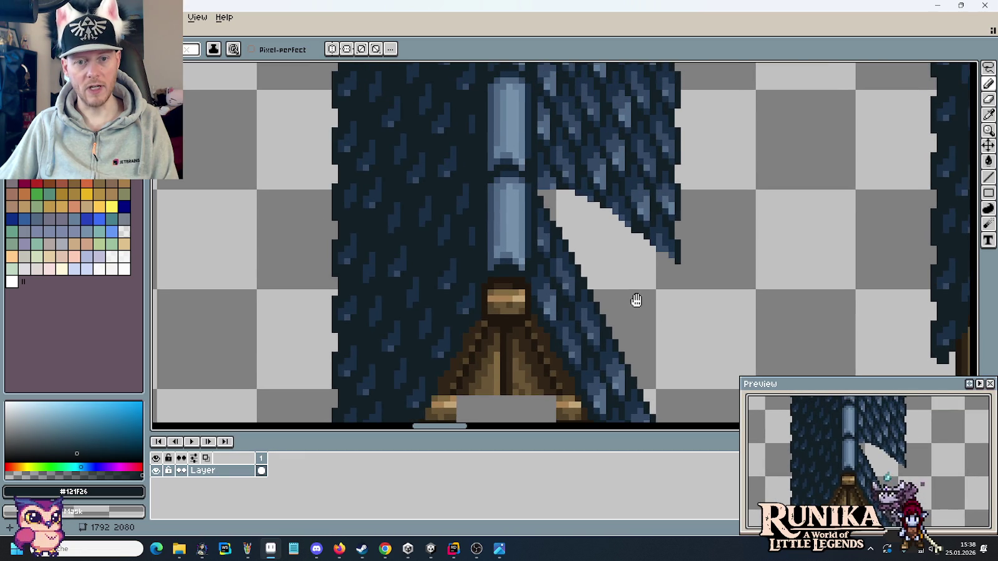
scroll(550, 211, "up", 1)
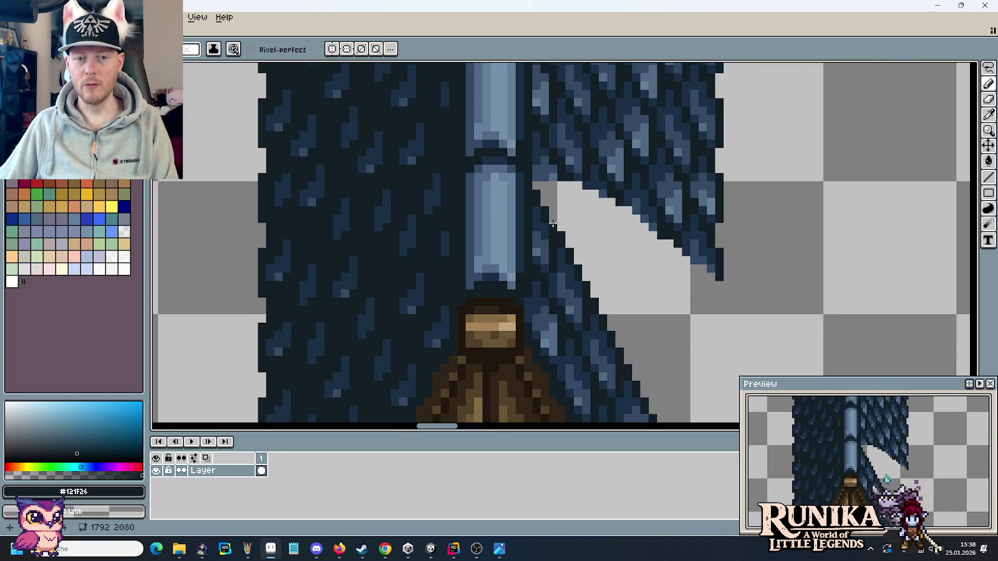
scroll(549, 211, "up", 2)
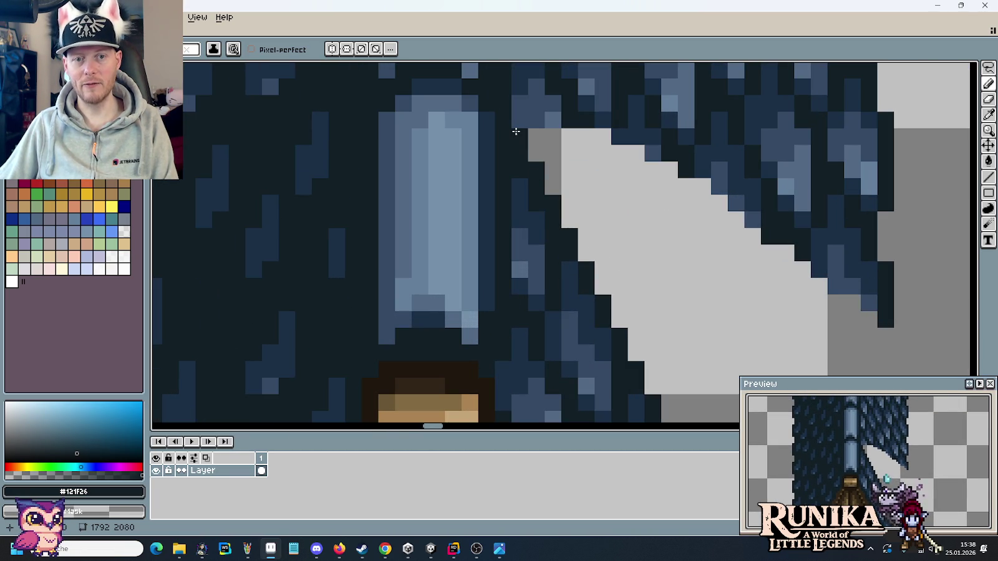
scroll(647, 247, "down", 3)
scroll(647, 247, "down", 1)
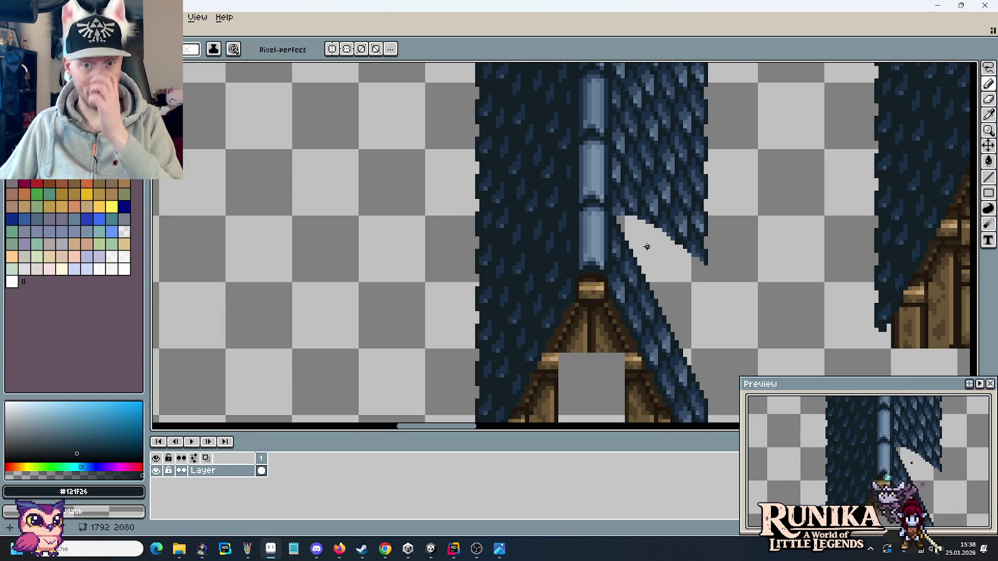
left_click_drag(662, 272, 646, 288)
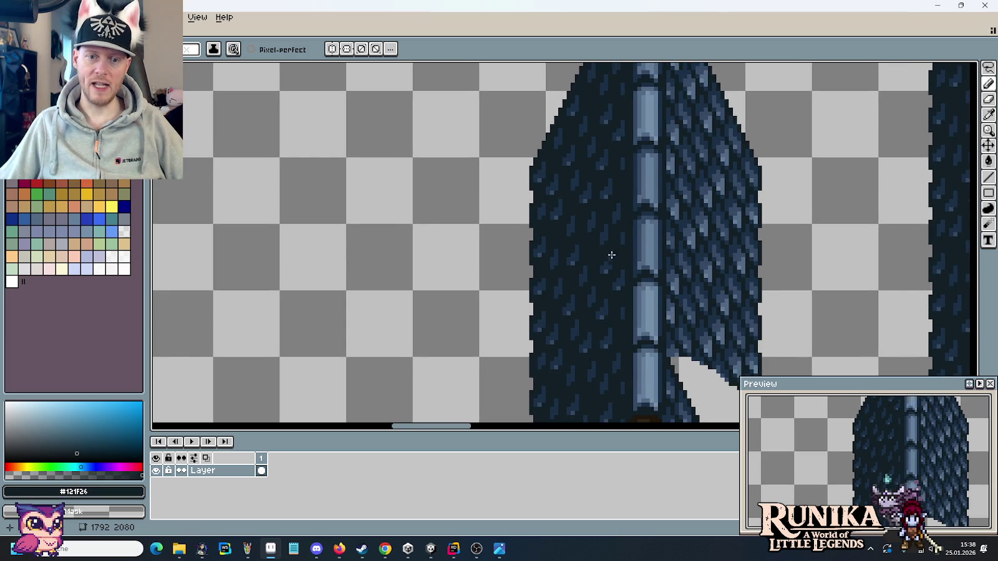
scroll(612, 183, "up", 2)
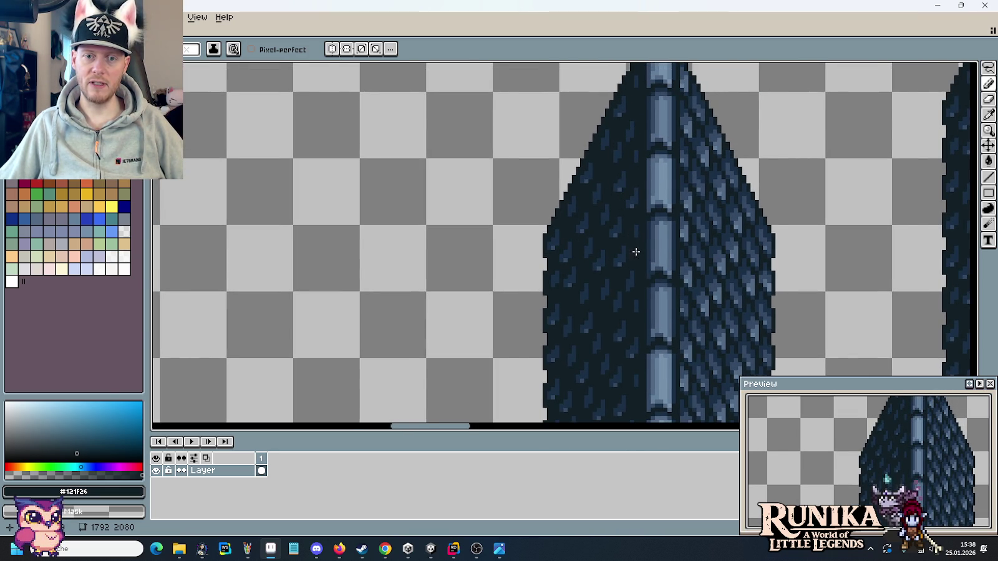
scroll(626, 258, "down", 1)
scroll(623, 212, "down", 5)
scroll(684, 282, "down", 1)
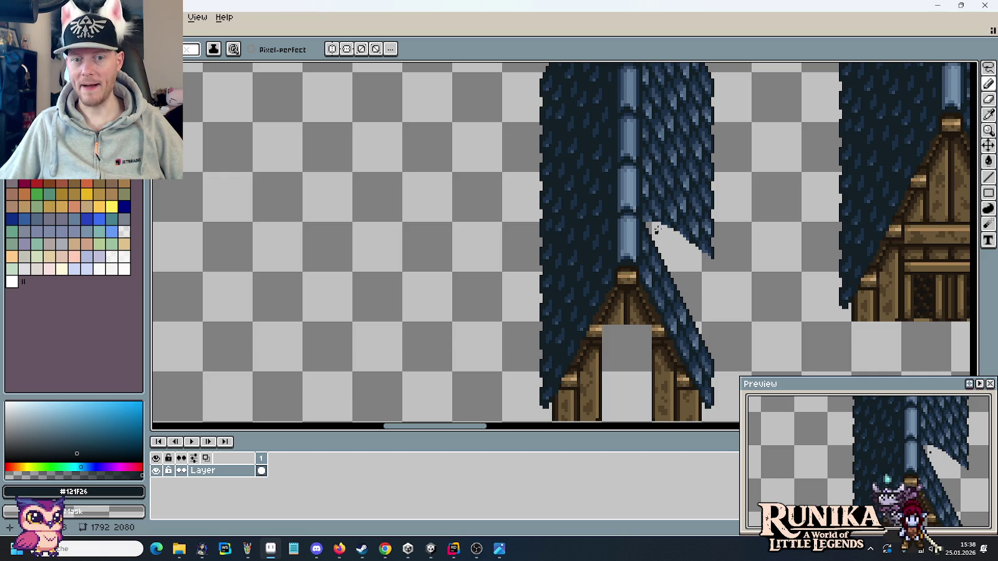
scroll(643, 316, "up", 2)
scroll(622, 338, "up", 1)
left_click_drag(697, 242, 652, 255)
Lasso the slate wedge on the roof's left side and delete it.
key("w")
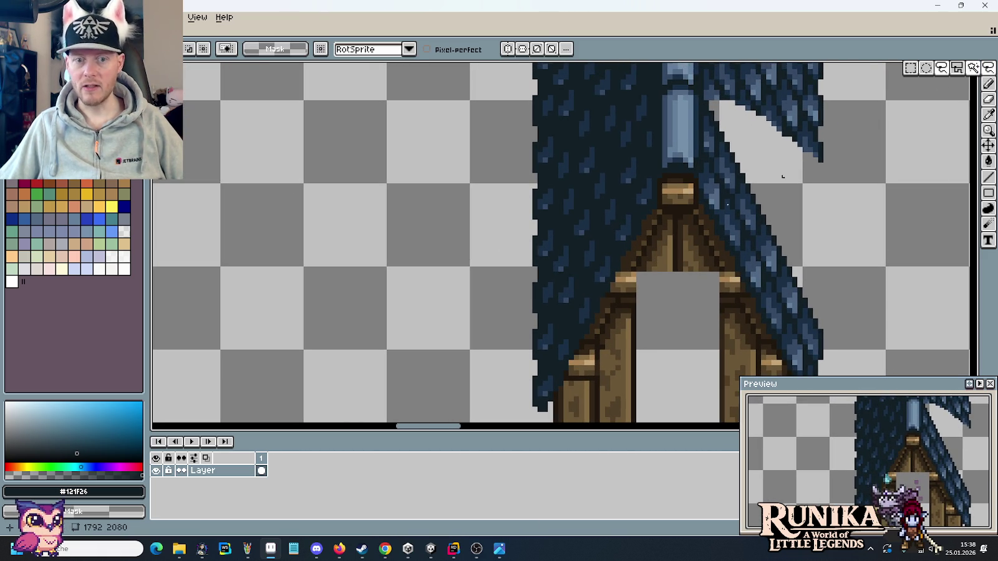
mouse_move(534, 321)
left_mouse_down()
mouse_move(518, 180)
mouse_move(622, 87)
left_mouse_up()
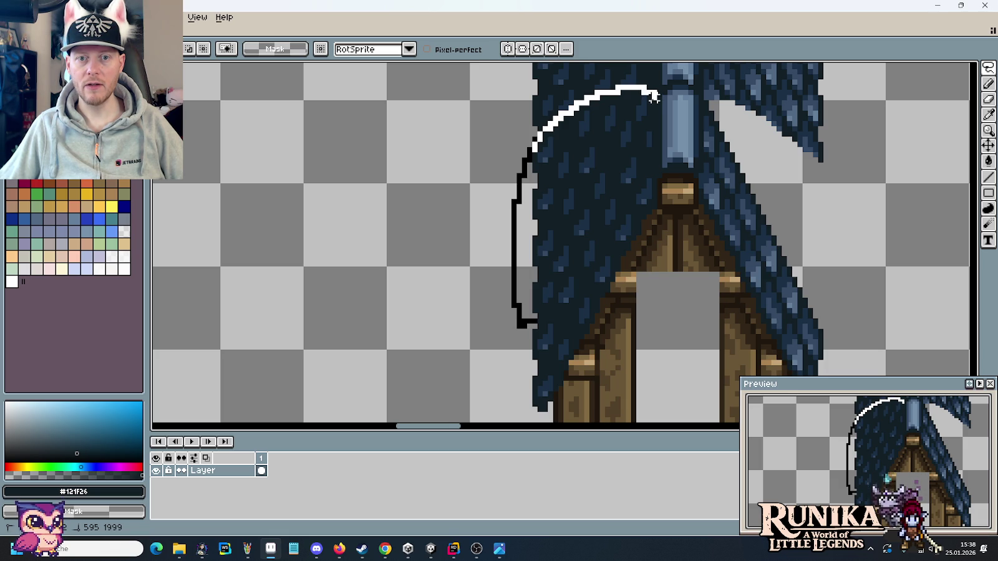
left_click_drag(653, 103, 658, 105)
key("Delete")
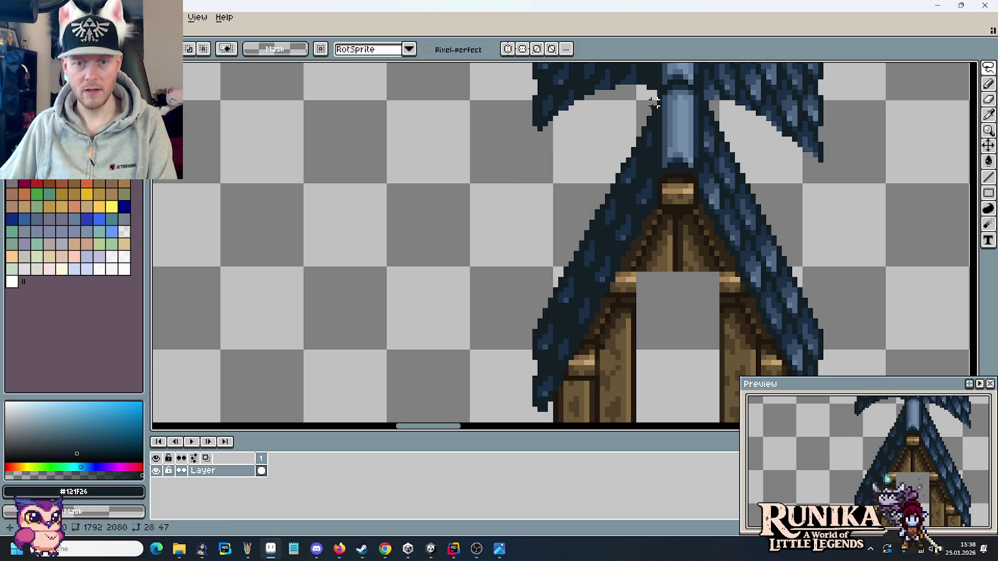
scroll(587, 212, "up", 2)
Darken pixels along the new left roof edge with the Pencil.
key("b")
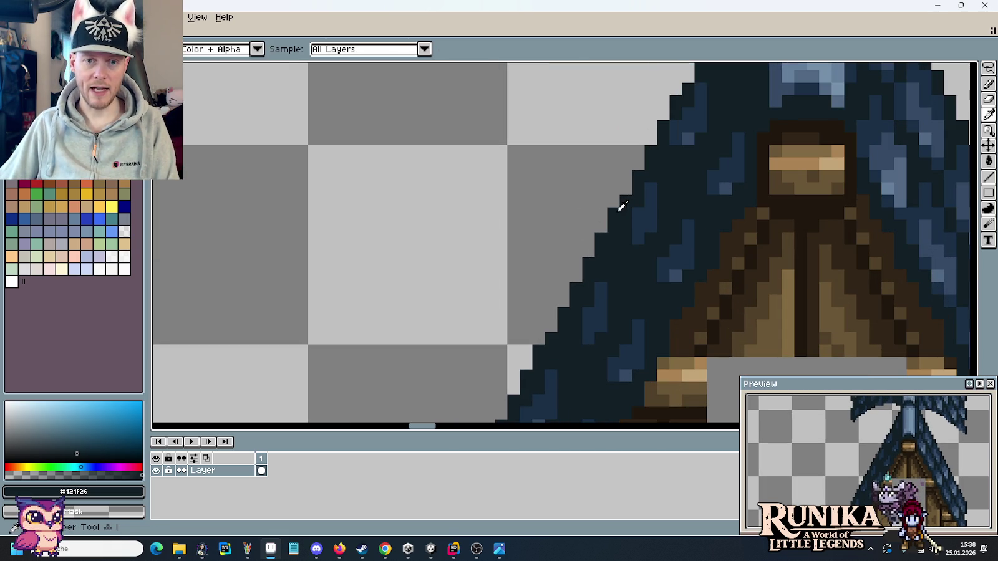
mouse_move(638, 125)
left_mouse_down()
mouse_move(603, 248)
mouse_move(645, 171)
left_mouse_up()
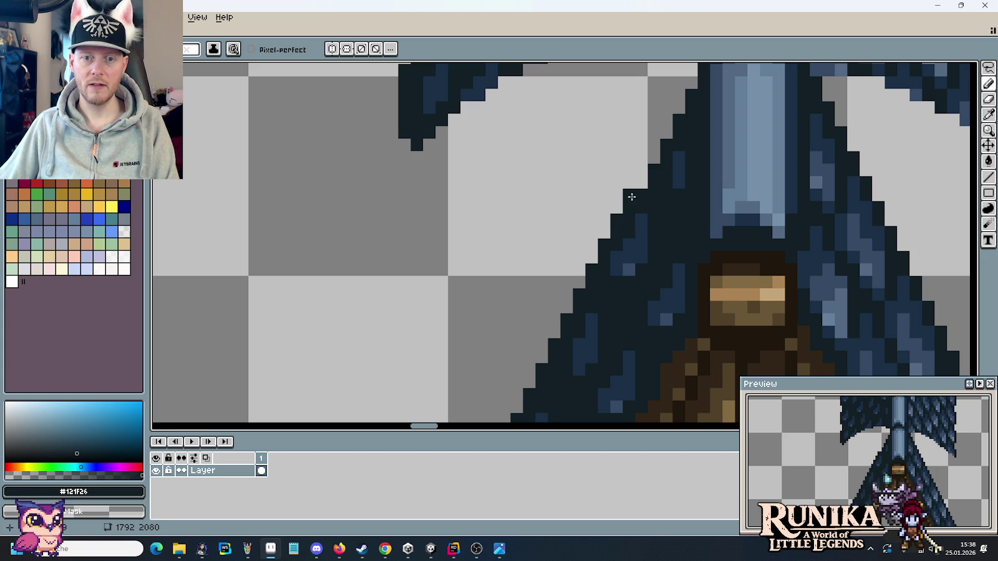
left_click_drag(666, 124, 678, 93)
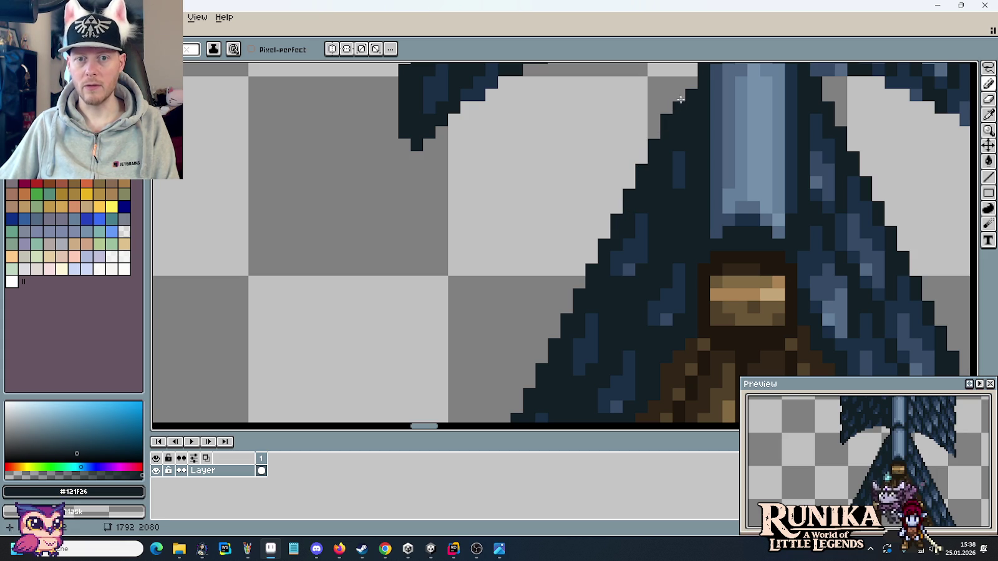
scroll(677, 125, "up", 2)
scroll(615, 174, "down", 2)
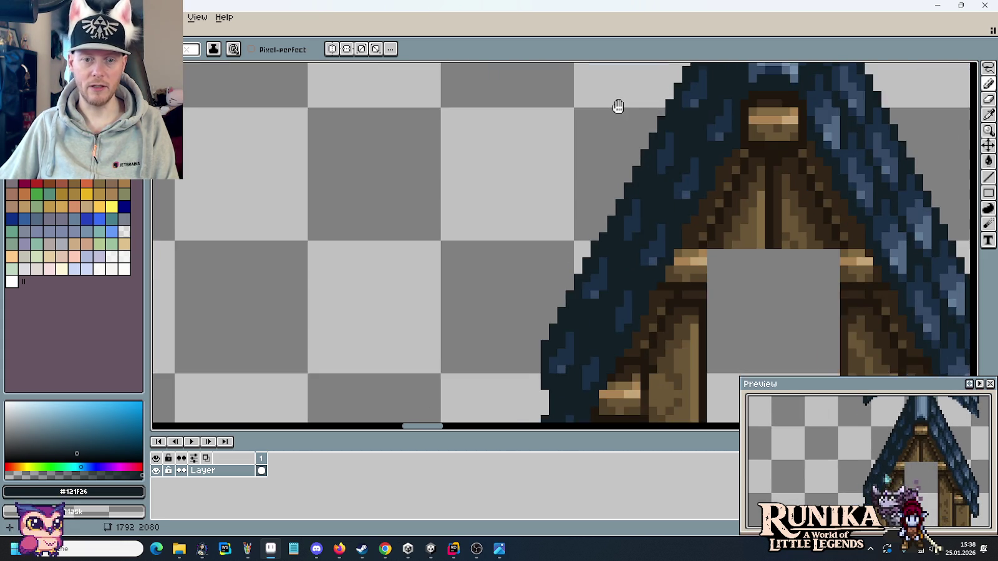
left_click_drag(617, 105, 604, 127)
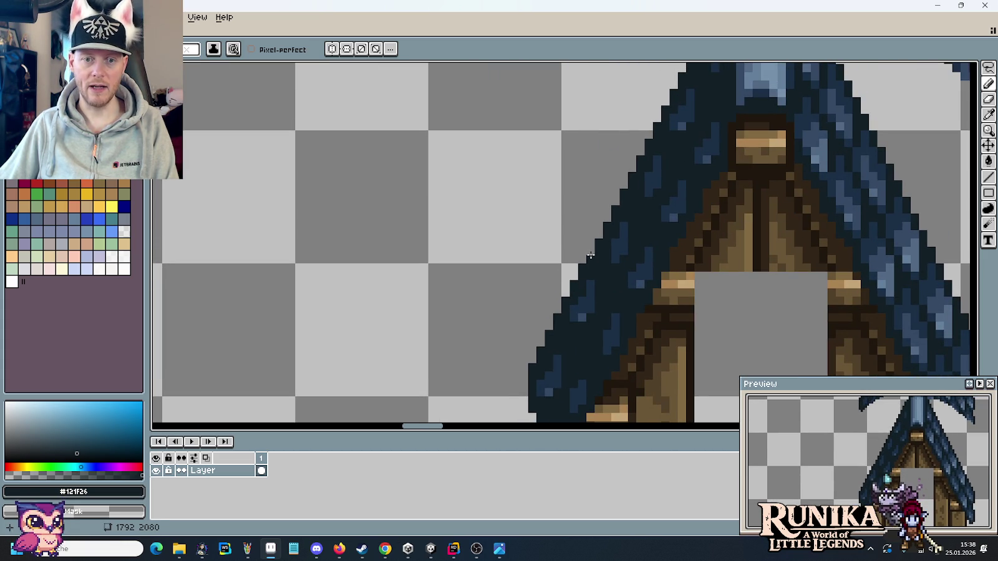
Try a rectangle selection across the door, release it unchanged, and return to the Pencil.
left_click_drag(590, 254, 398, 195)
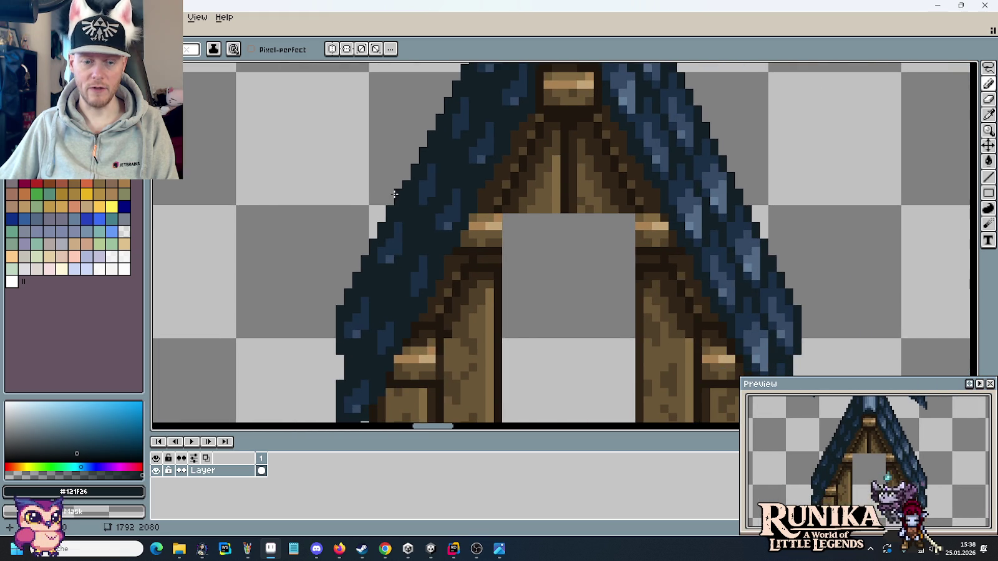
key("m")
mouse_move(322, 307)
left_mouse_down()
mouse_move(816, 337)
mouse_move(833, 352)
left_mouse_up()
left_click(612, 167)
scroll(590, 251, "up", 3)
key("b")
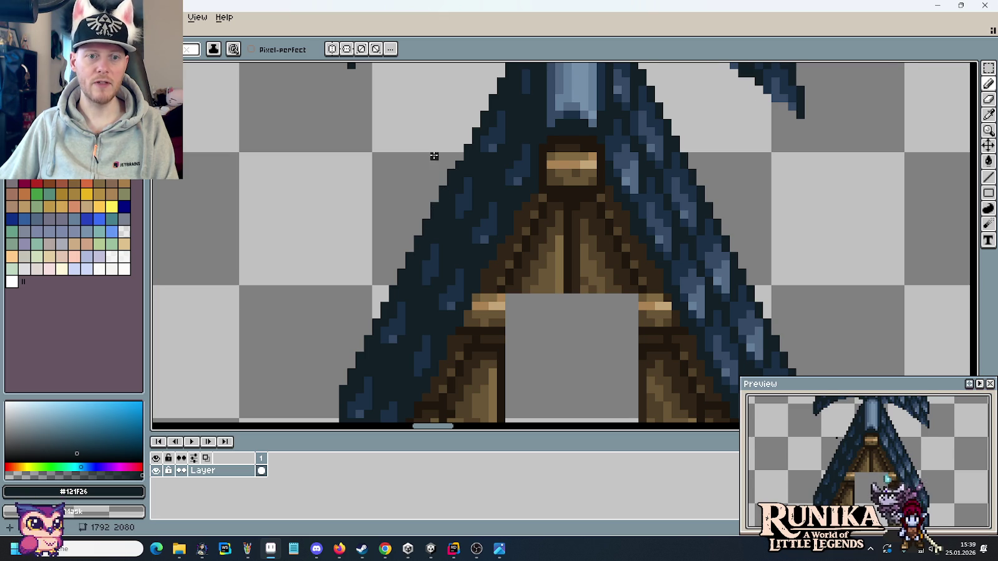
scroll(446, 187, "up", 2)
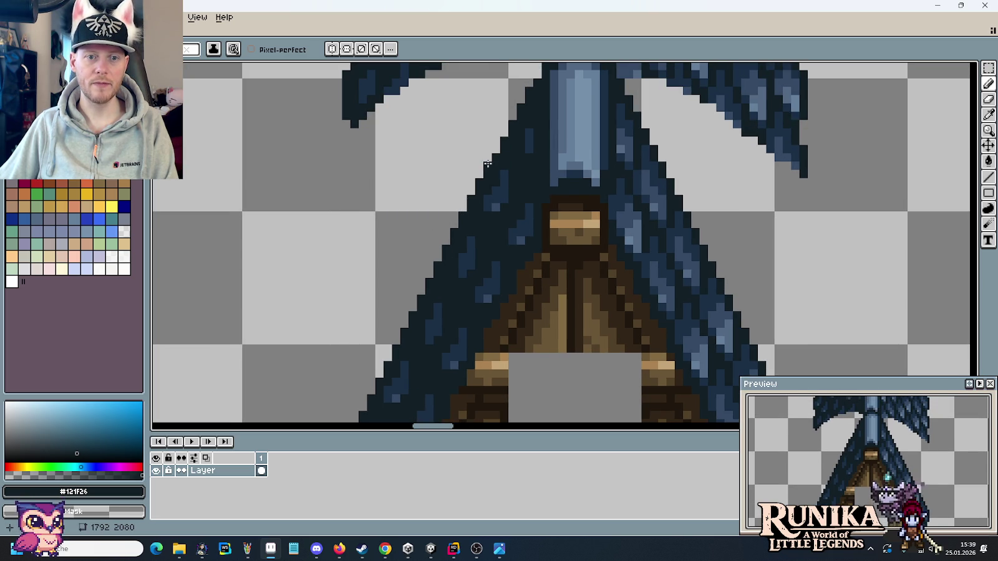
scroll(461, 116, "up", 2)
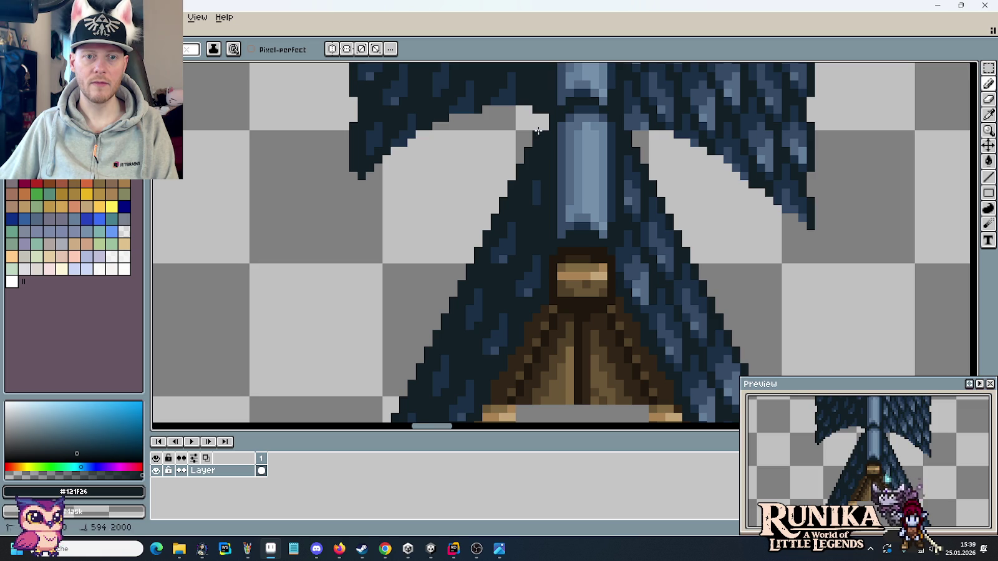
scroll(546, 118, "up", 2)
scroll(490, 163, "up", 3)
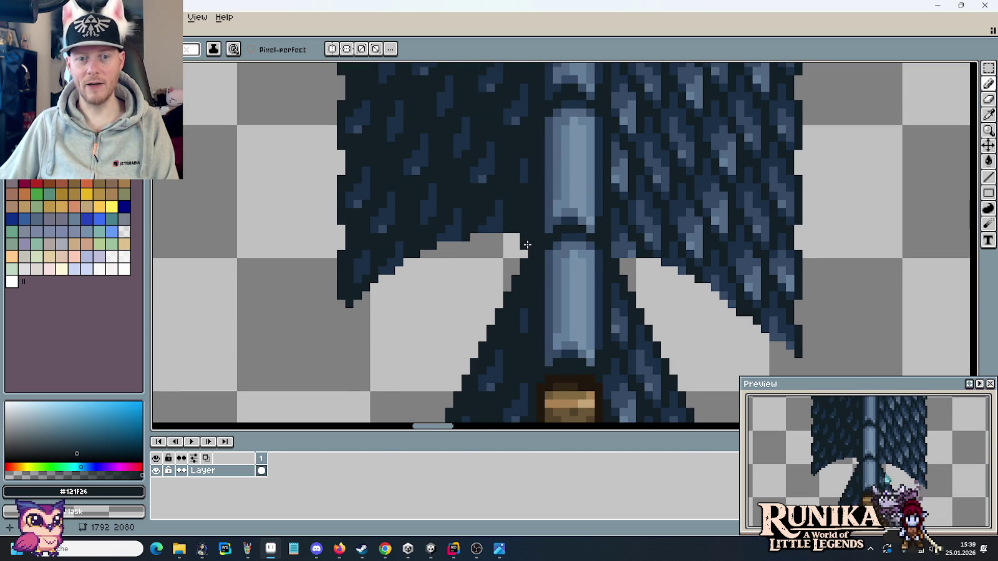
Clear the dark pixels and a stray pixel beside the gable's ridge cap.
scroll(513, 247, "down", 1)
scroll(504, 245, "down", 1)
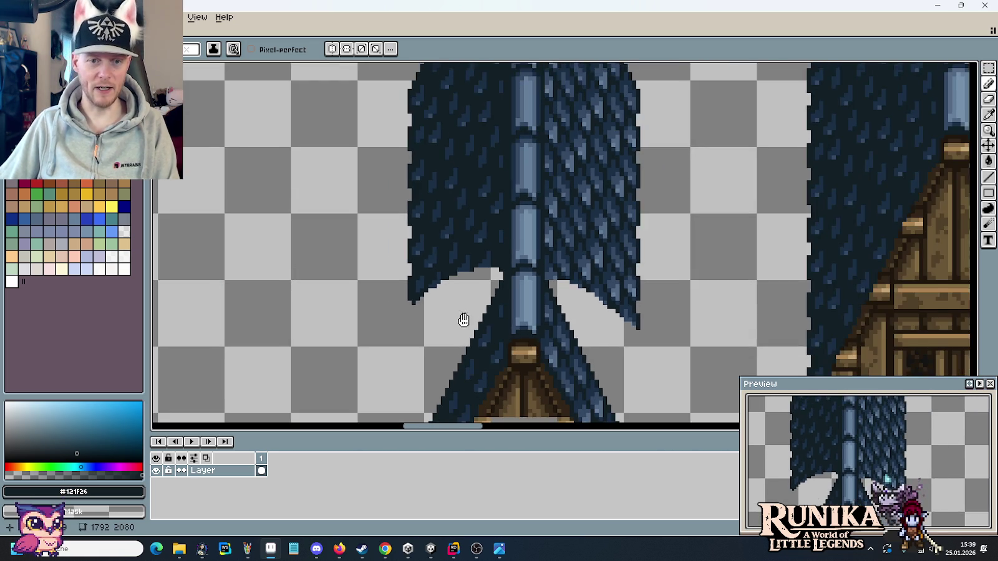
scroll(492, 242, "down", 2)
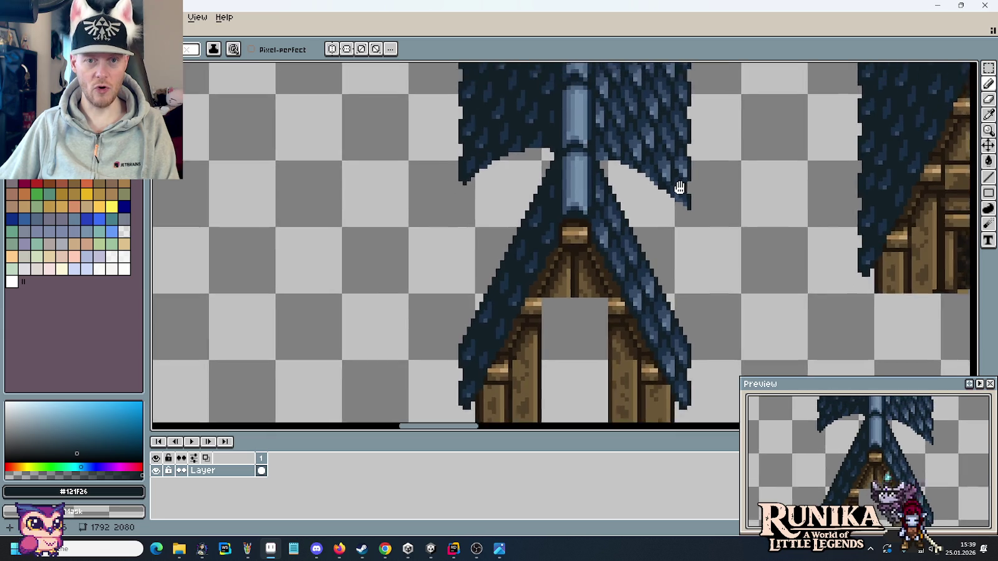
scroll(649, 206, "up", 1)
scroll(597, 233, "up", 1)
scroll(597, 232, "up", 1)
mouse_move(540, 236)
left_mouse_down()
mouse_move(540, 252)
mouse_move(556, 252)
left_mouse_up()
left_click(572, 218)
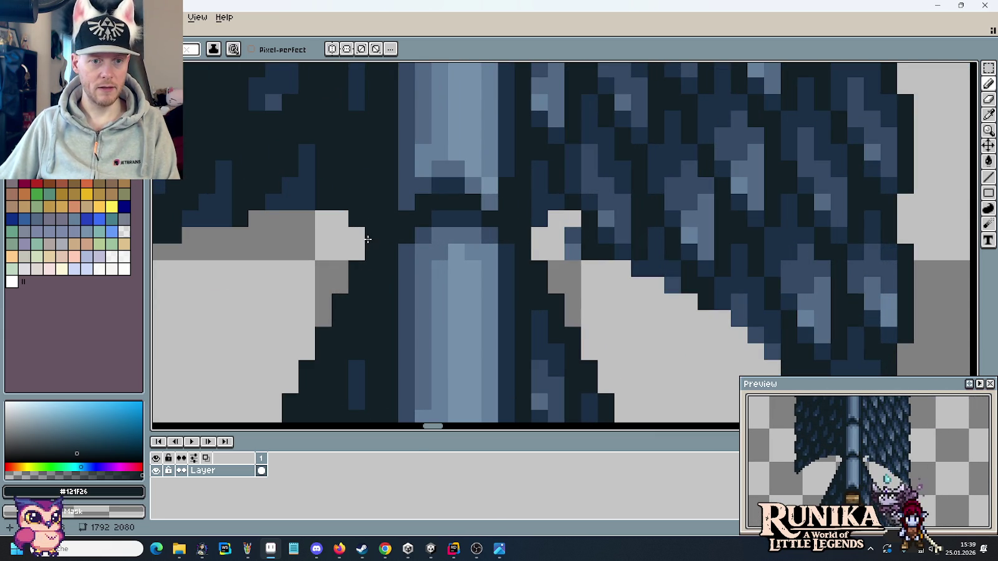
scroll(348, 244, "down", 1)
Try rectangular selections across the ridge cap and joint, then drop the selection.
key("m")
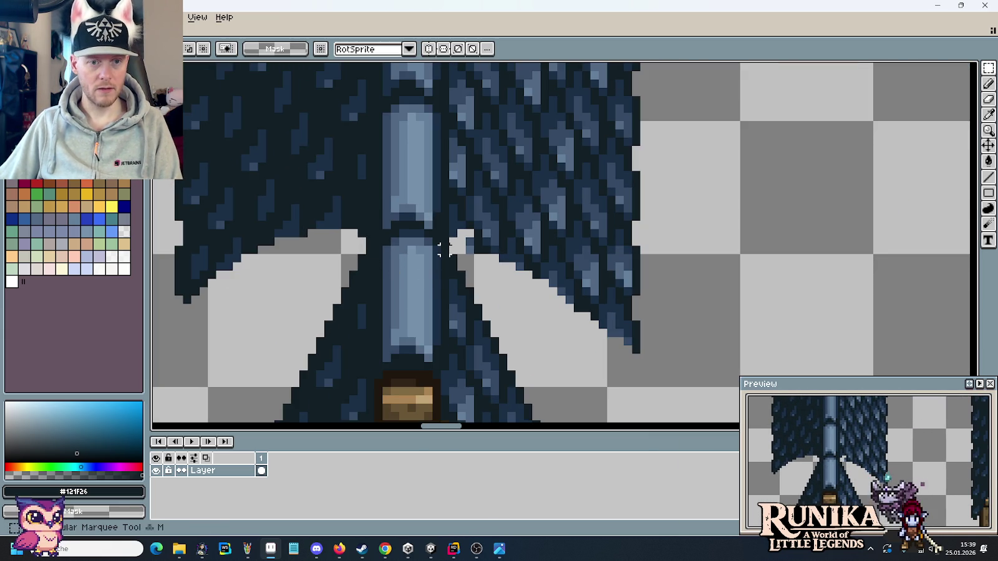
left_click_drag(444, 249, 369, 290)
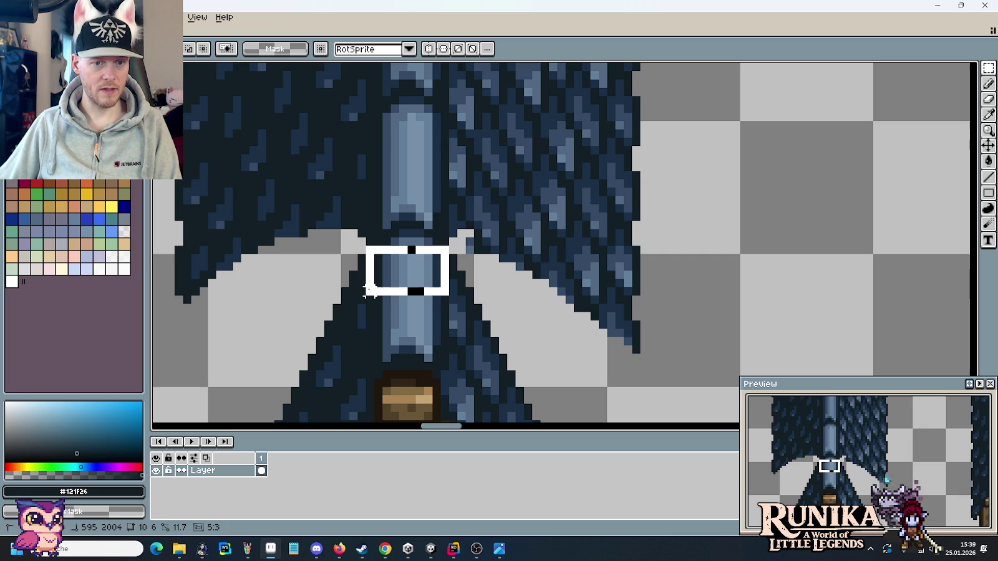
left_click(371, 291)
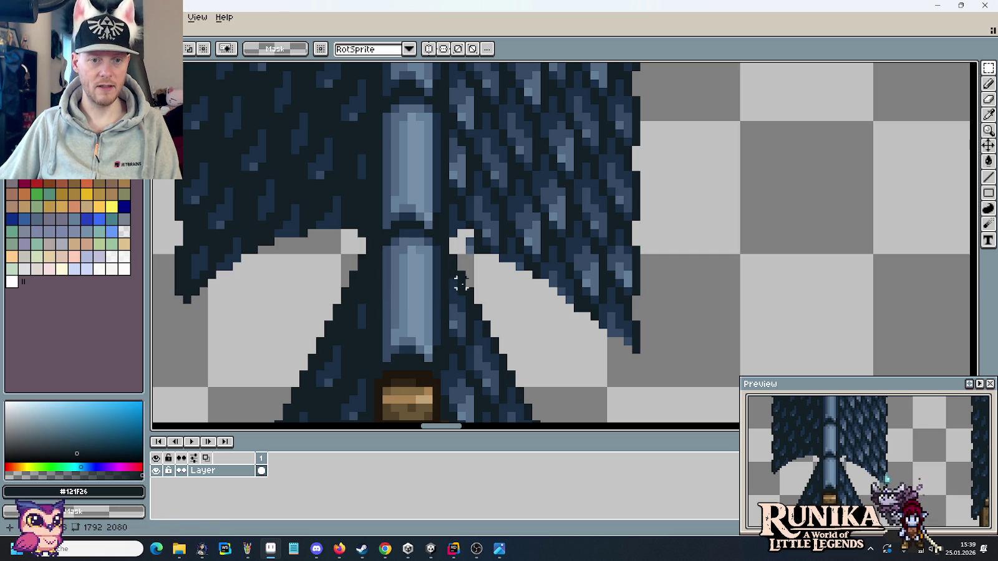
left_click_drag(440, 271, 373, 246)
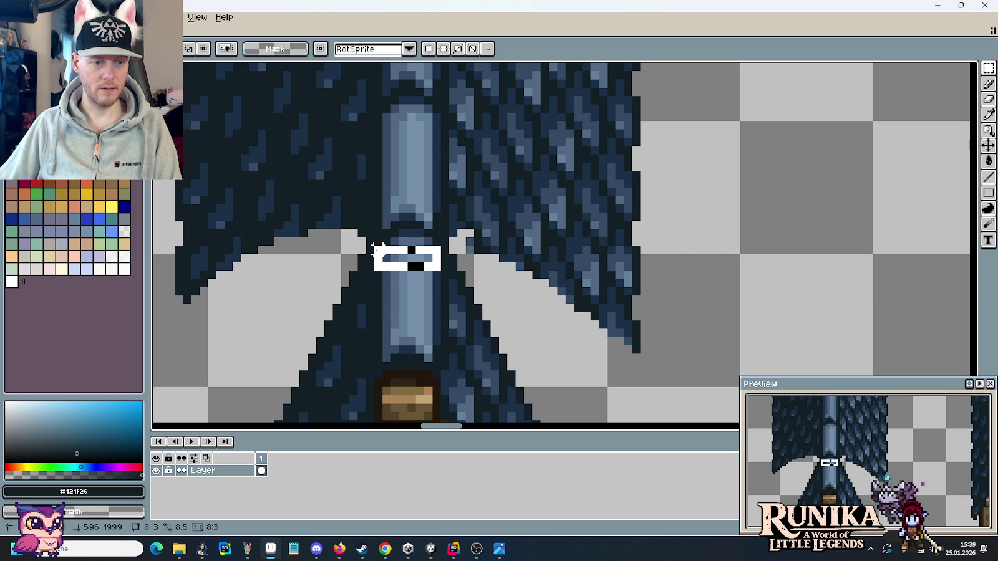
left_click_drag(373, 247, 372, 220)
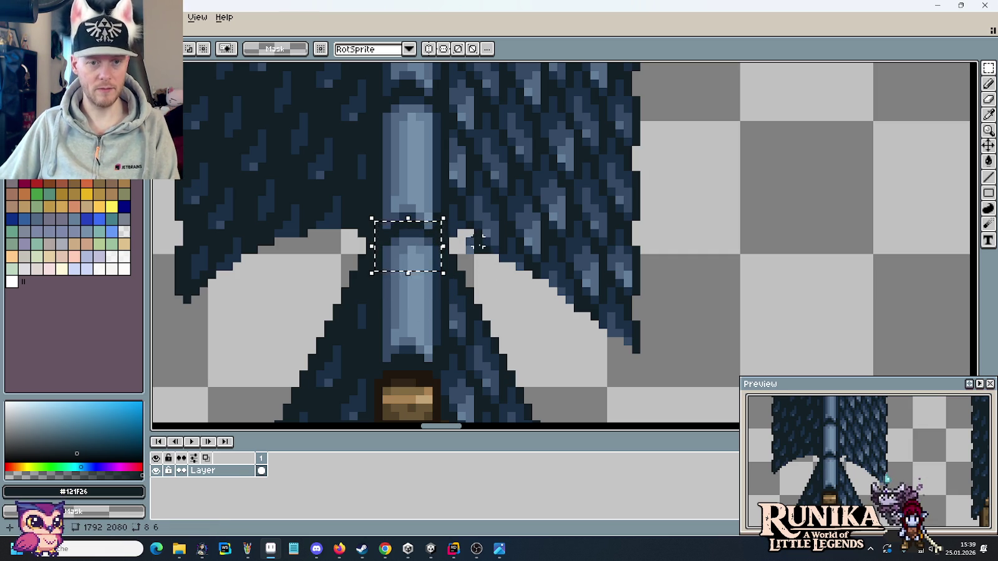
left_click(474, 237)
scroll(465, 232, "up", 1)
scroll(469, 232, "up", 1)
Touch up the ridge joint and clear two rows separating the upper roof from the gable.
key("b")
left_click(543, 247)
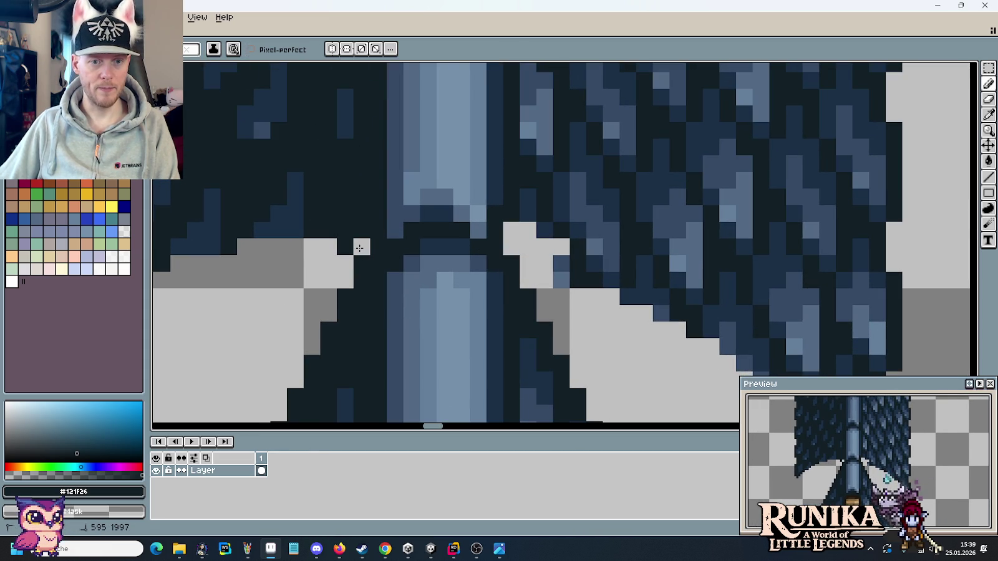
left_click(345, 230)
scroll(344, 241, "down", 2)
scroll(349, 238, "down", 1)
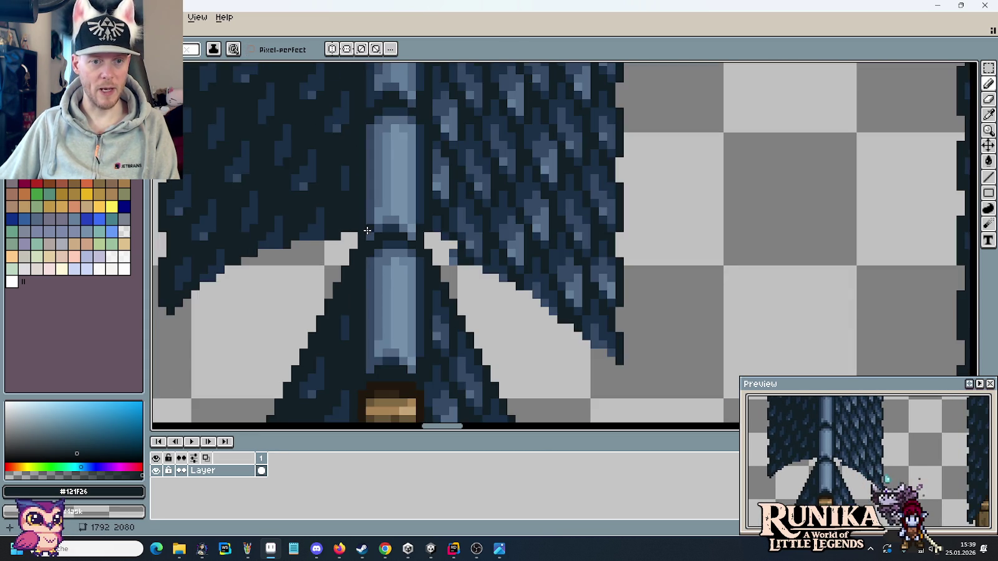
scroll(367, 234, "up", 3)
right_click(372, 240)
right_click(355, 257)
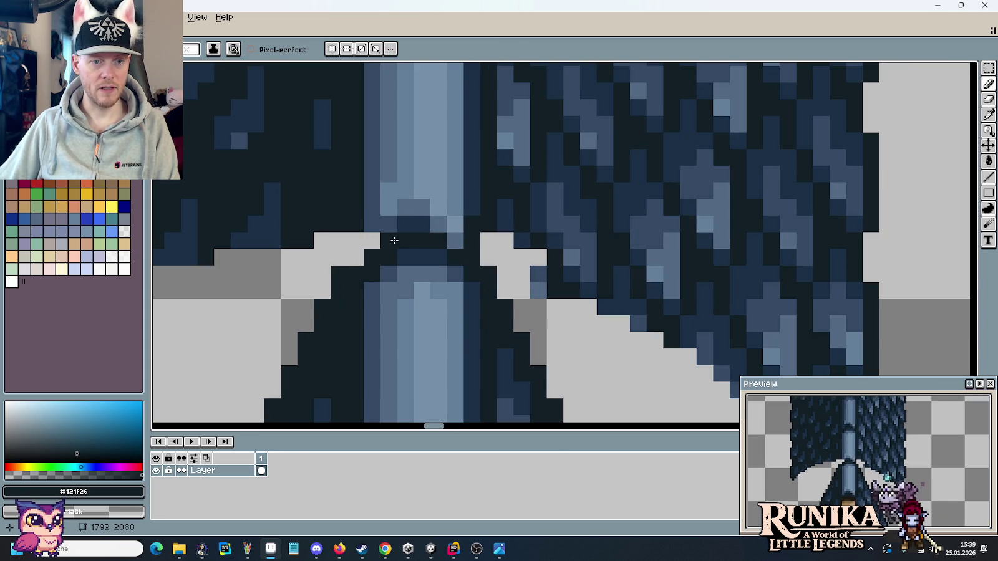
right_click(474, 252)
left_click(511, 242)
mouse_move(495, 225)
left_mouse_down()
mouse_move(327, 225)
mouse_move(399, 208)
mouse_move(525, 215)
left_mouse_up()
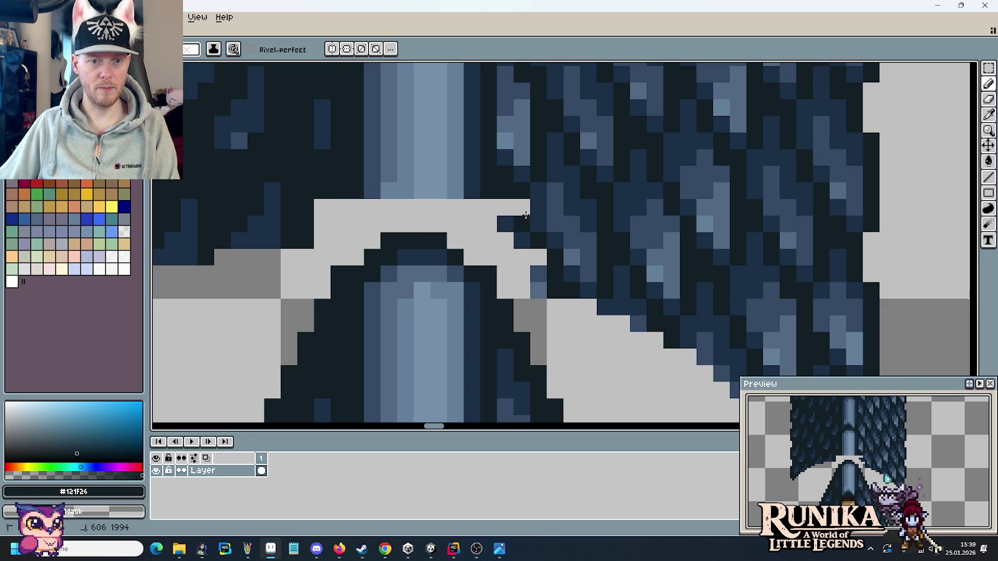
scroll(485, 223, "down", 1)
Select an 8x8 block near the ridge and commit the change.
key("m")
mouse_move(387, 224)
left_mouse_down()
mouse_move(474, 310)
mouse_move(452, 296)
left_mouse_up()
key("Return")
scroll(606, 297, "down", 3)
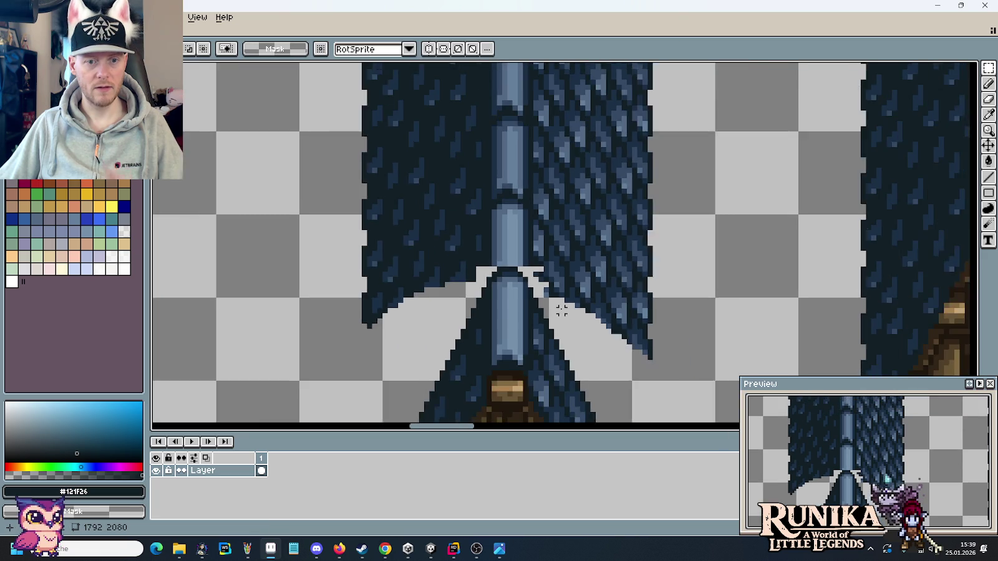
scroll(606, 297, "down", 2)
scroll(589, 298, "up", 2)
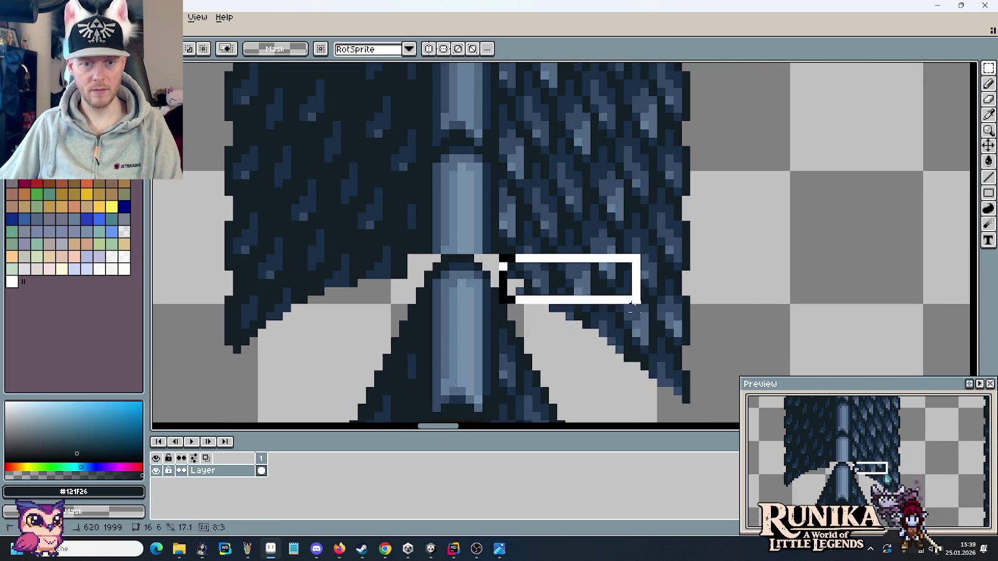
Delete the roof chunks, fragments and dark strips to the right and lower-left of the ridge.
left_click_drag(510, 257, 678, 306)
key("Delete")
left_click_drag(541, 290, 695, 341)
mouse_move(617, 318)
left_mouse_down()
mouse_move(692, 370)
mouse_move(709, 414)
left_mouse_up()
key("Delete")
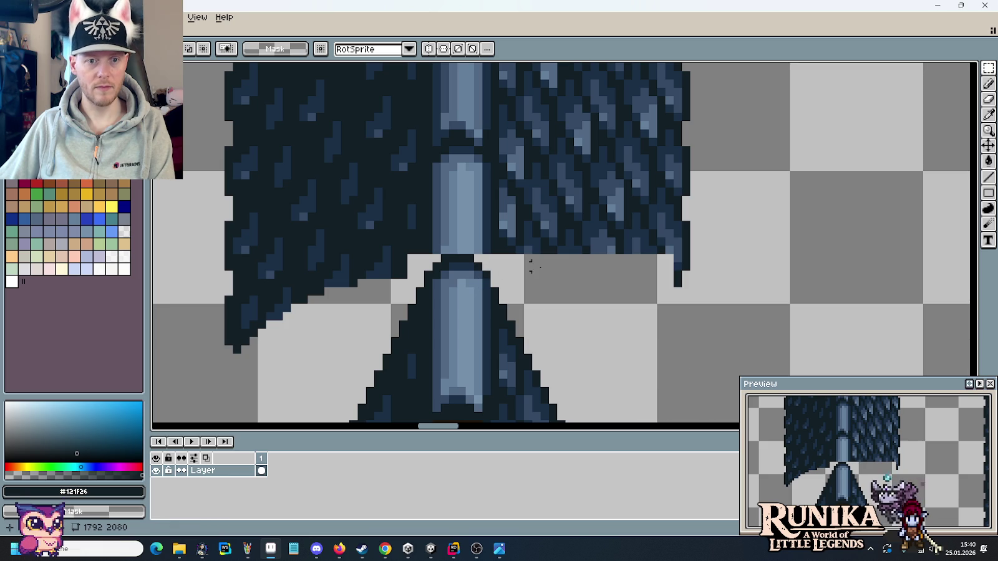
left_click_drag(655, 226, 693, 290)
key("Delete")
mouse_move(414, 276)
left_mouse_down()
mouse_move(241, 232)
mouse_move(304, 356)
left_mouse_up()
key("Delete")
key("Delete")
left_click_drag(308, 267, 365, 300)
Remove the upper roof section, then bring up the medieval house reference image.
key("Delete")
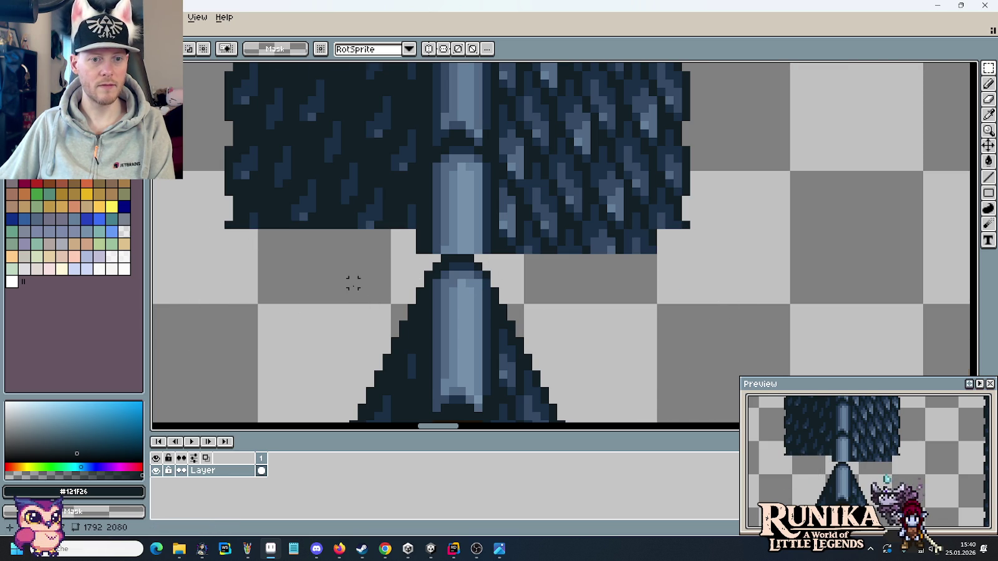
scroll(347, 231, "down", 3)
scroll(374, 283, "up", 1)
scroll(339, 87, "up", 1)
left_click_drag(306, 87, 547, 373)
key("Delete")
scroll(517, 373, "down", 1)
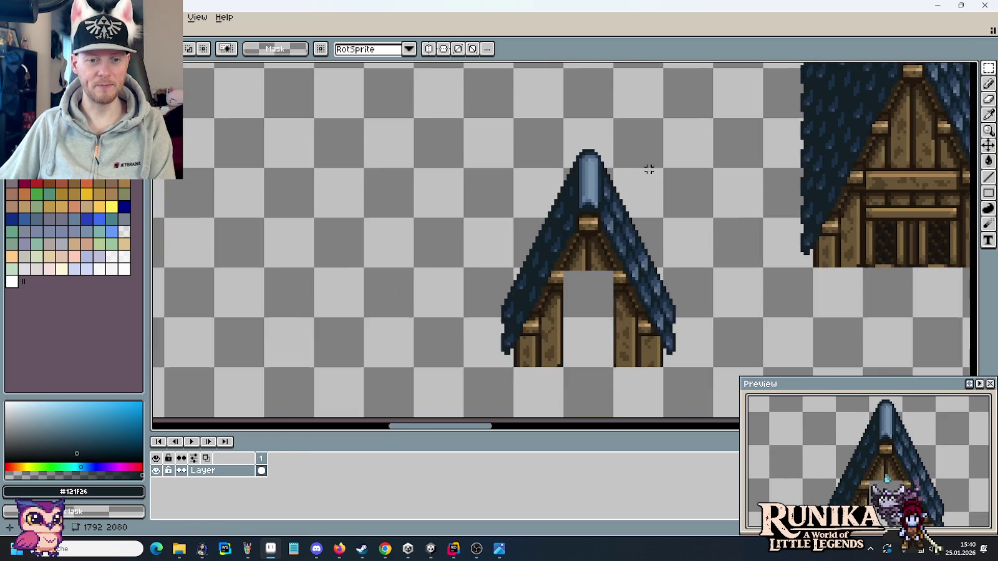
scroll(630, 256, "down", 1)
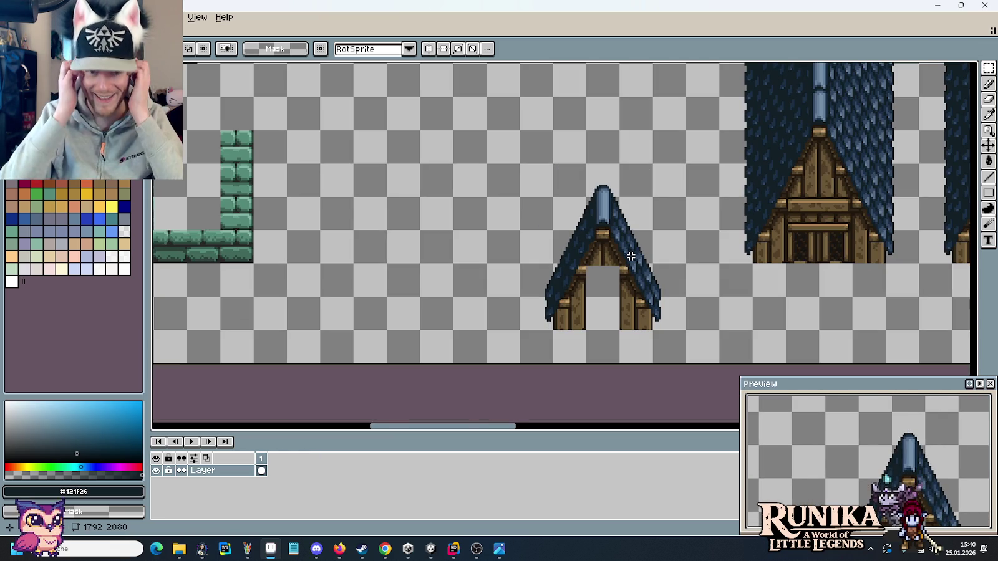
key("i")
key("alt+Tab")
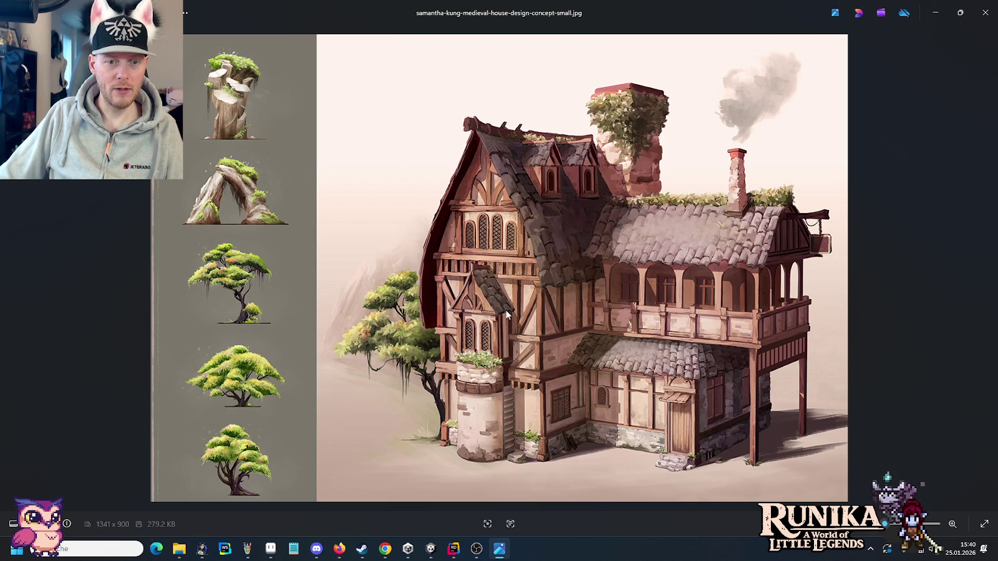
key("alt+Tab")
scroll(614, 259, "down", 2)
scroll(564, 257, "up", 3)
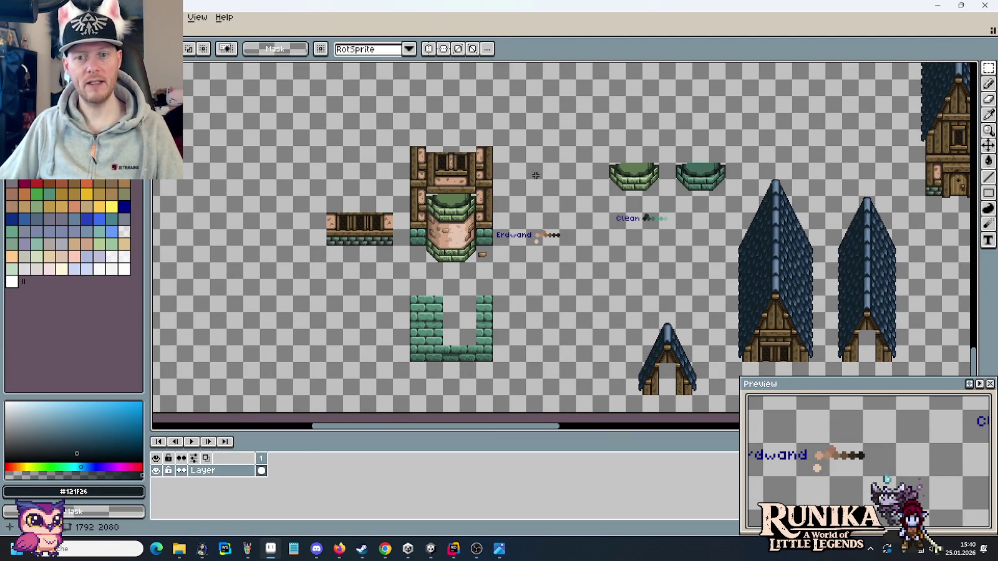
Copy a 32x32 plain wall tile and place it beside the window tile.
scroll(536, 178, "up", 2)
scroll(473, 295, "up", 5)
scroll(473, 295, "up", 5)
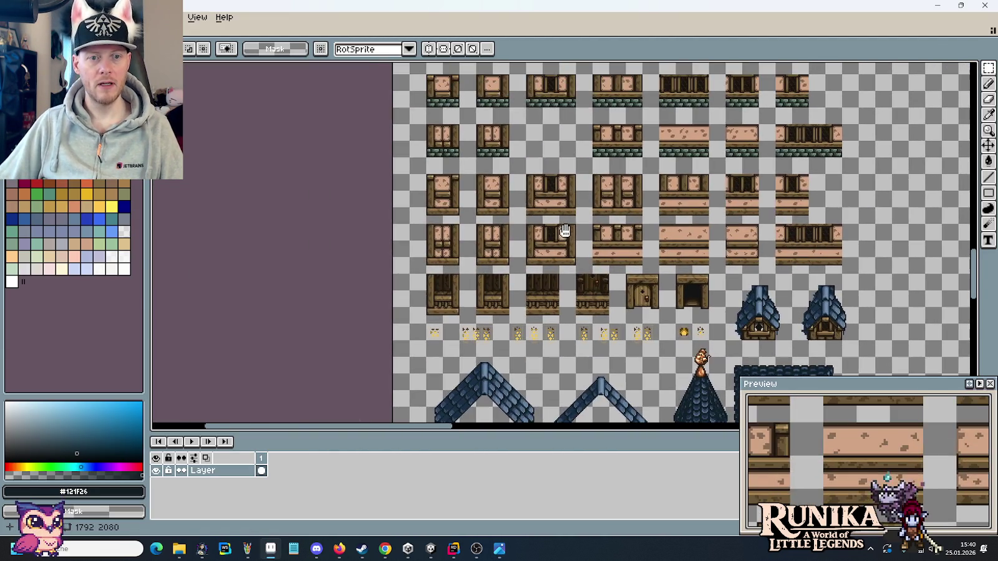
scroll(465, 173, "up", 3)
mouse_move(405, 186)
left_mouse_down()
mouse_move(374, 271)
mouse_move(339, 147)
left_mouse_up()
scroll(375, 271, "down", 3)
scroll(503, 163, "down", 3)
scroll(472, 254, "up", 3)
left_click_drag(472, 255, 632, 180)
scroll(639, 214, "up", 2)
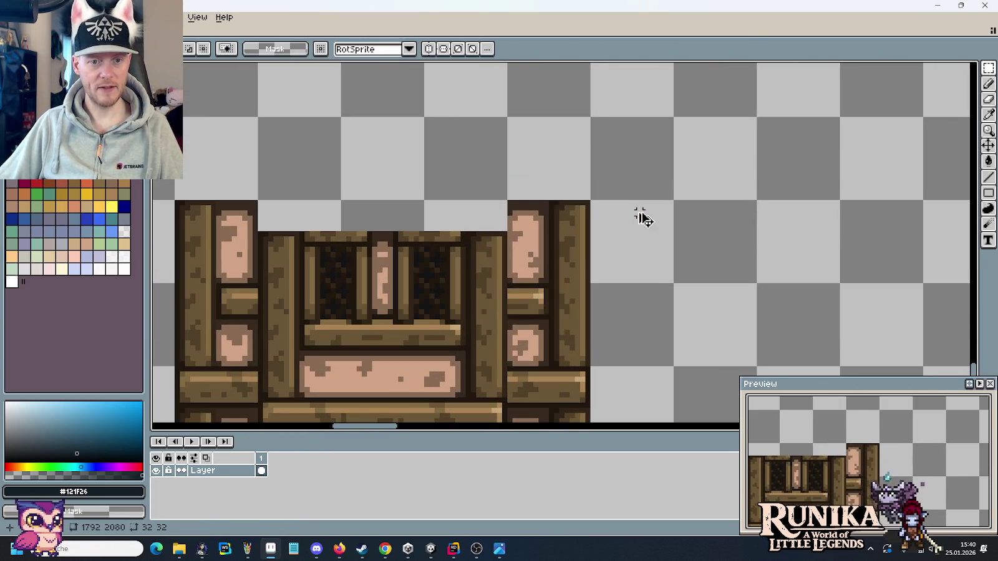
key("ctrl+v")
mouse_move(699, 254)
left_mouse_down()
mouse_move(751, 252)
mouse_move(870, 194)
mouse_move(574, 232)
mouse_move(538, 256)
left_mouse_up()
left_click(884, 223)
Paste corner pieces from the plain tile onto the window frame's top corner.
key("ctrl+c")
key("ctrl+v")
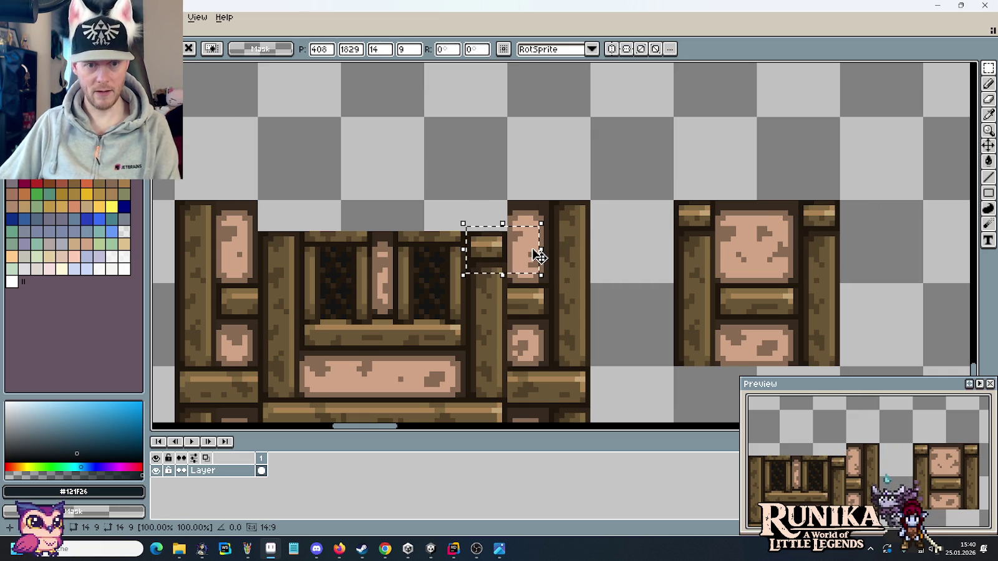
left_click(494, 279)
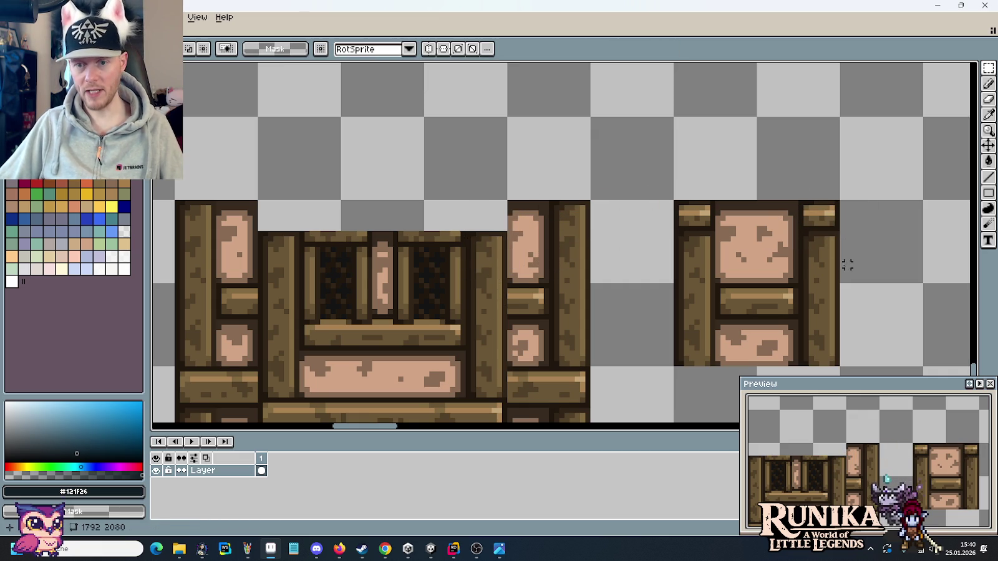
left_click_drag(802, 271, 891, 195)
key("ctrl+c")
key("ctrl+v")
mouse_move(795, 234)
left_mouse_down()
mouse_move(568, 249)
mouse_move(577, 266)
mouse_move(548, 260)
left_mouse_up()
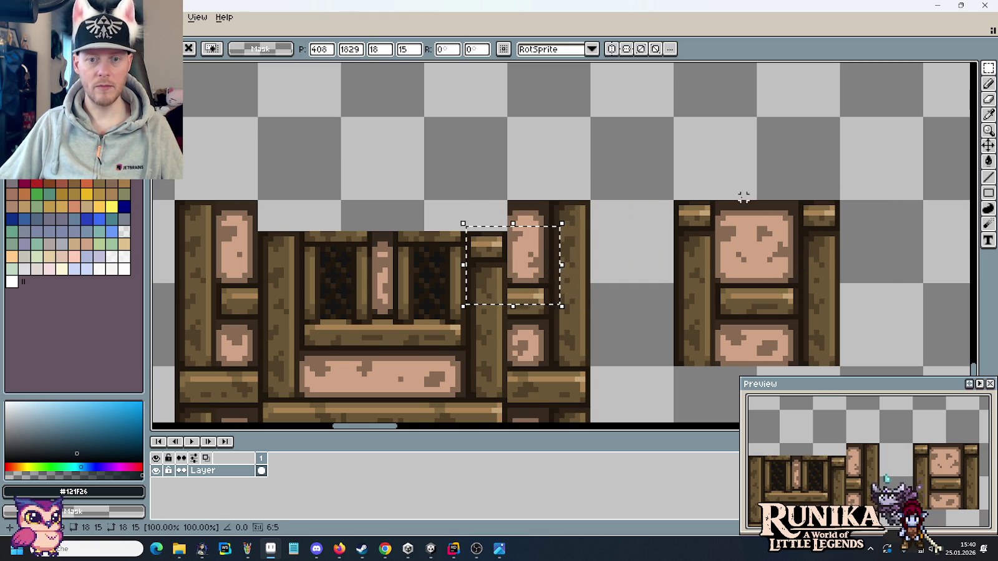
left_click(706, 204)
Paste a 9x13 corner piece onto the window frame's left side and select the leftover sprite.
left_click_drag(713, 203, 662, 273)
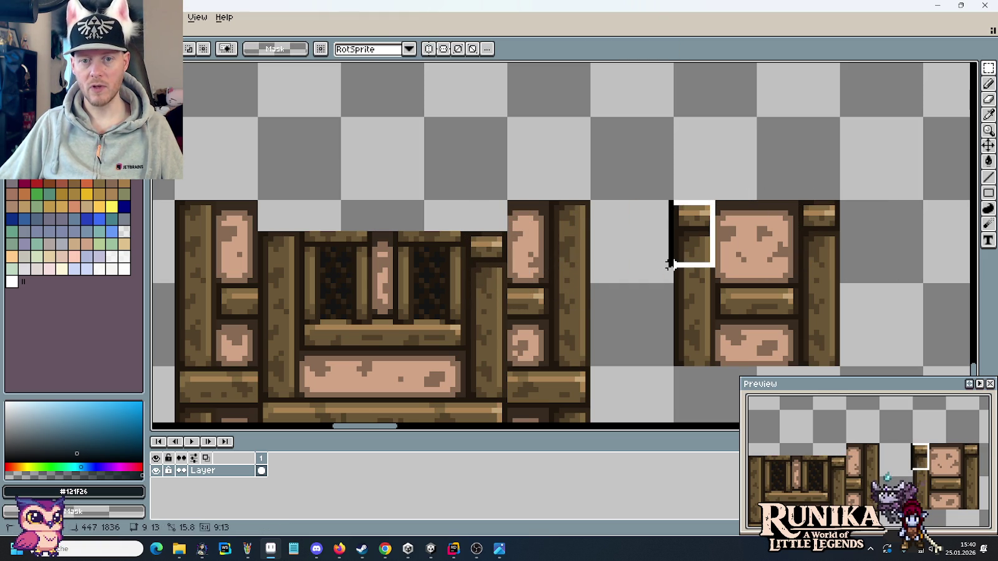
left_click_drag(708, 234, 299, 267)
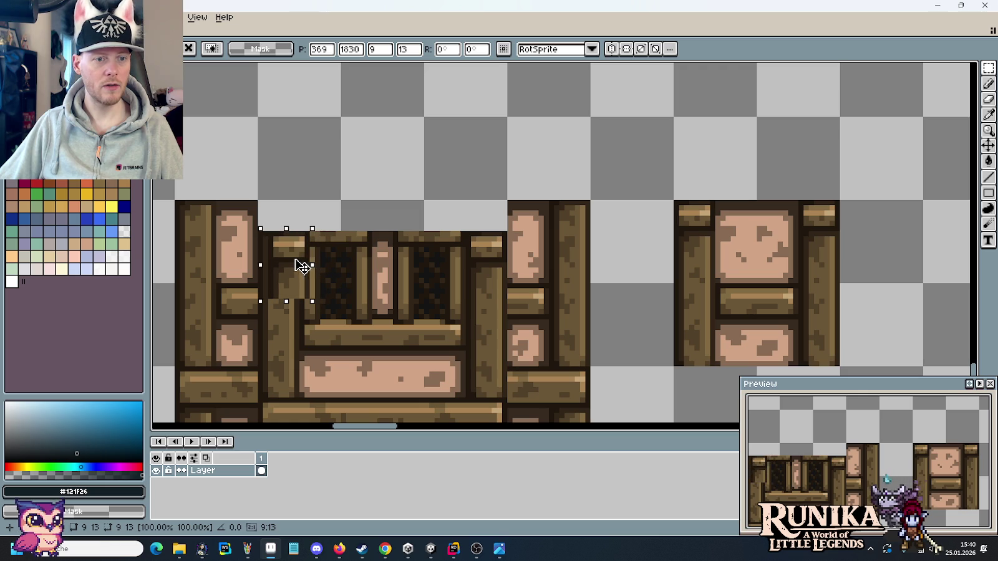
left_click(399, 284)
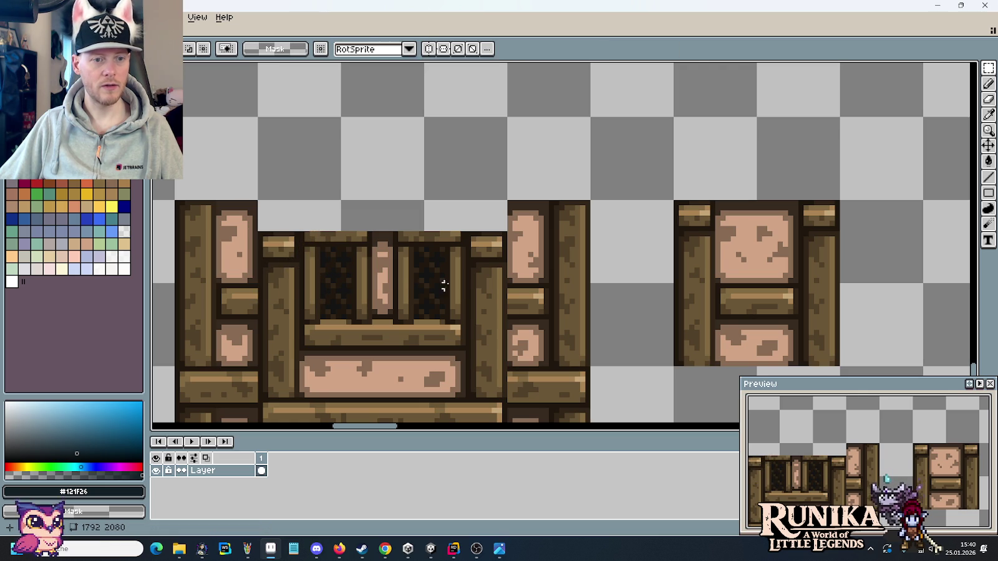
scroll(619, 285, "down", 1)
scroll(625, 280, "down", 1)
mouse_move(628, 232)
left_mouse_down()
mouse_move(726, 326)
mouse_move(647, 149)
left_mouse_up()
Delete the stray sprite and marquee the narrow gable with its timber wall piece as one 80×80 block.
key("Delete")
scroll(647, 149, "down", 3)
left_click_drag(668, 201, 636, 250)
scroll(648, 283, "up", 4)
scroll(648, 282, "down", 1)
mouse_move(673, 411)
left_mouse_down()
mouse_move(519, 270)
mouse_move(508, 214)
left_mouse_up()
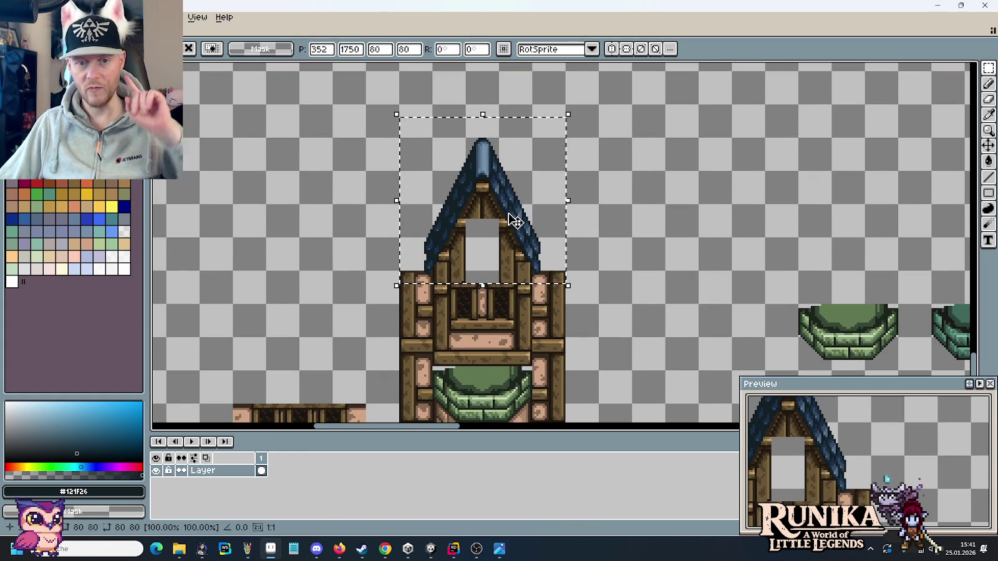
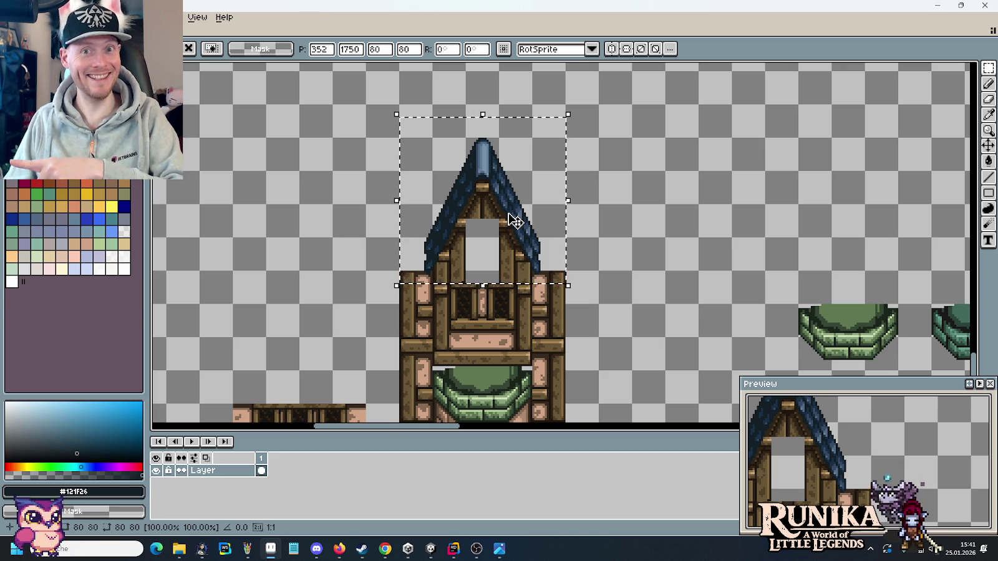
Move the roof gable up and right off the window frame, commit it, and switch to the reference.
left_click_drag(514, 220, 765, 206)
key("Return")
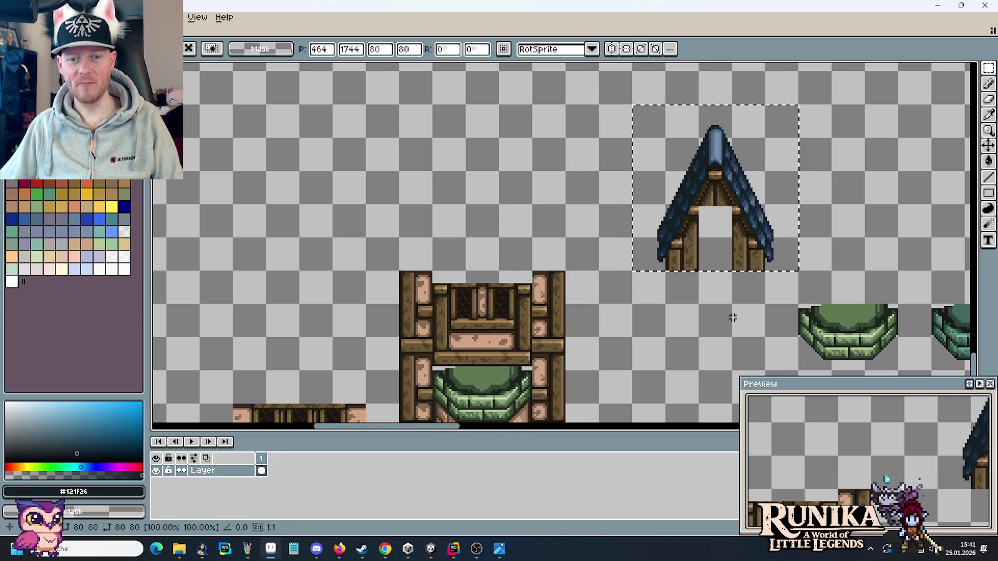
key("alt+Tab")
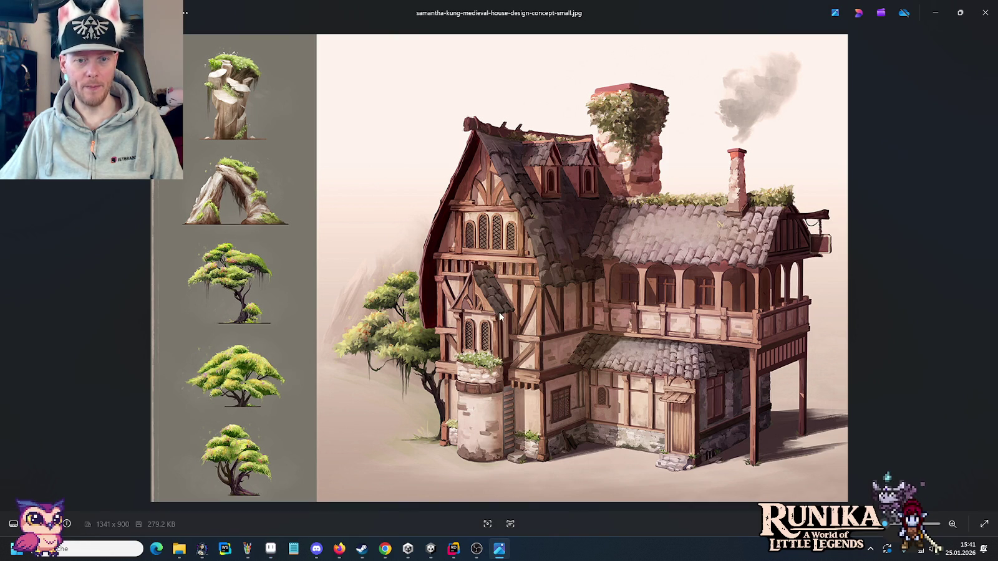
Review the timber-frame house concept art, then return to the Aseprite tileset.
key("alt+Tab")
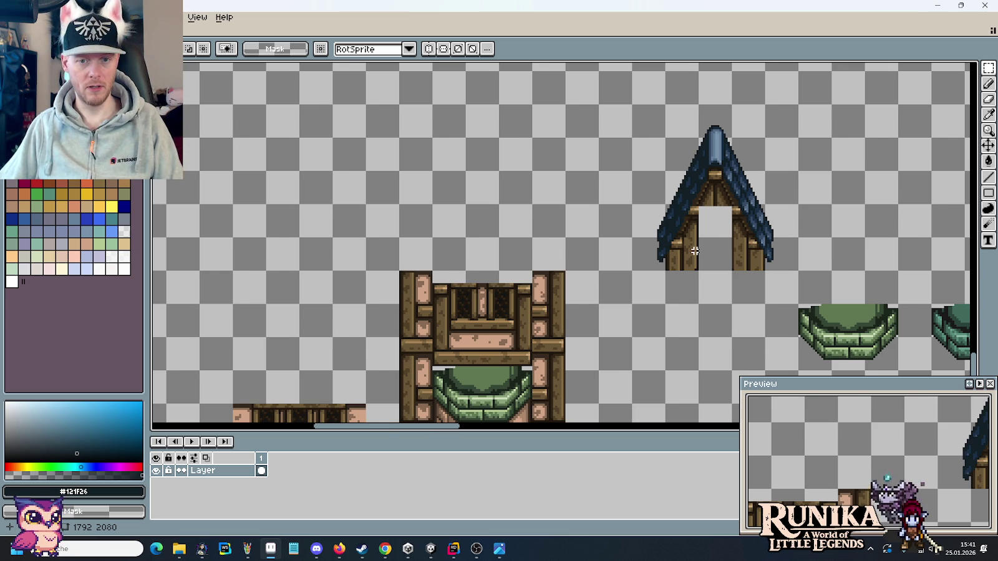
Zoom out to survey the tileset sheet, then bring up the house concept art.
scroll(694, 251, "down", 2)
scroll(809, 209, "down", 1)
scroll(644, 200, "down", 1)
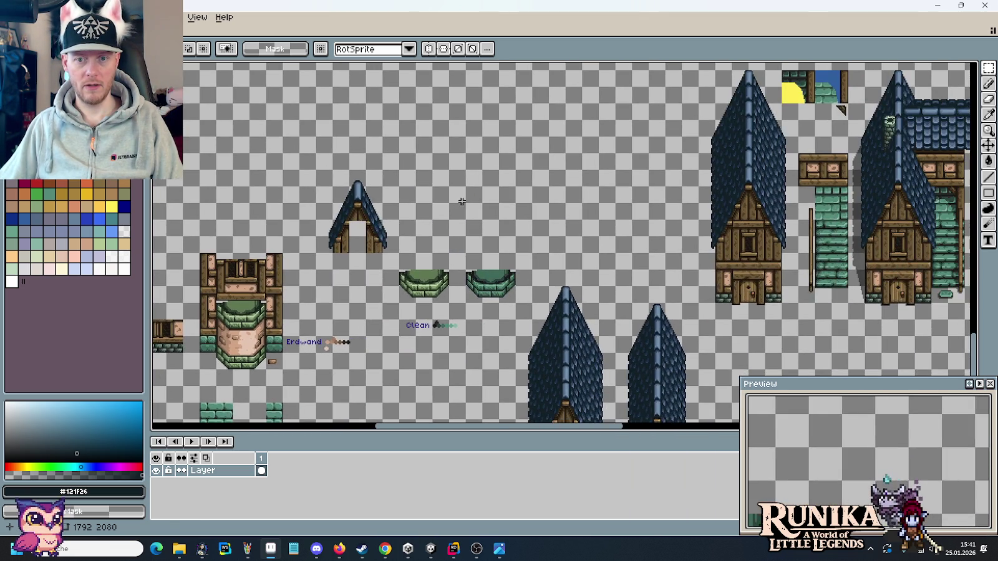
key("alt+Tab")
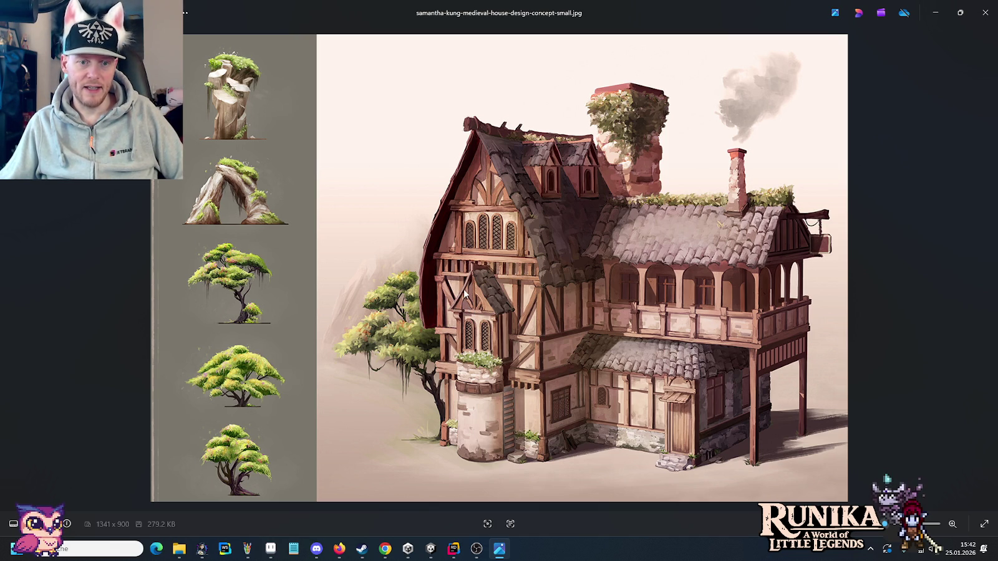
Flip between the concept art and the roof gable sprite, zooming and panning to compare them.
key("alt+Tab")
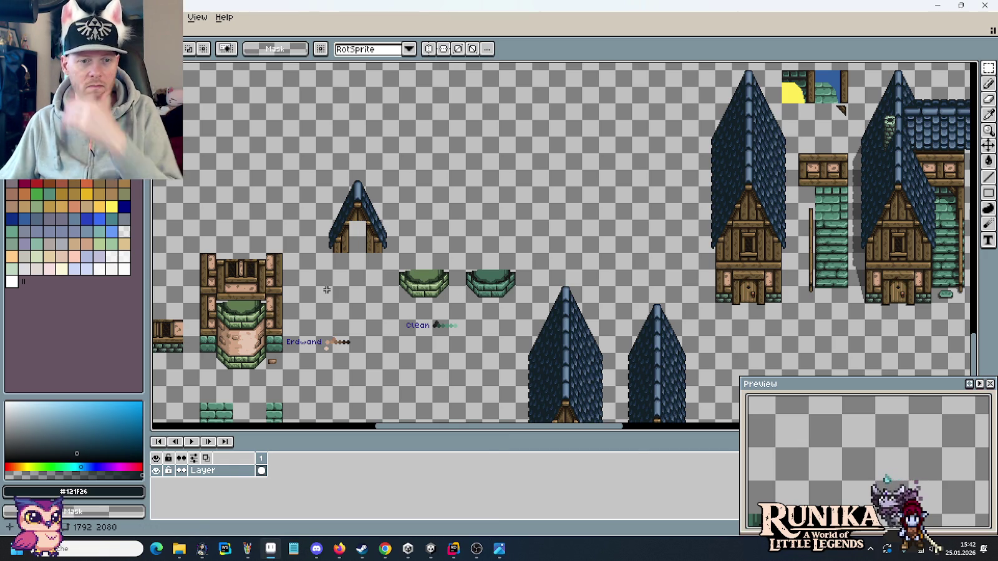
key("alt+Tab")
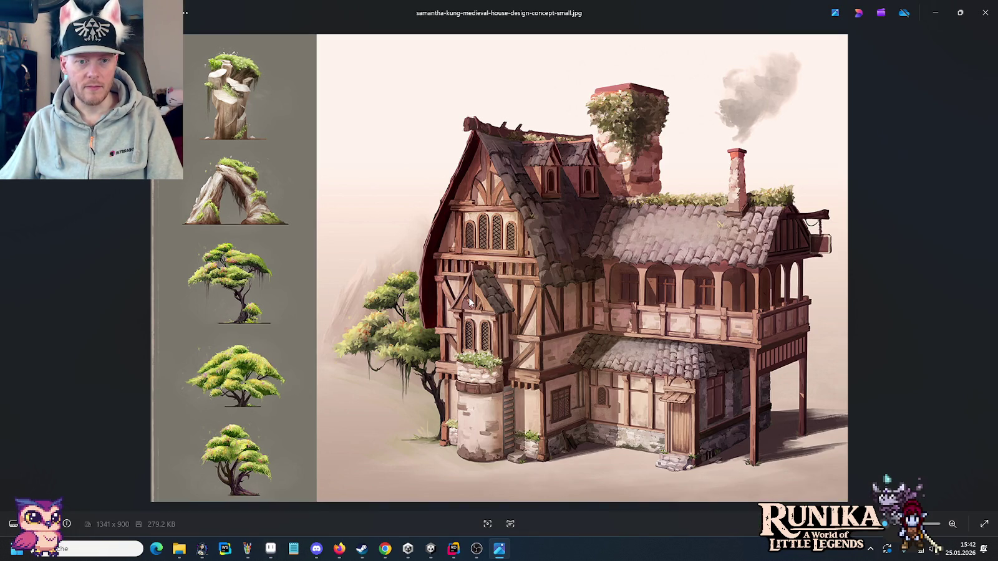
key("alt+Tab")
scroll(385, 261, "up", 3)
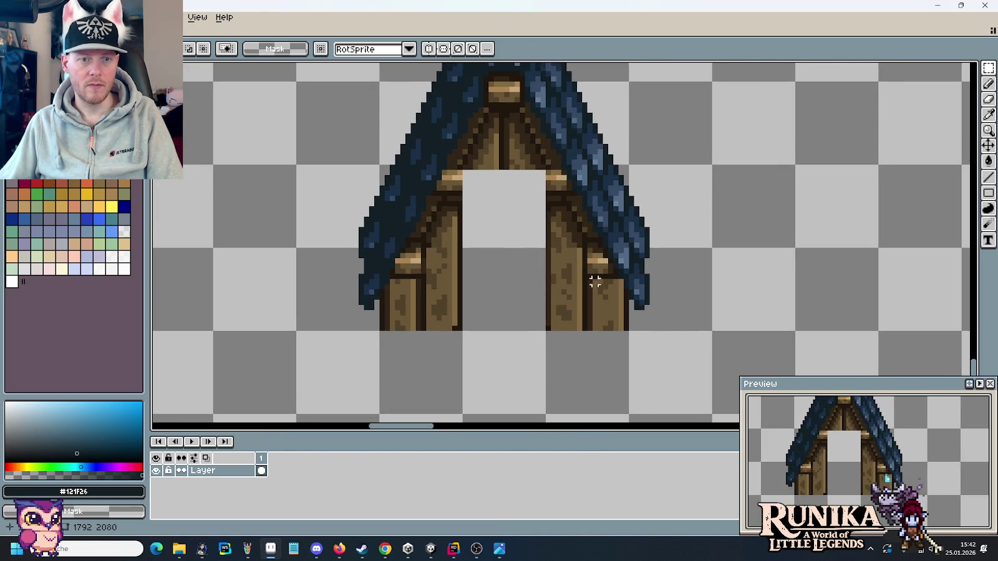
left_click_drag(493, 176, 499, 232)
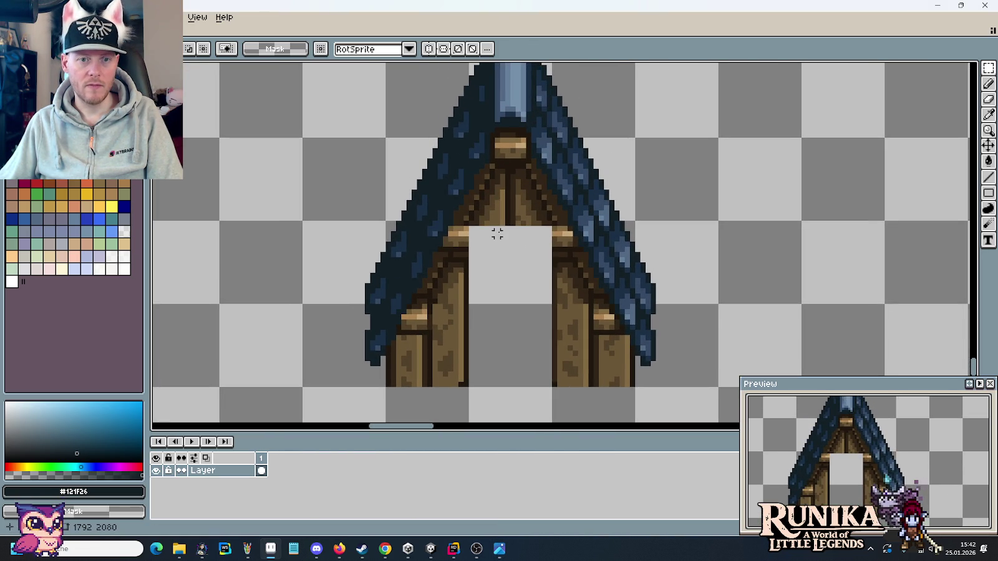
key("alt+Tab")
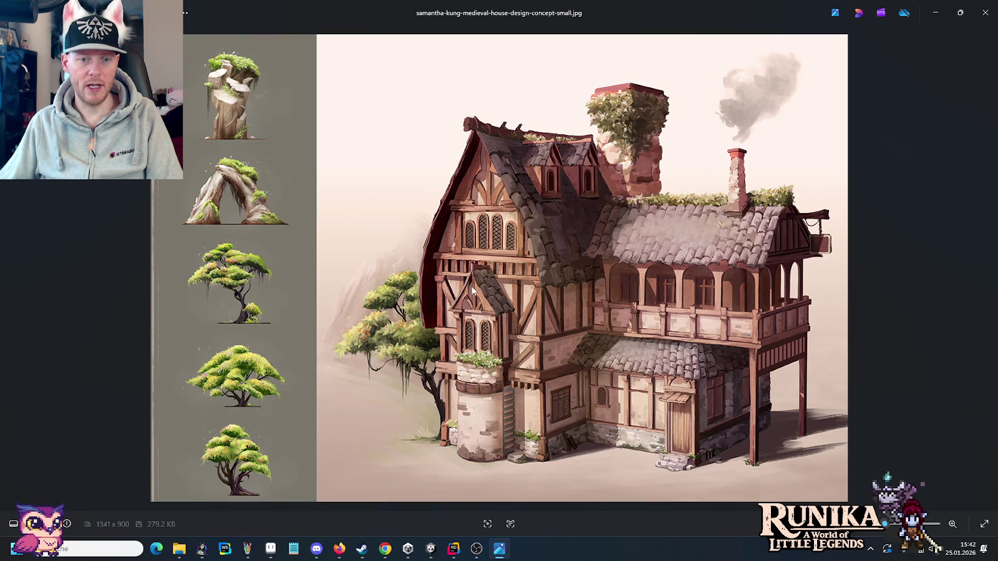
key("alt+Tab")
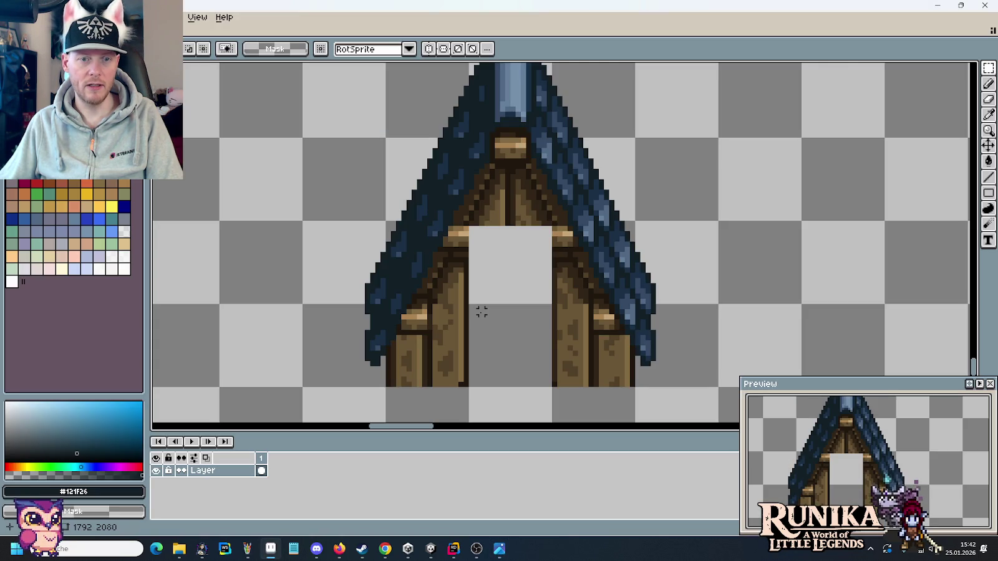
key("alt+Tab")
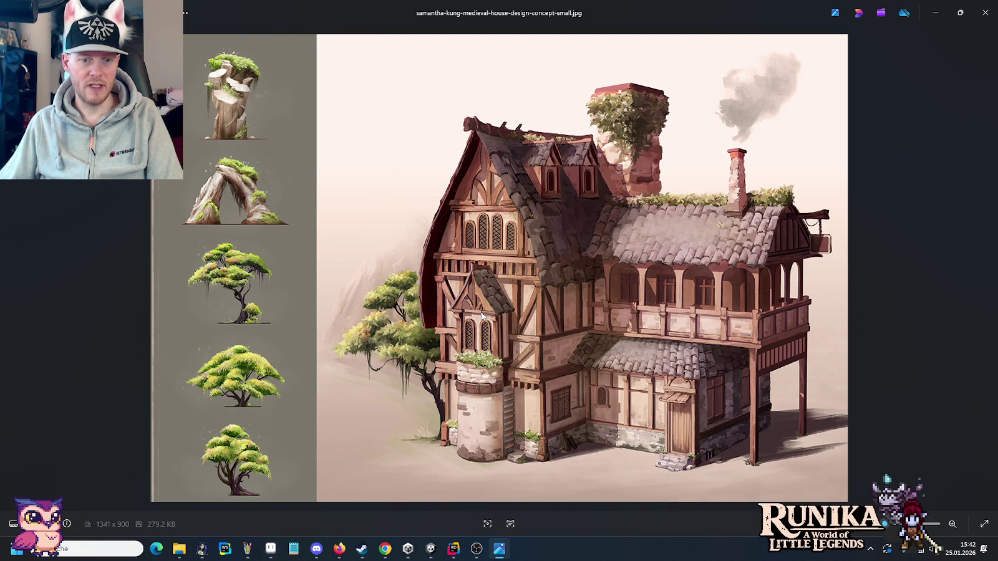
key("alt+Tab")
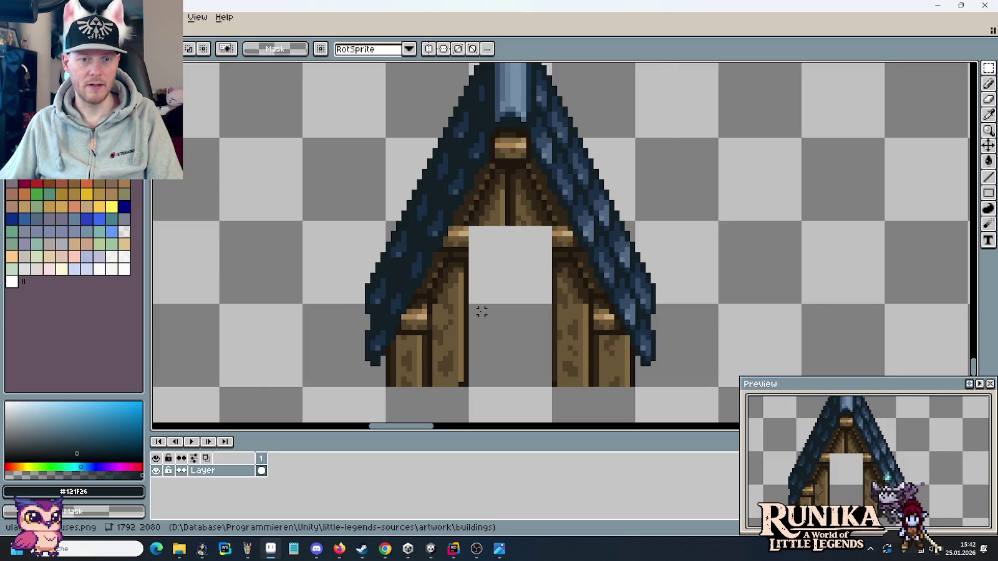
scroll(481, 312, "down", 2)
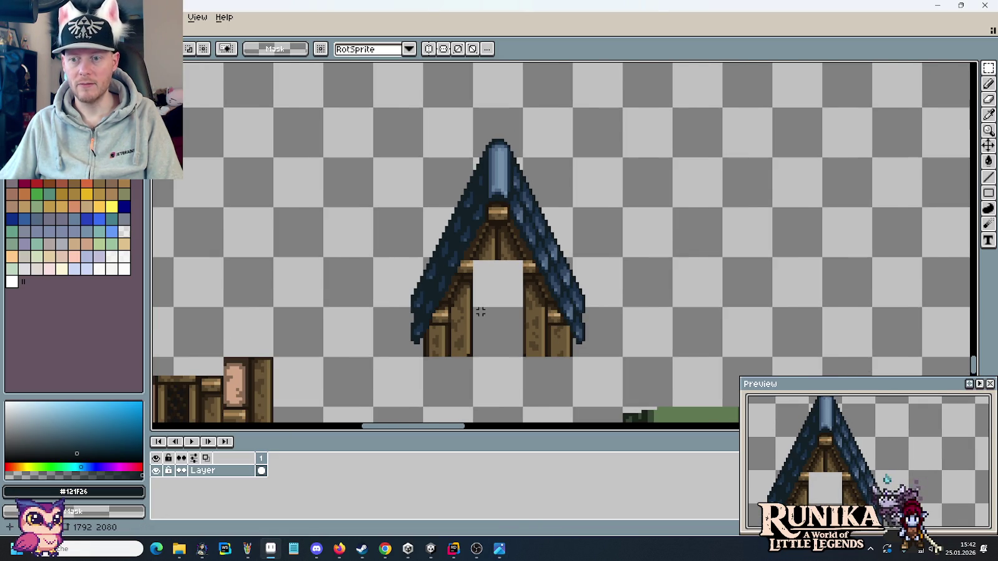
Find the wooden wall tiles and select a horizontal beam plank to copy.
scroll(481, 311, "down", 1)
left_click_drag(510, 362, 527, 296)
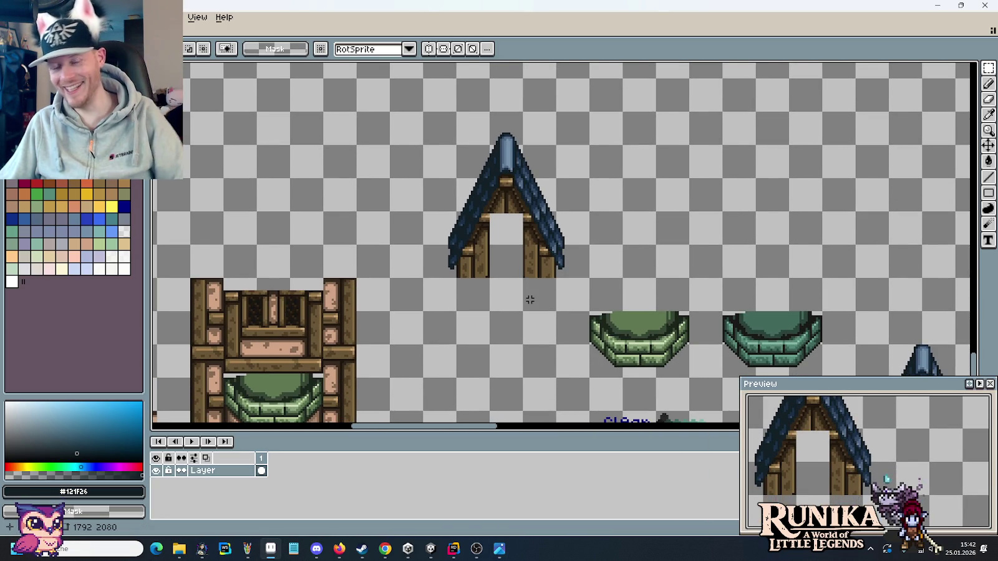
scroll(530, 299, "down", 1)
left_click_drag(513, 361, 517, 339)
scroll(514, 328, "down", 1)
left_click_drag(436, 156, 439, 303)
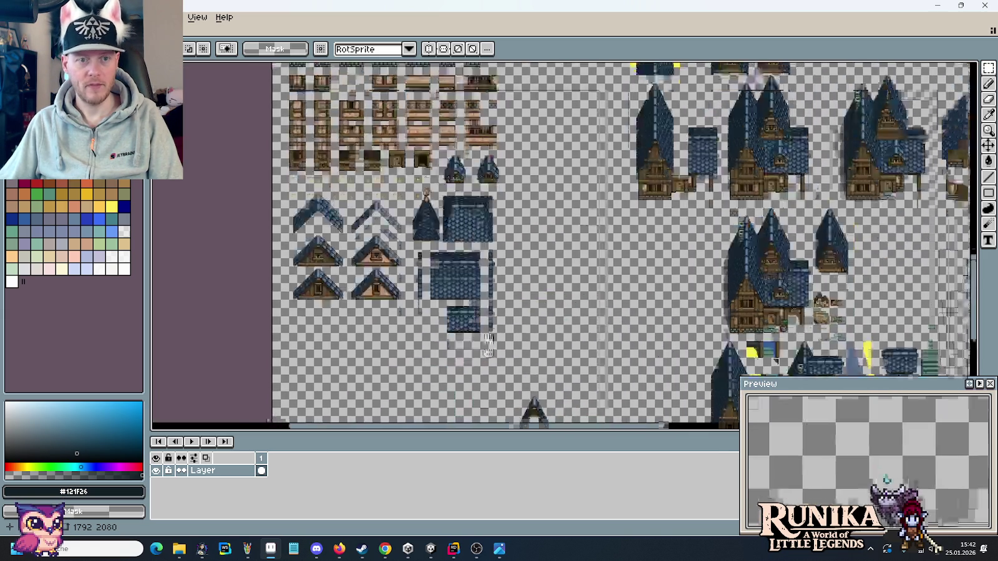
scroll(439, 304, "up", 1)
scroll(439, 304, "up", 1)
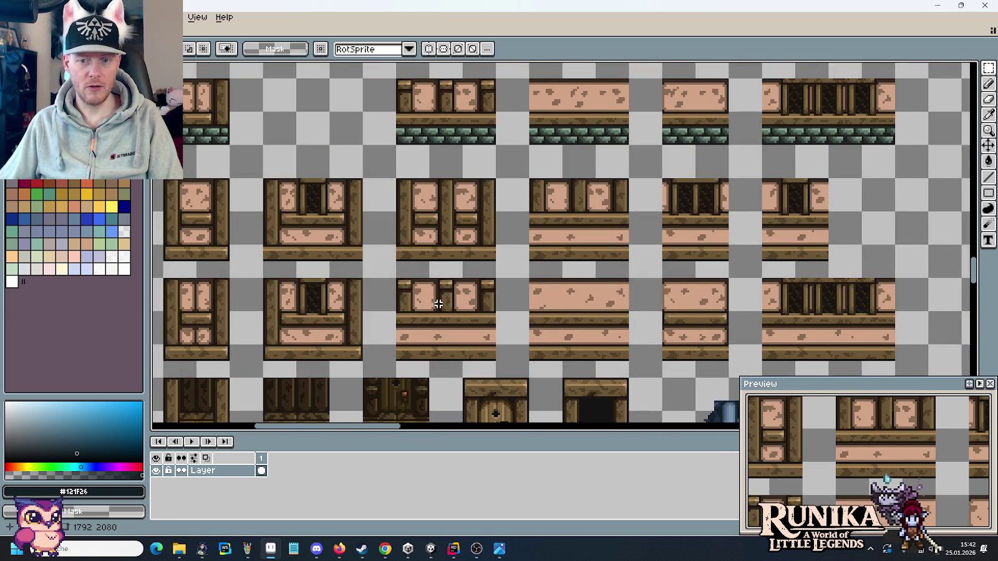
left_click_drag(395, 305, 577, 280)
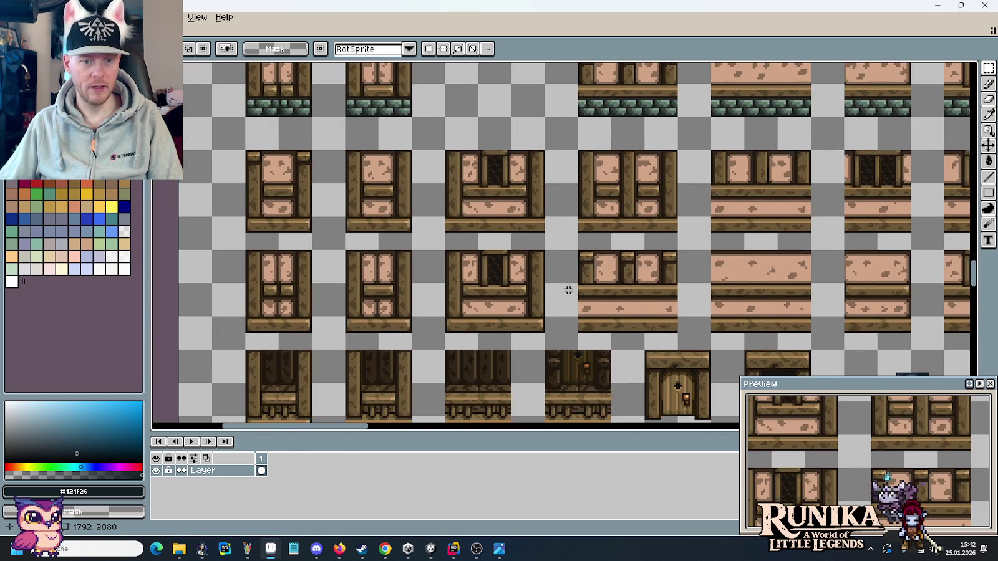
mouse_move(453, 323)
left_mouse_down()
mouse_move(541, 343)
mouse_move(411, 136)
left_mouse_up()
Paste the 48×16 beam and drag it over the tower's window frame.
scroll(542, 349, "down", 3)
scroll(481, 284, "up", 2)
scroll(474, 249, "up", 2)
key("ctrl+v")
left_click_drag(528, 258, 357, 271)
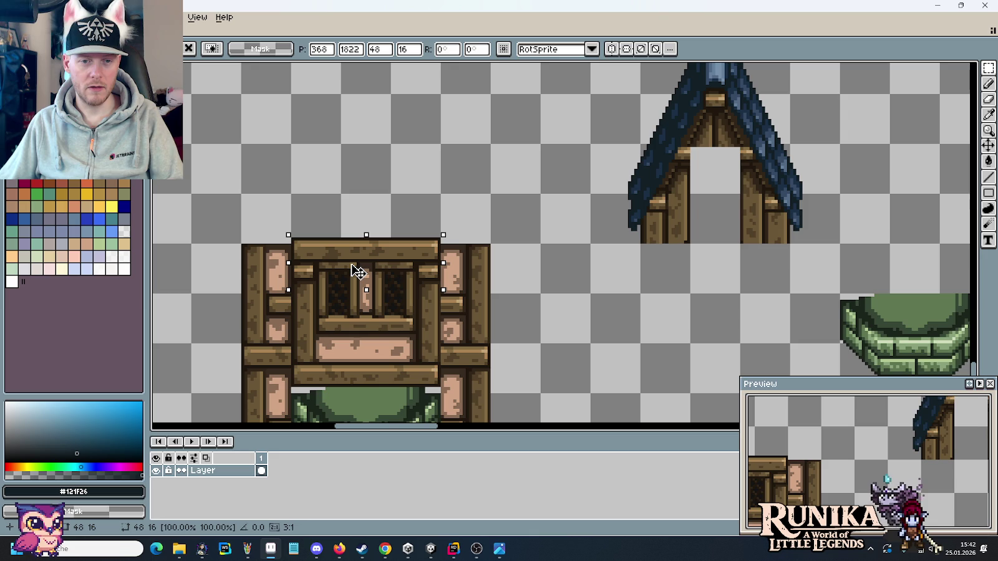
Nudge the pasted beam along the window frame's top and drop it in place.
mouse_move(357, 271)
left_mouse_down()
mouse_move(428, 285)
mouse_move(430, 263)
mouse_move(357, 271)
left_mouse_up()
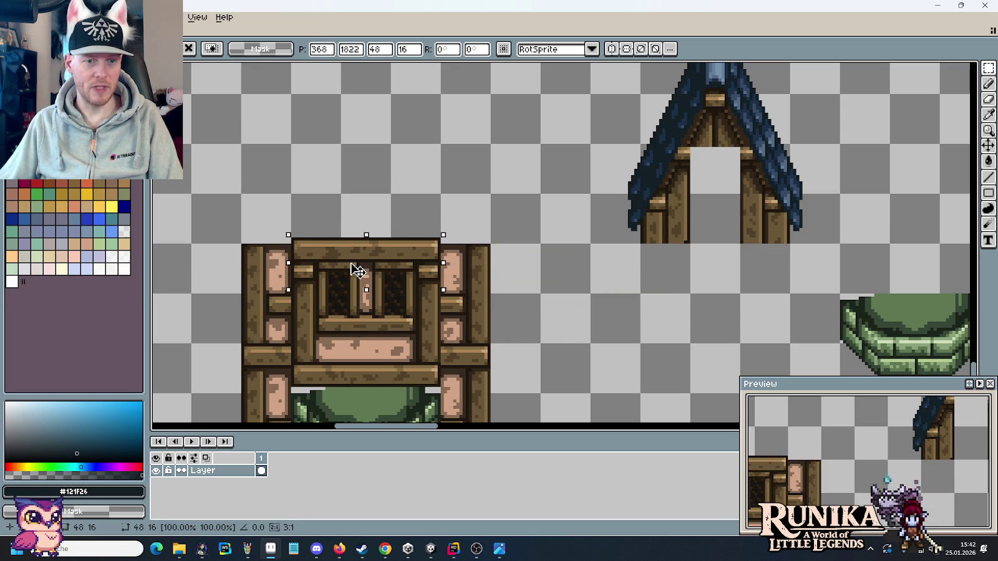
scroll(357, 271, "down", 3)
key("Return")
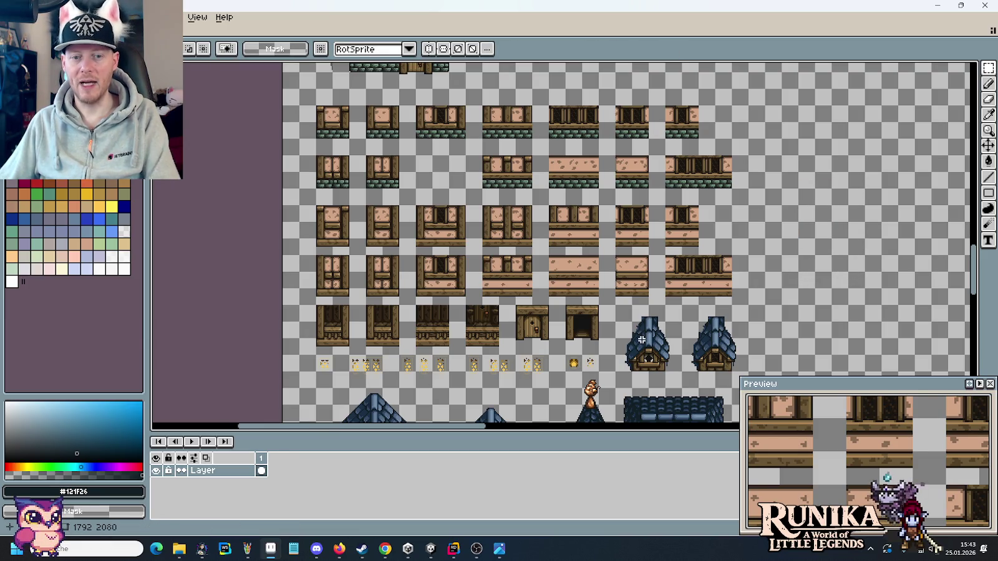
scroll(641, 340, "down", 3)
scroll(562, 304, "down", 2)
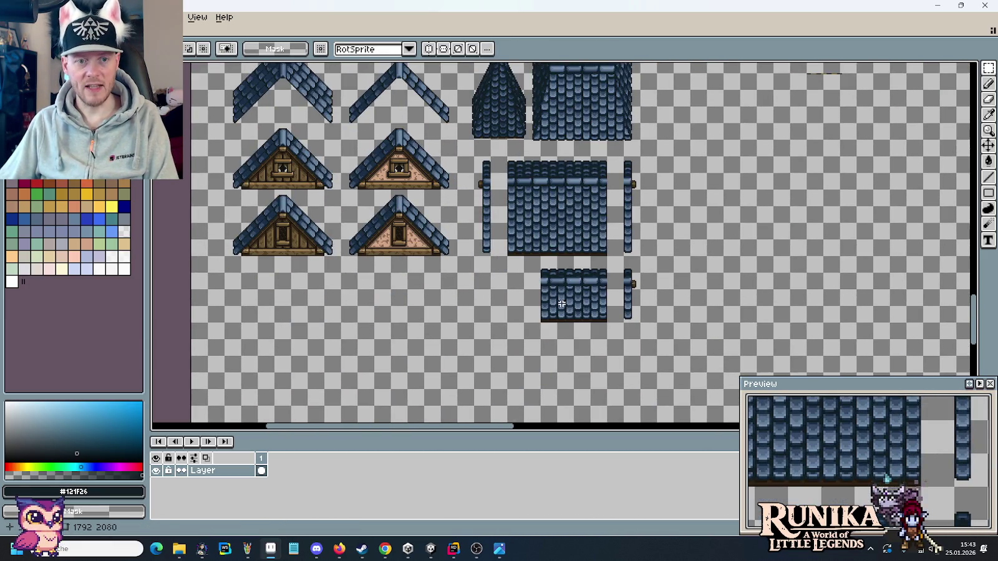
scroll(561, 304, "down", 3)
scroll(571, 290, "up", 2)
scroll(575, 284, "up", 3)
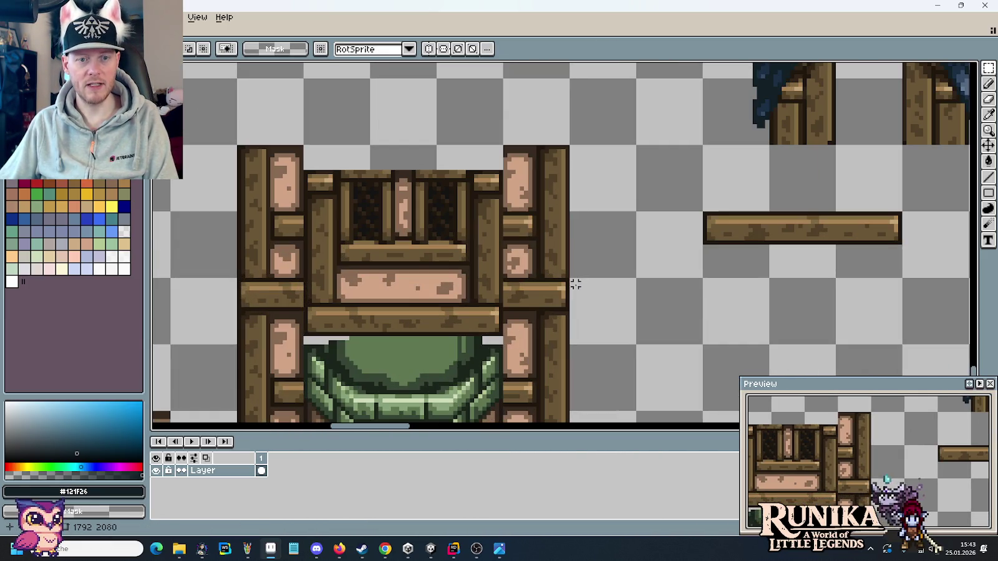
left_click_drag(579, 214, 546, 248)
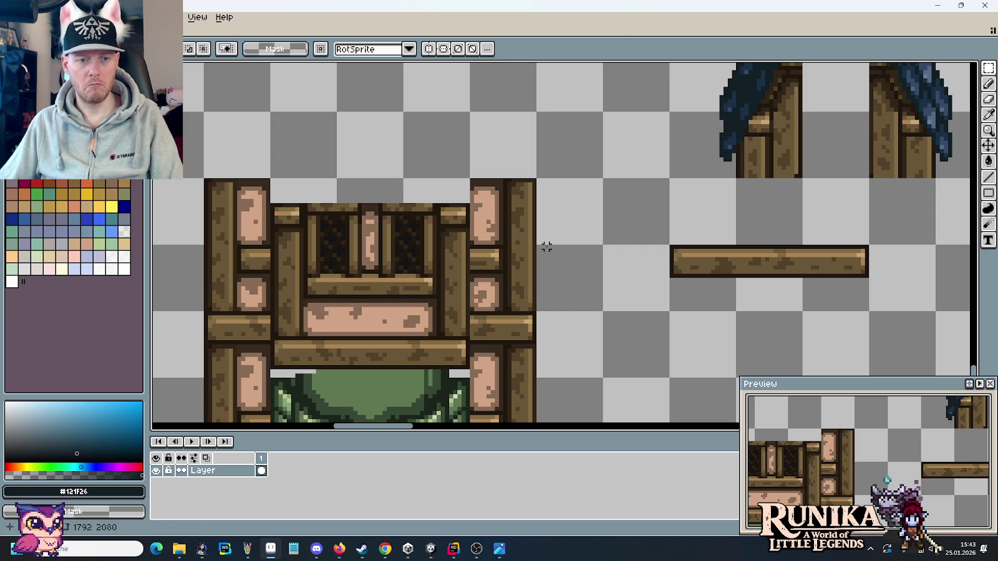
key("alt+Tab")
key("alt+Tab")
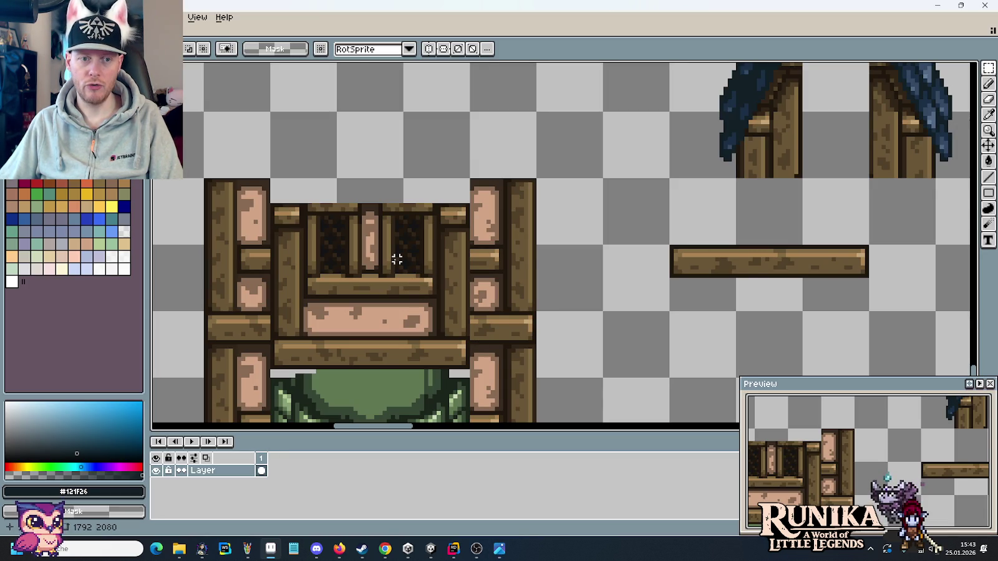
key("alt+Tab")
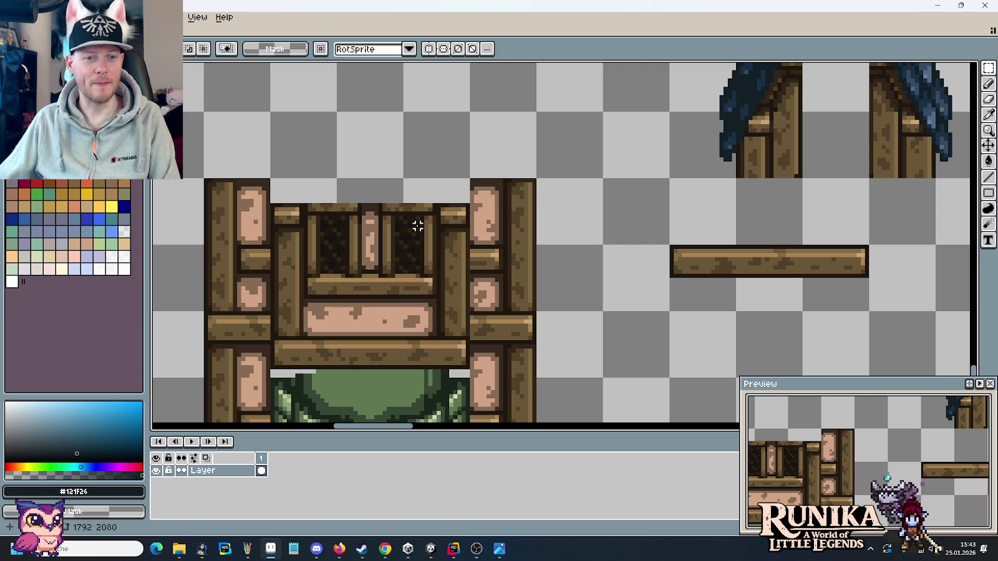
Copy the frame's upper window section as a 48×40 piece onto empty canvas at left.
scroll(417, 226, "down", 2)
left_click_drag(451, 218, 646, 189)
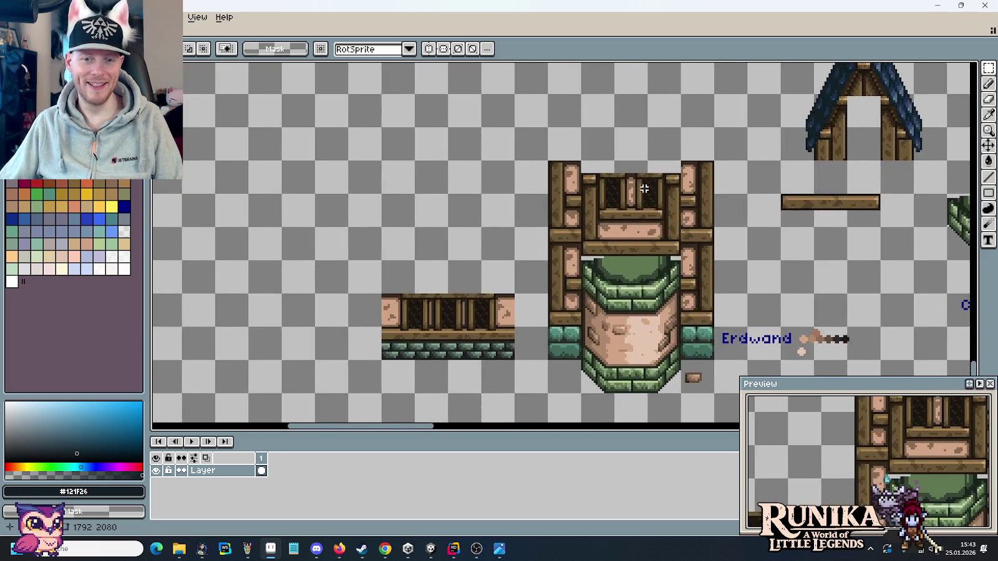
scroll(648, 204, "up", 2)
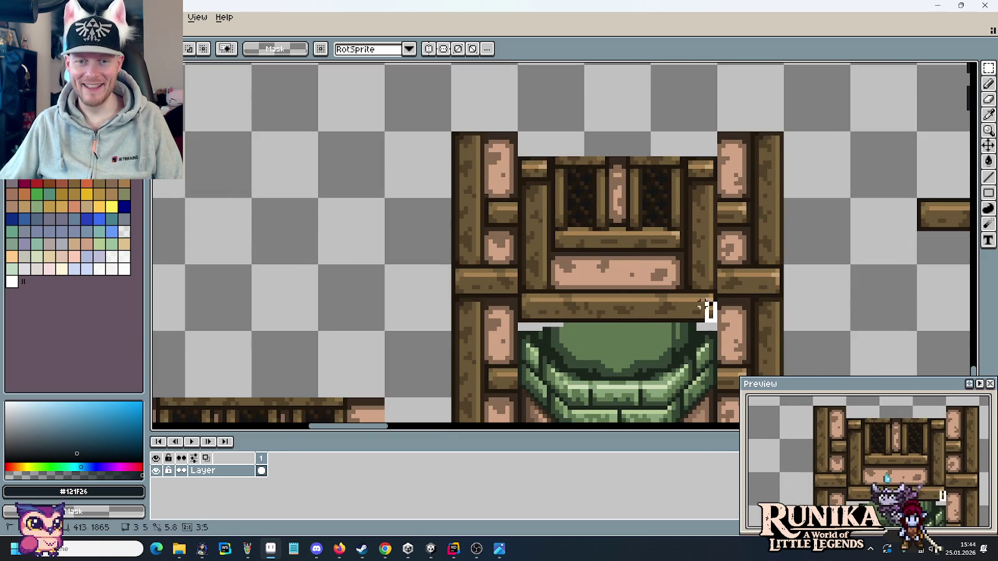
left_click_drag(710, 319, 519, 157)
scroll(579, 236, "up", 1)
mouse_move(578, 236)
left_mouse_down()
mouse_move(885, 282)
mouse_move(345, 270)
mouse_move(304, 252)
left_mouse_up()
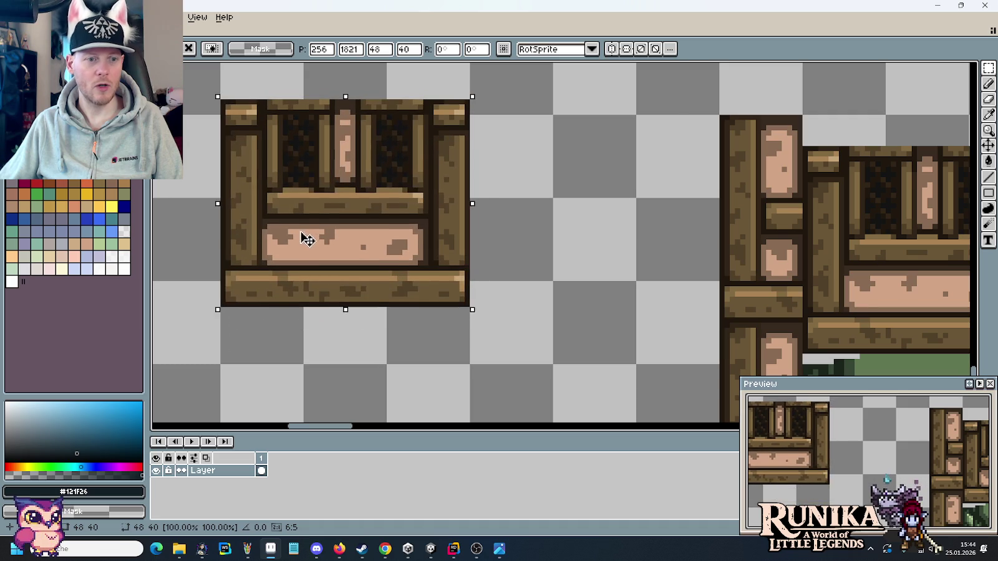
Deselect, zoom in, and extend the left window post up into the top beam in medium brown.
left_click(526, 238)
scroll(635, 236, "up", 1)
scroll(456, 141, "up", 2)
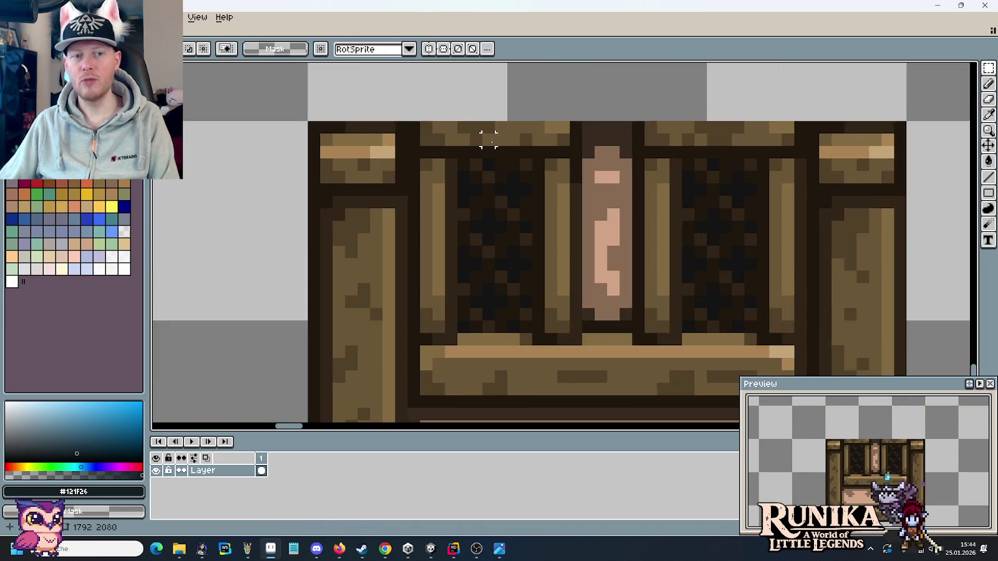
key("i")
left_click(473, 153)
key("b")
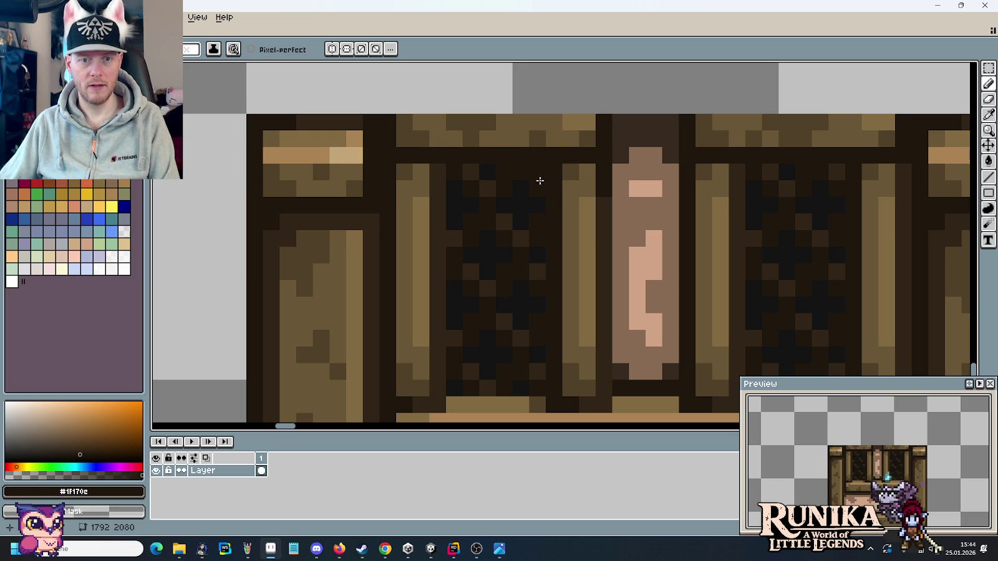
left_click(568, 189, "alt")
left_click_drag(541, 171, 520, 155)
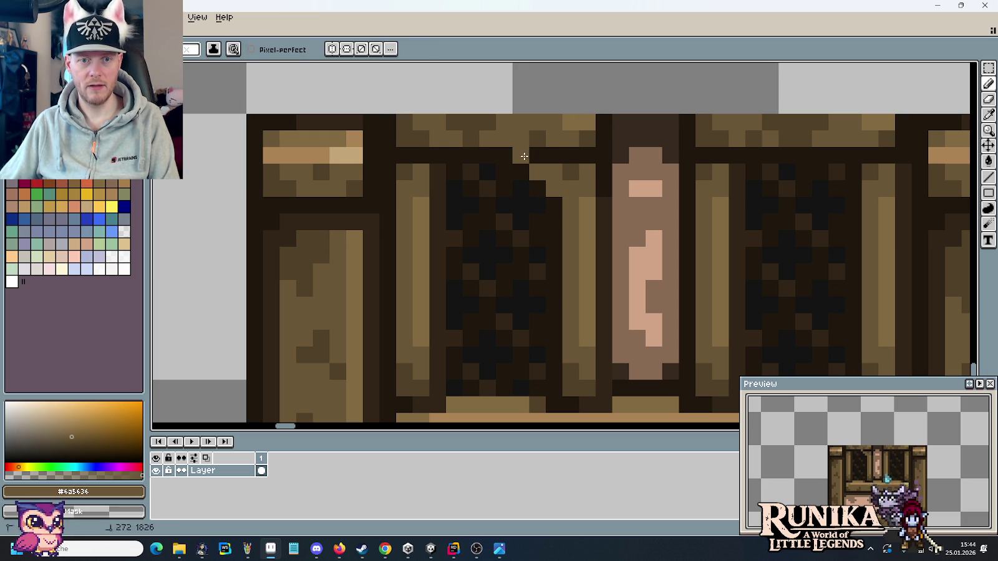
Touch up the post-beam joint with one more pixel, then check the house reference image.
key("alt")
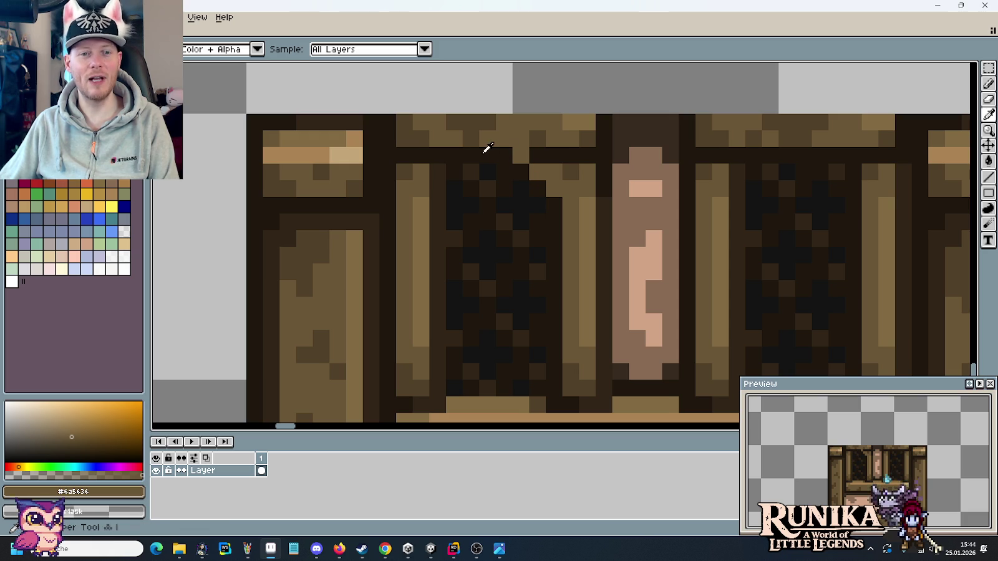
left_click(480, 157, "alt")
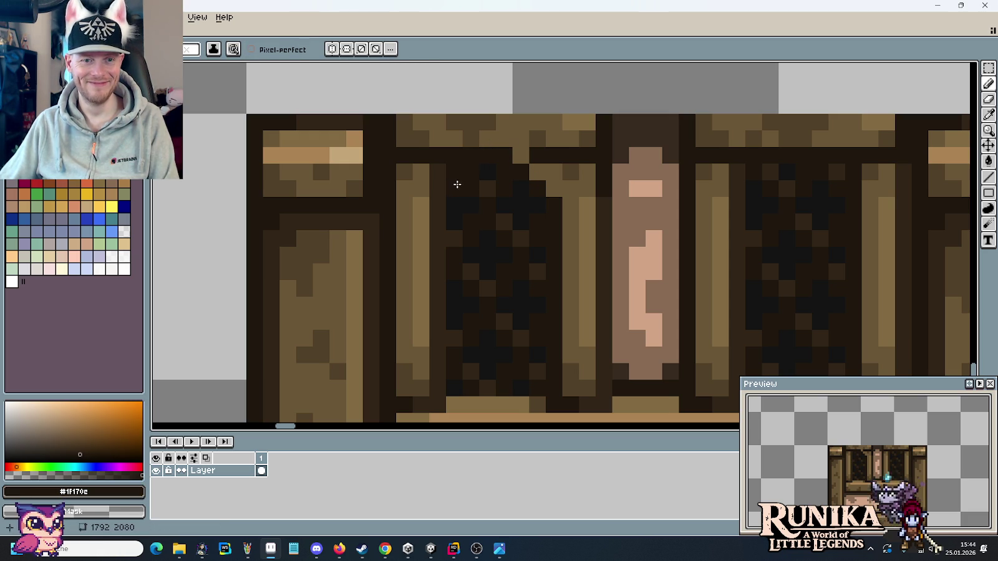
left_click(472, 145, "alt")
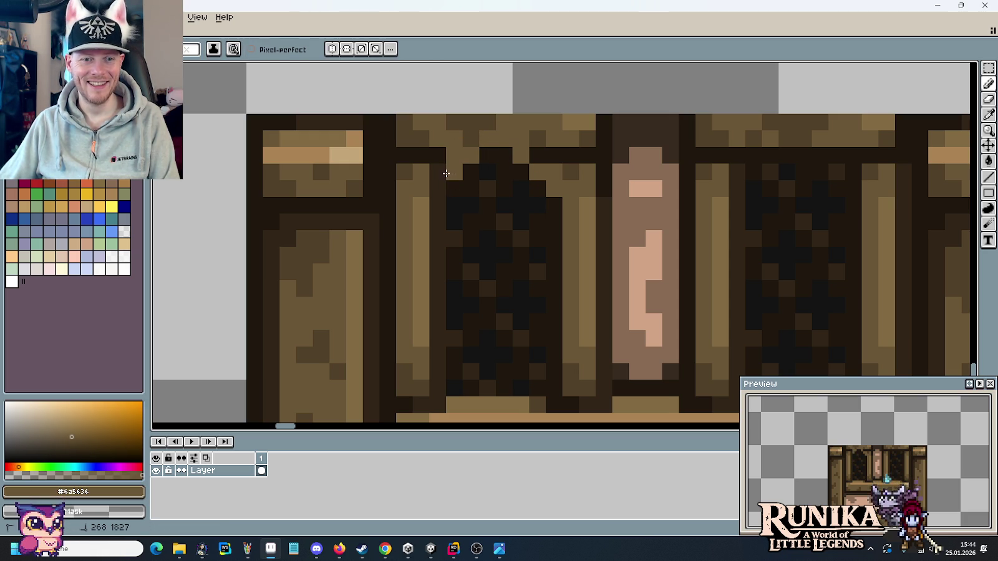
scroll(581, 263, "down", 3)
scroll(581, 263, "down", 1)
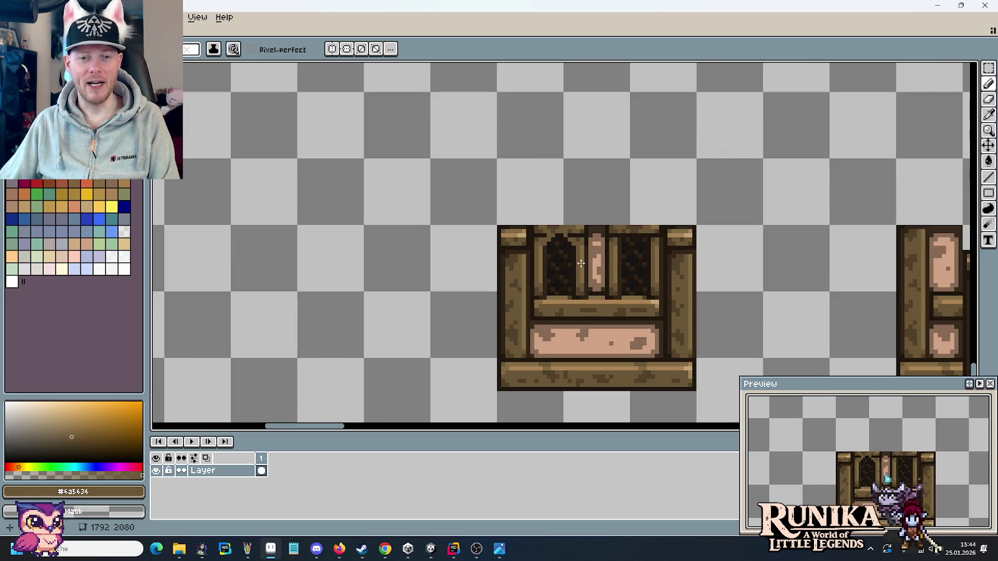
key("alt+Tab")
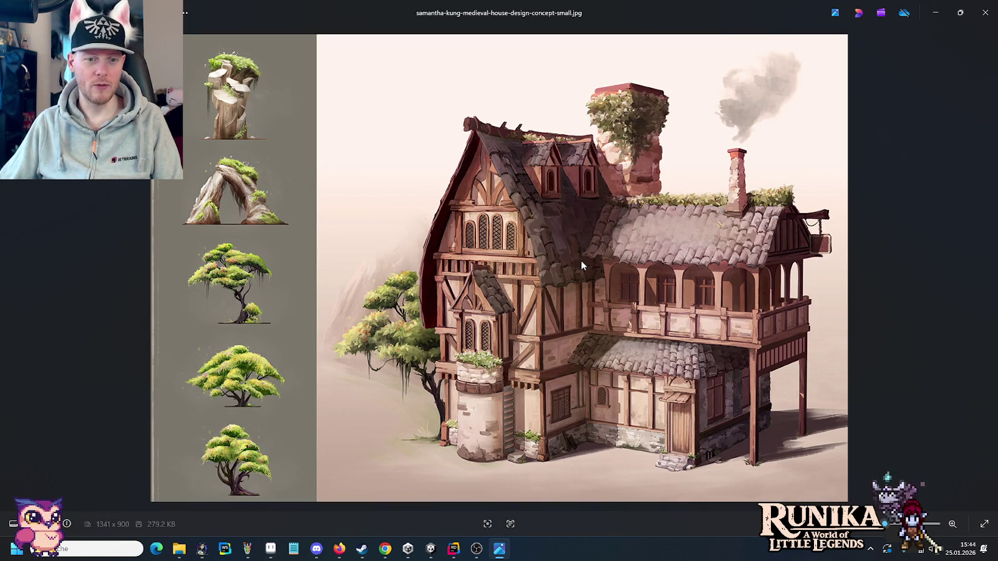
Back in Aseprite, marquee-select the sprite with a double-click and then clear the selection.
key("alt+Tab")
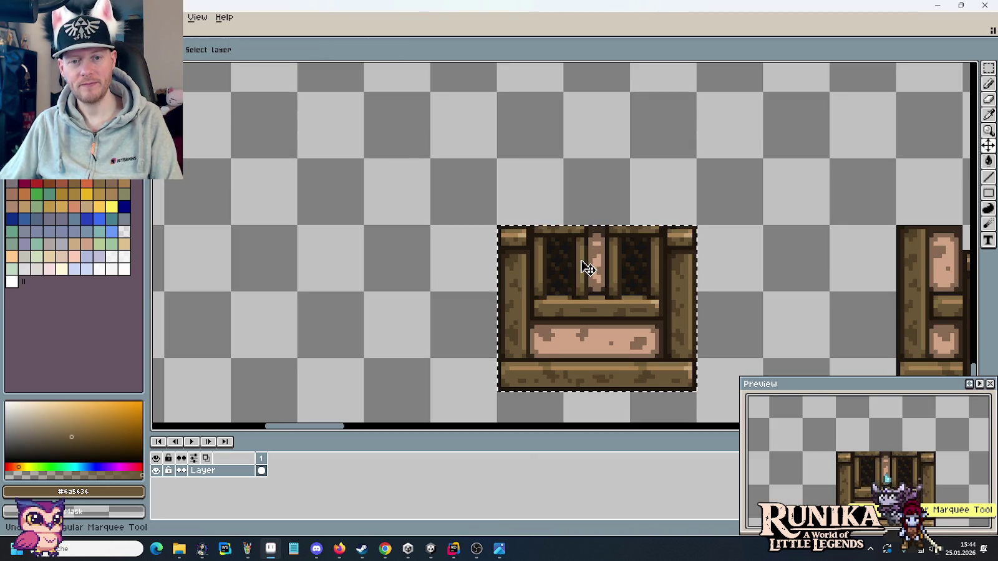
key("m")
double_click(586, 267)
left_click(755, 235)
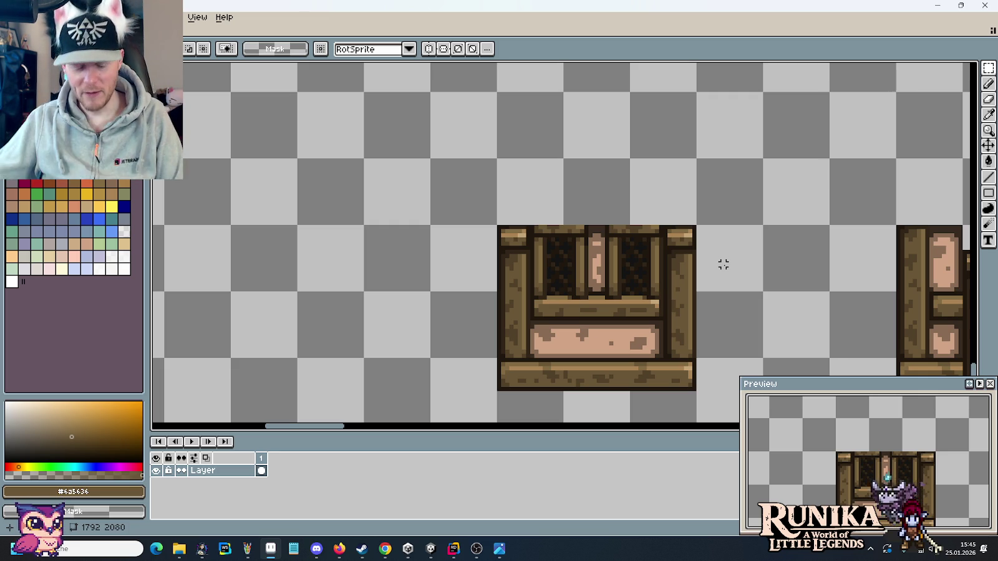
Zoom in and paint medium brown pixels joining the beam to the window post.
scroll(599, 250, "up", 2)
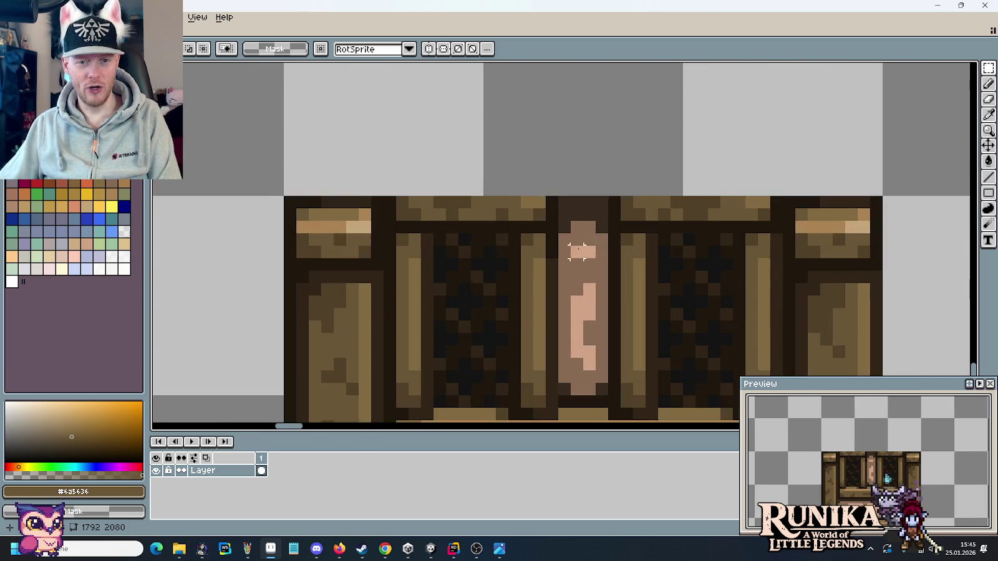
scroll(561, 250, "up", 1)
scroll(663, 245, "up", 1)
key("i")
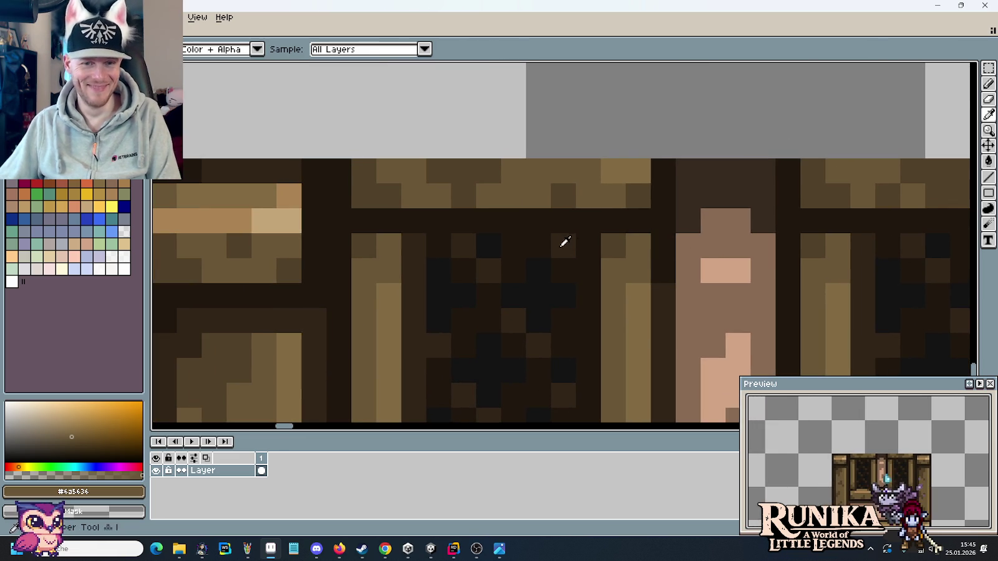
left_click(536, 240)
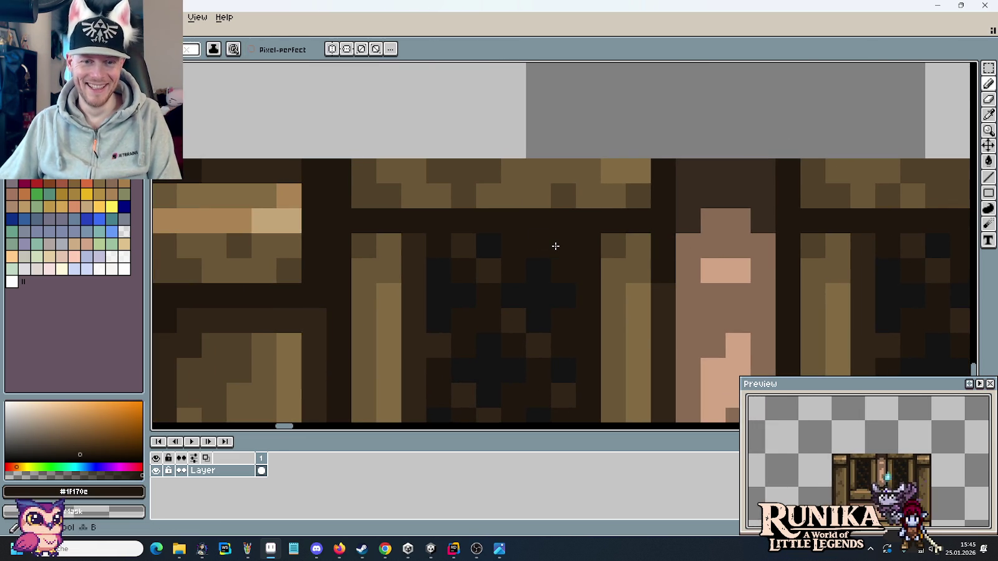
left_click(606, 260)
key("b")
left_click_drag(586, 245, 561, 222)
left_click(583, 223)
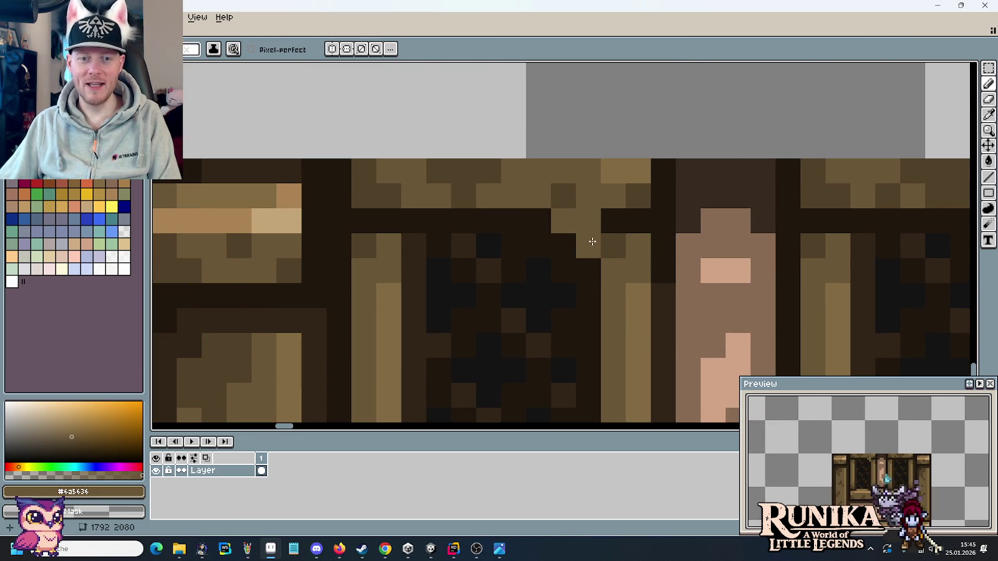
Add a medium brown pixel at the left beam-post joint.
key("i")
left_click(463, 219)
key("b")
key("i")
left_click(403, 241)
key("b")
left_click(426, 224)
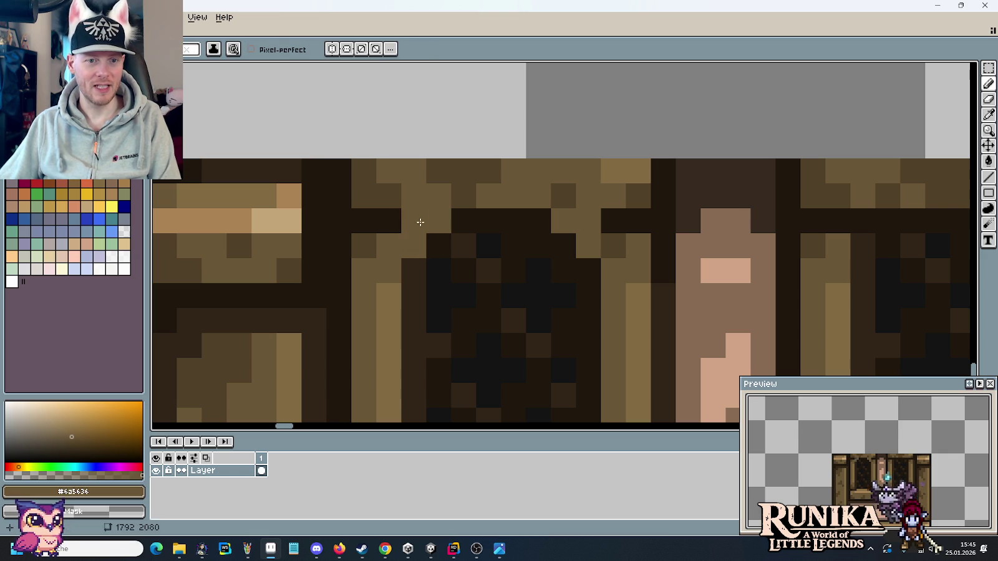
Paint dark outline pixels extending the joint's diagonal edge around the arch.
key("i")
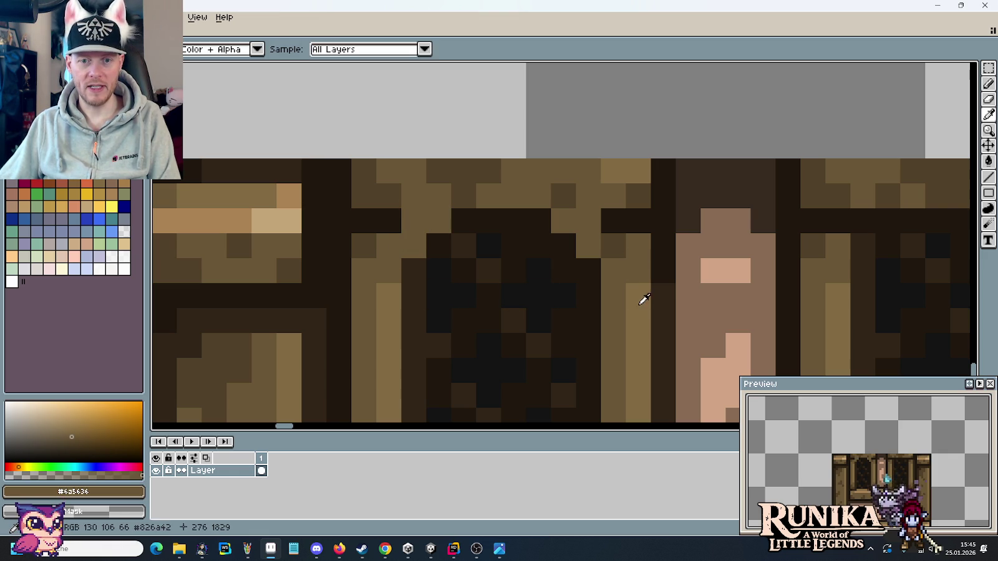
left_click(345, 214)
key("b")
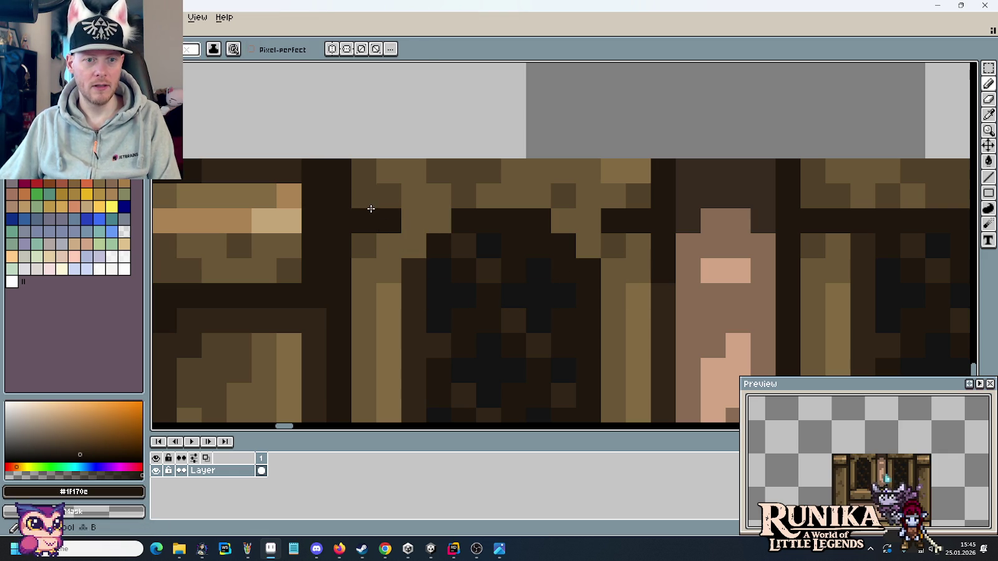
left_click(385, 196)
left_click(412, 174)
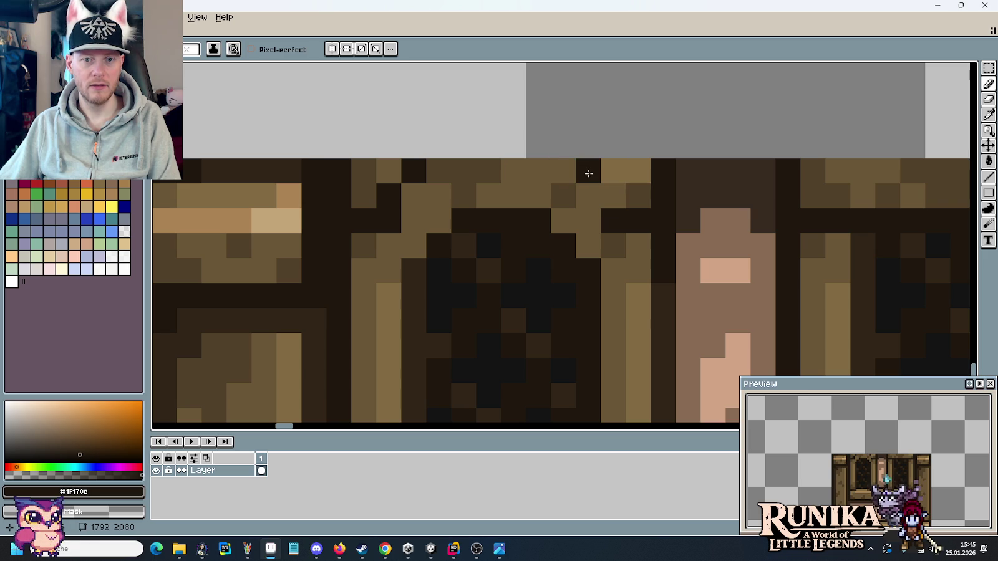
left_click(616, 198)
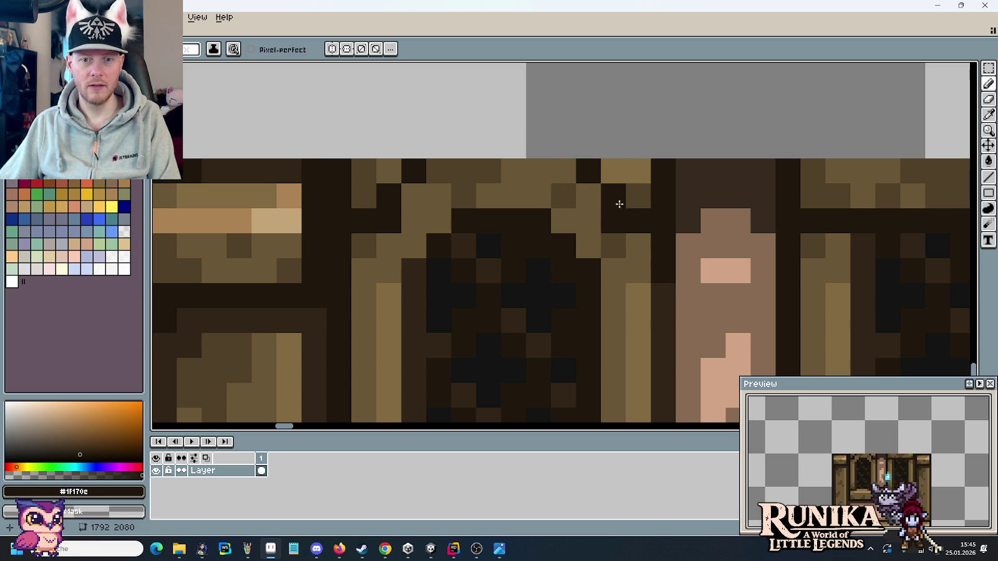
Add dark shadow pixels to the beam, undoing one stray pixel.
left_click(644, 257, "alt")
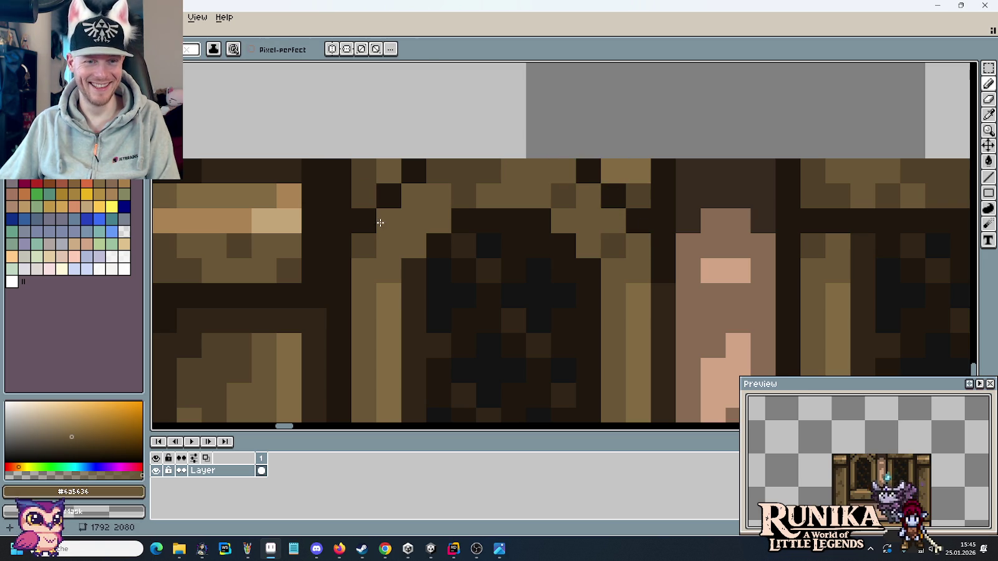
scroll(418, 222, "down", 5)
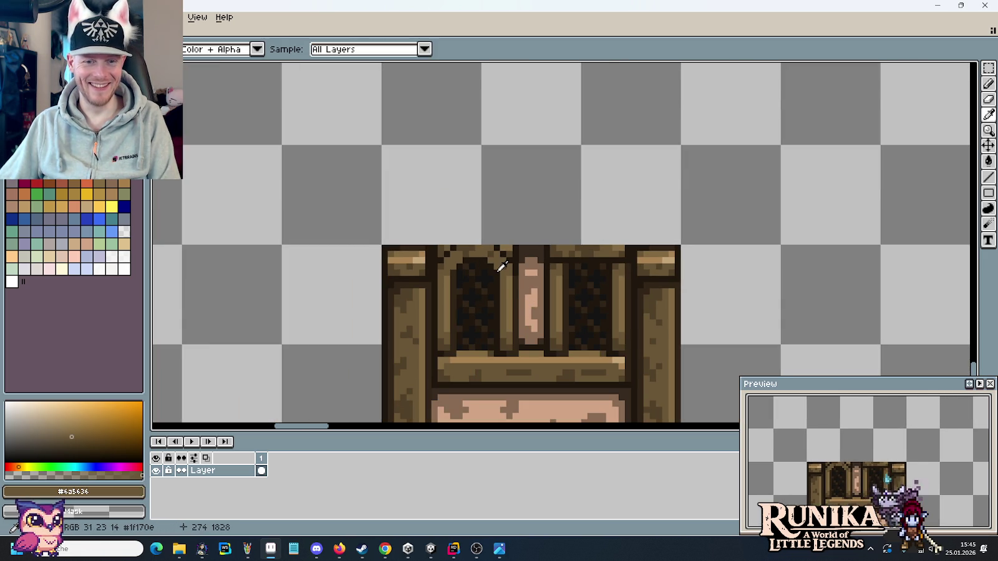
scroll(502, 267, "up", 3)
scroll(502, 267, "down", 3)
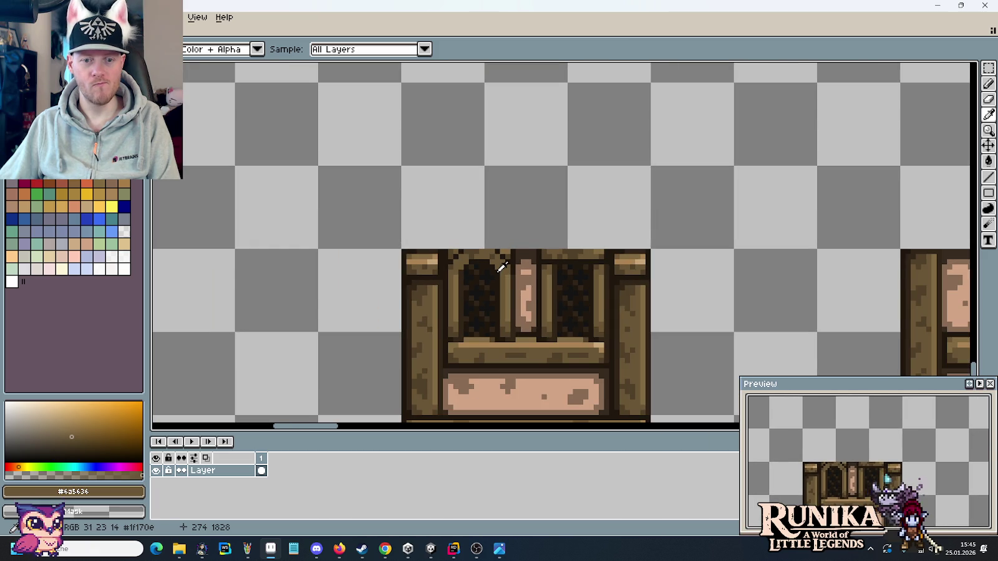
scroll(501, 267, "up", 2)
scroll(503, 263, "up", 1)
scroll(507, 261, "up", 1)
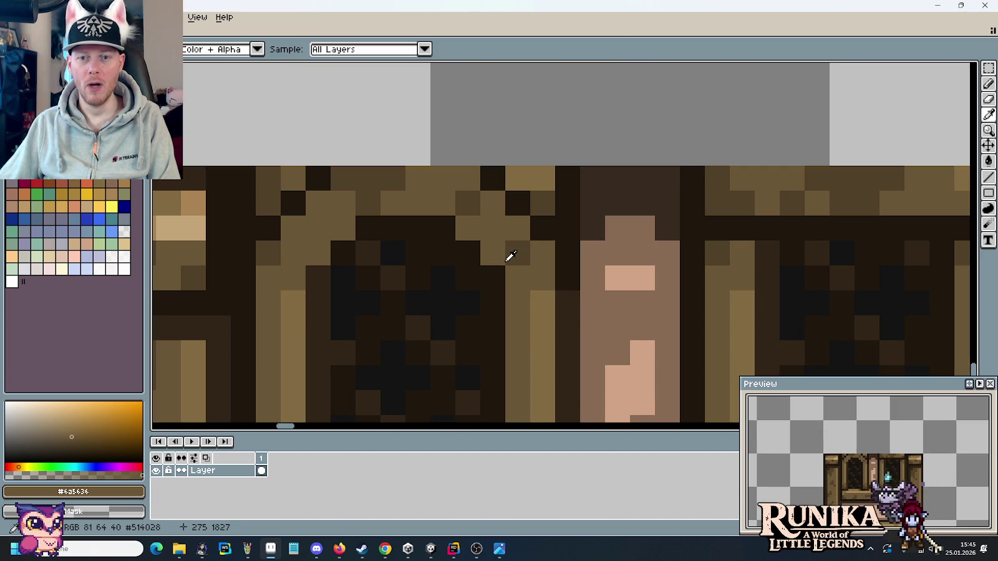
left_click(570, 305, "alt")
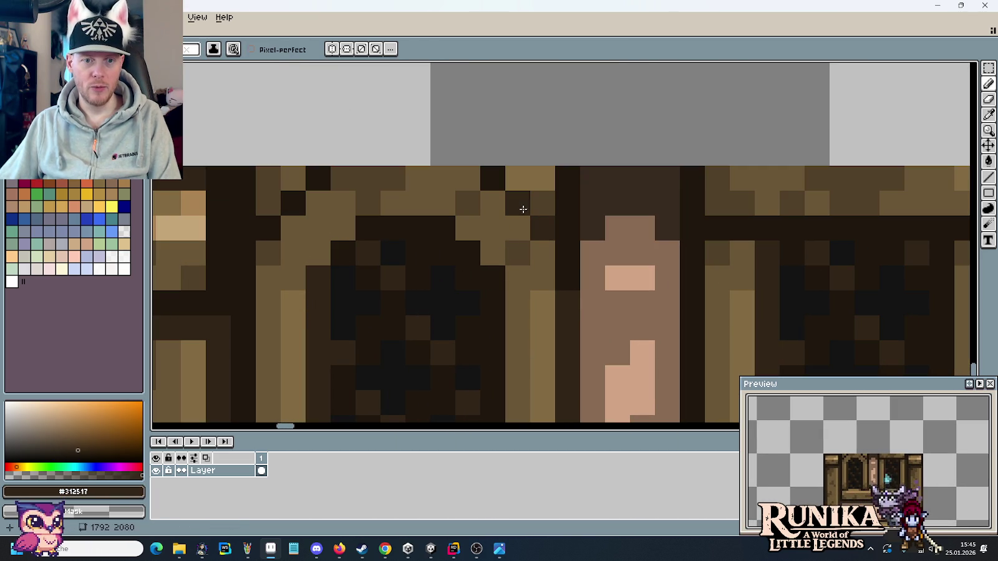
left_click(496, 183)
left_click(548, 298)
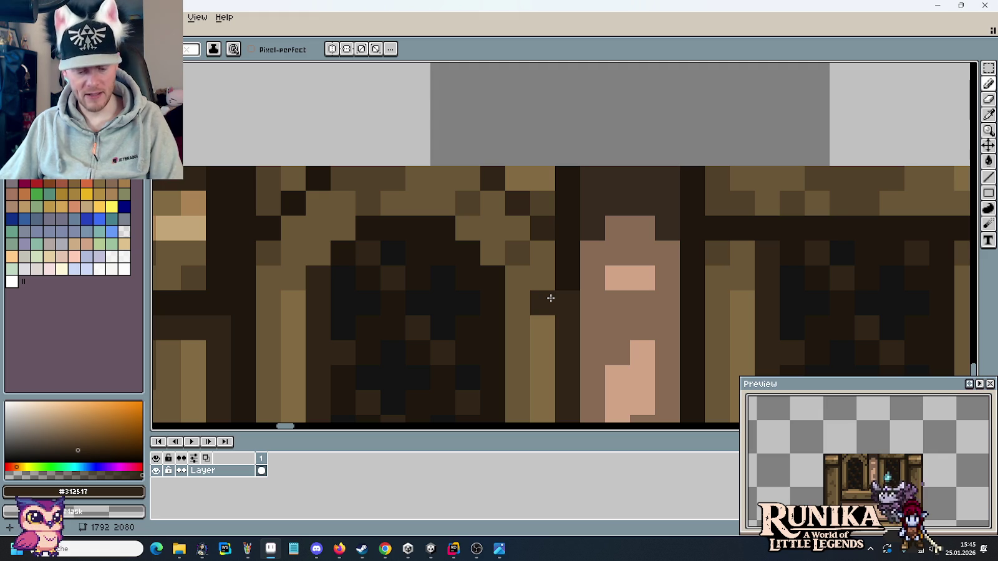
key("ctrl+z")
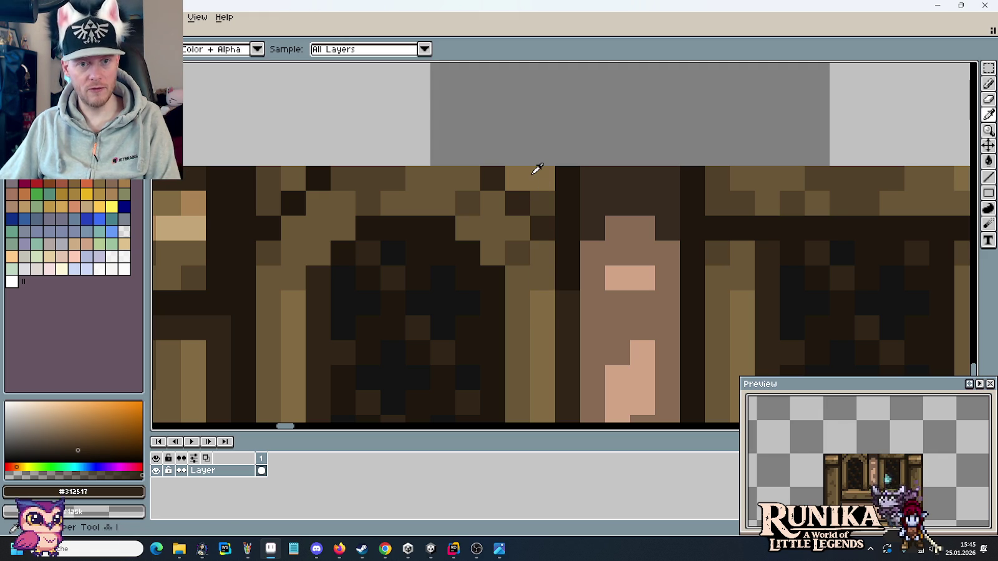
Paint a light tan diagonal highlight across the beam joint.
left_click(535, 173, "alt")
scroll(533, 235, "down", 1)
scroll(534, 235, "down", 1)
left_click(361, 232, "alt")
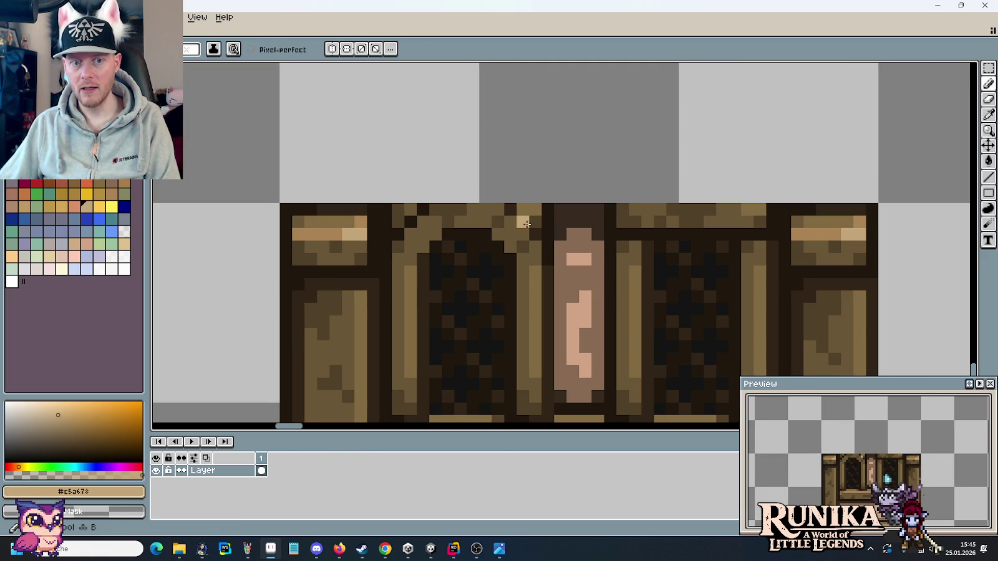
left_click(339, 223, "alt")
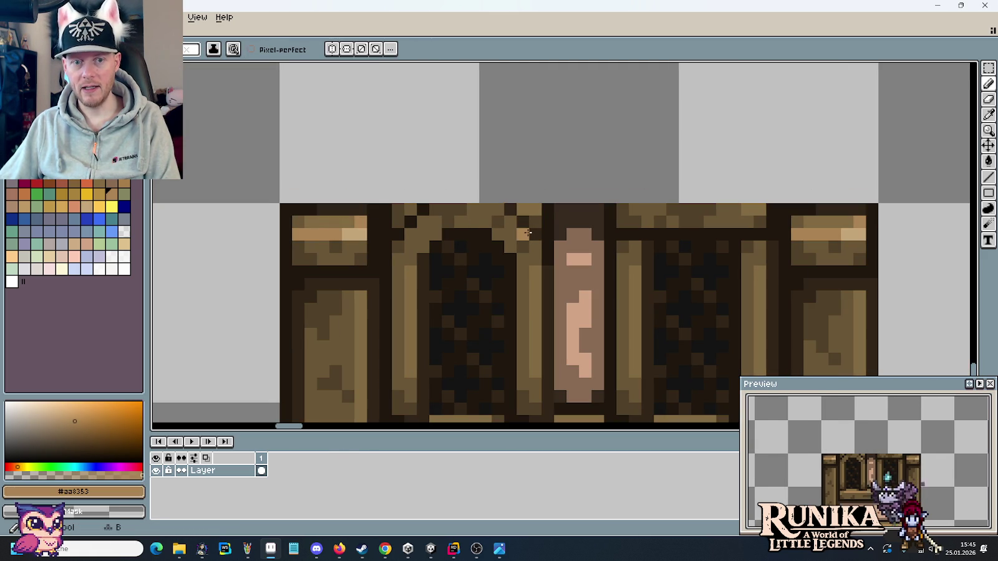
left_click_drag(530, 232, 515, 213)
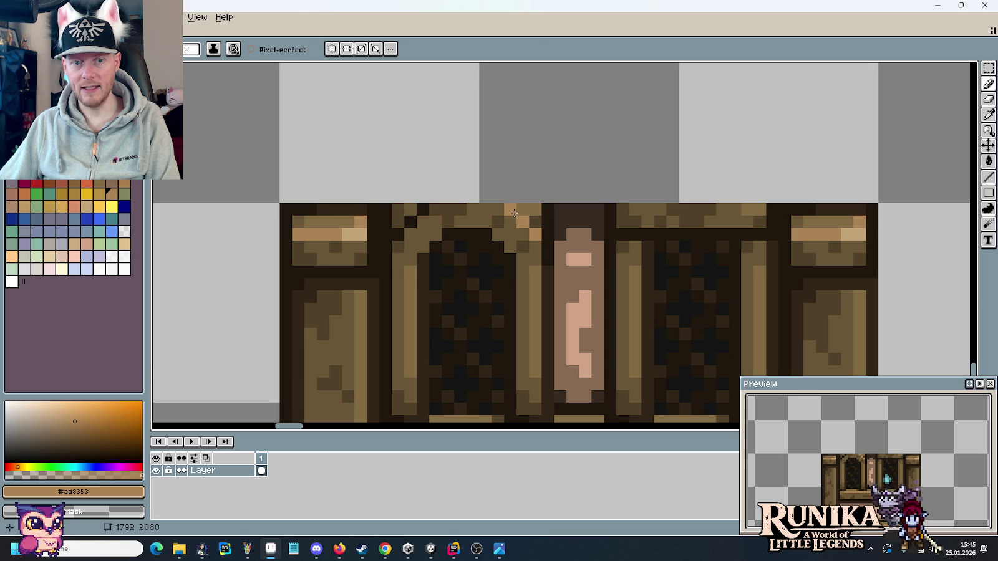
Sample darker, darkest and medium browns from the beam and frame to compare shades.
left_click(505, 219, "alt")
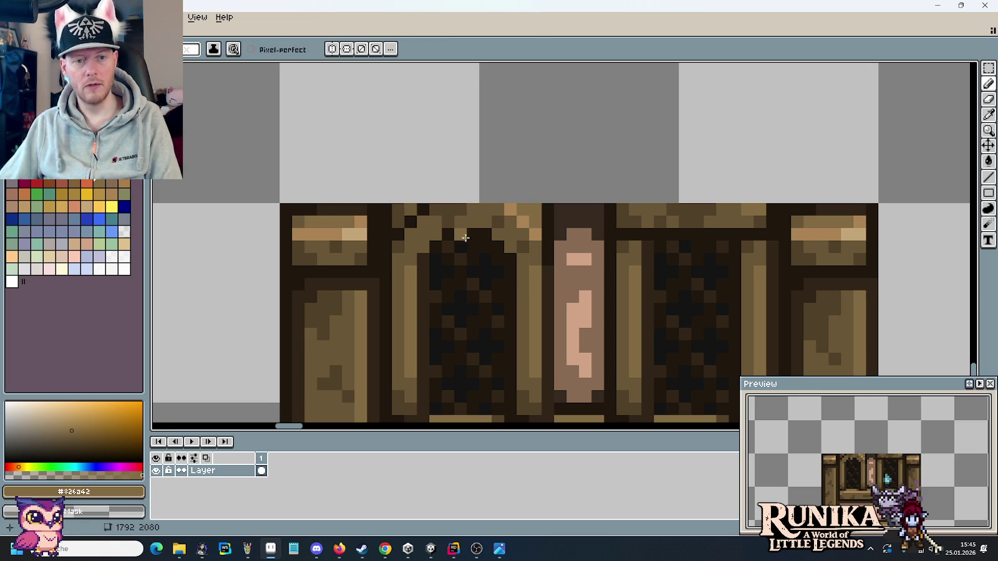
left_click(544, 262, "alt")
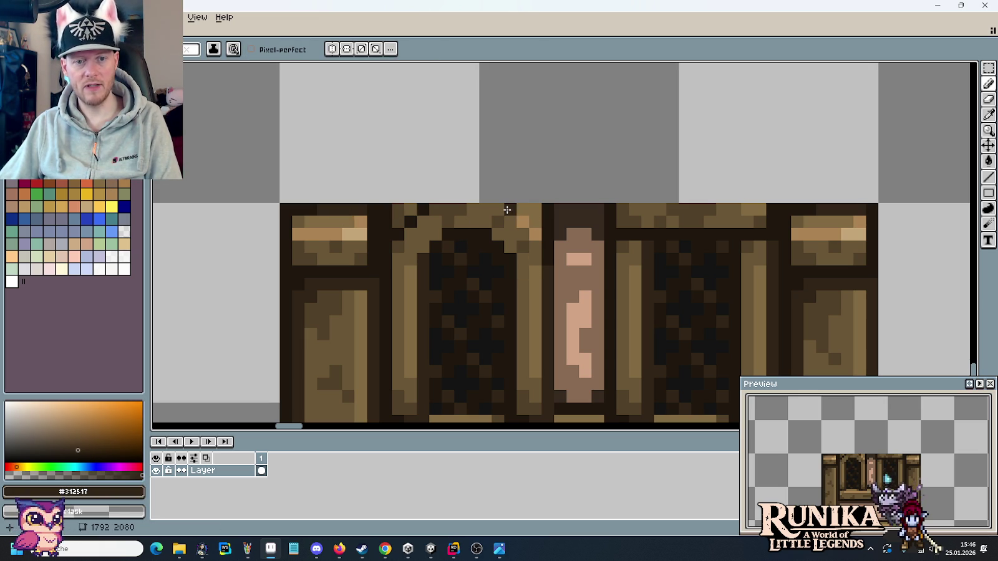
left_click(510, 232, "alt")
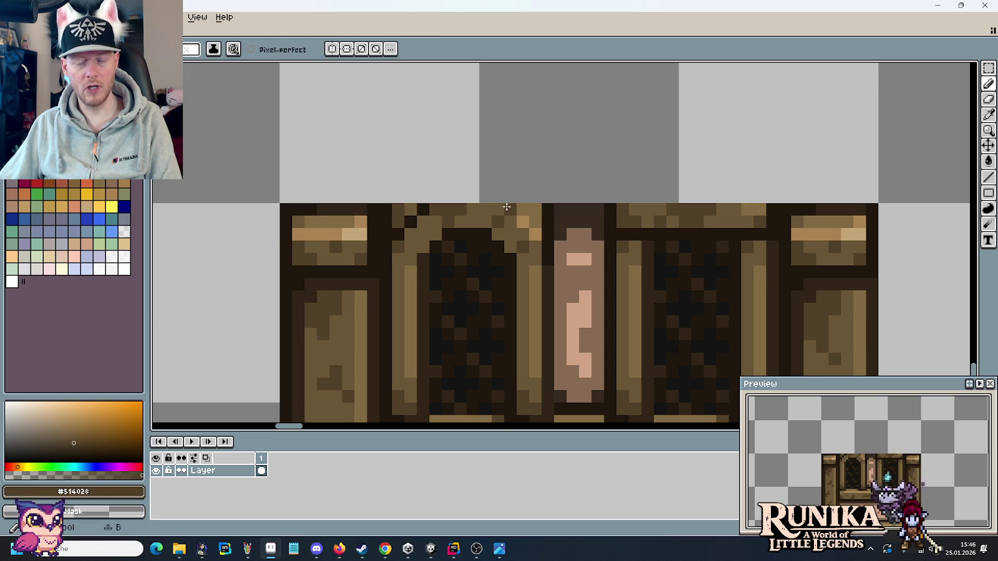
key("alt")
left_click(516, 242, "alt")
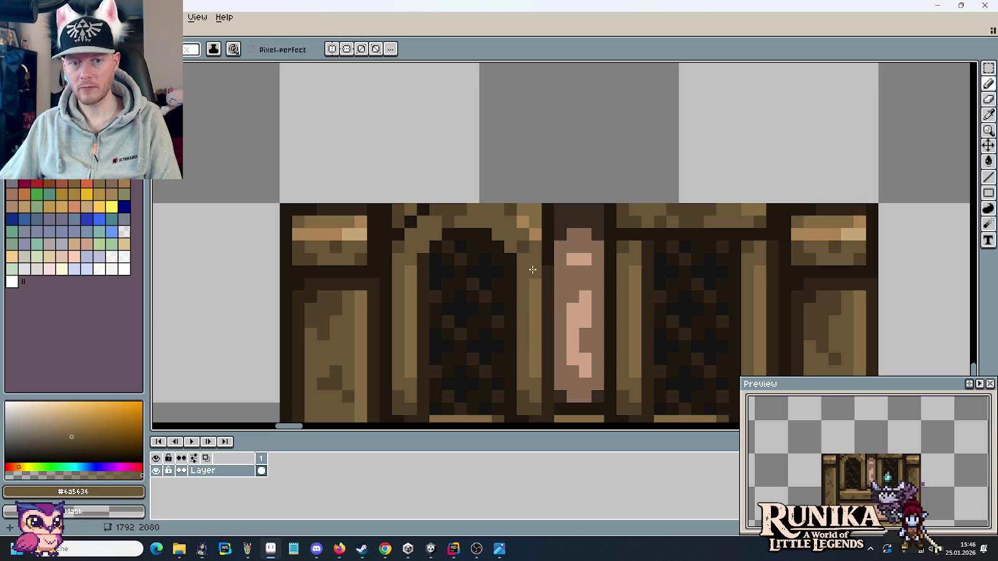
left_click(534, 260, "alt")
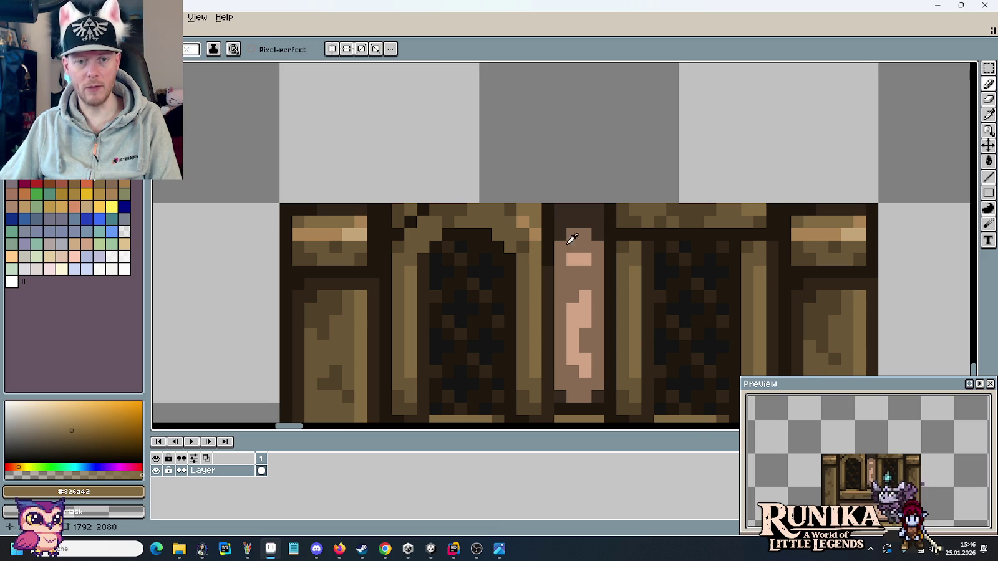
left_click(524, 243, "alt")
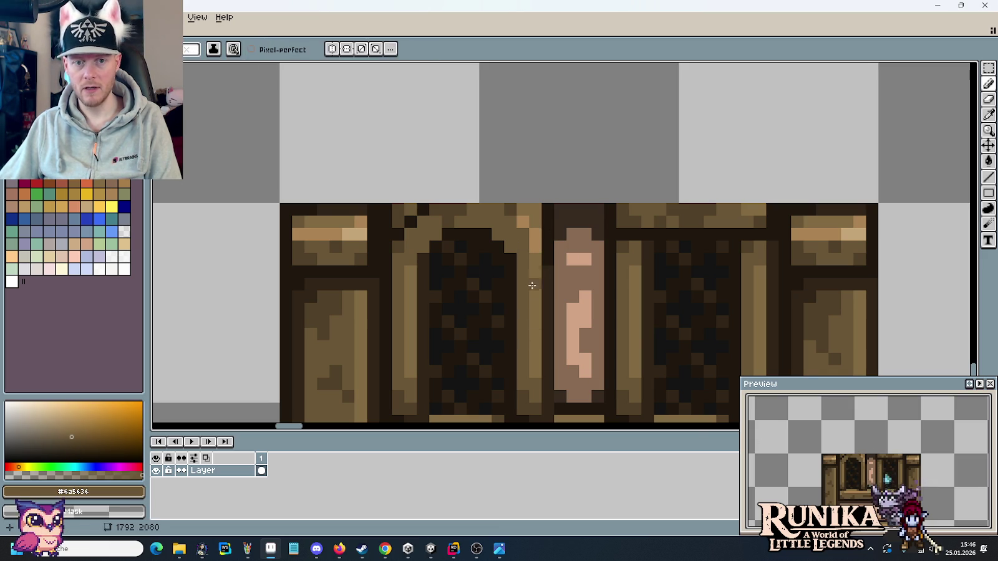
Alternate eyedropper and pencil, picking mid-dark, lighter and darkest frame browns.
key("i")
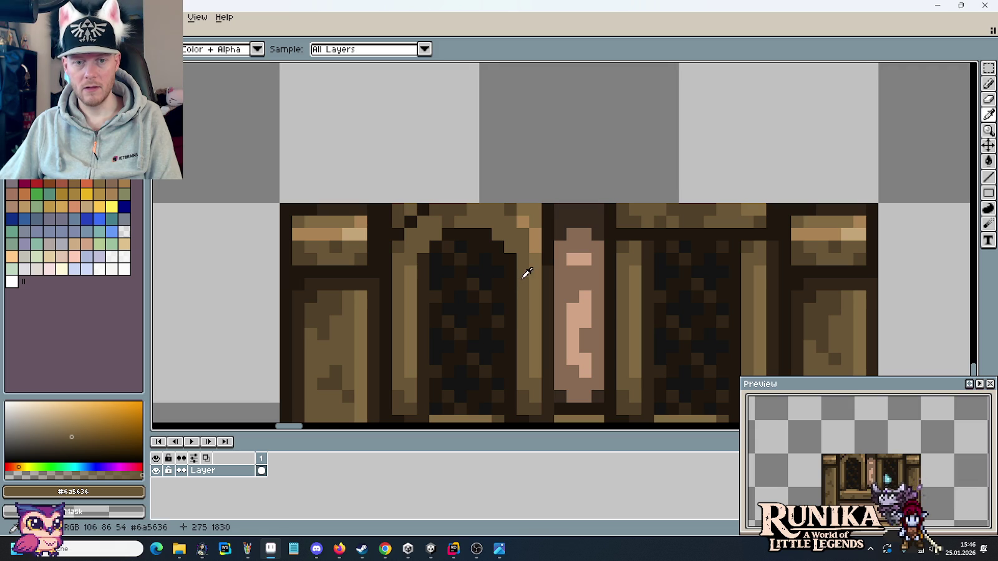
left_click(529, 256)
key("b")
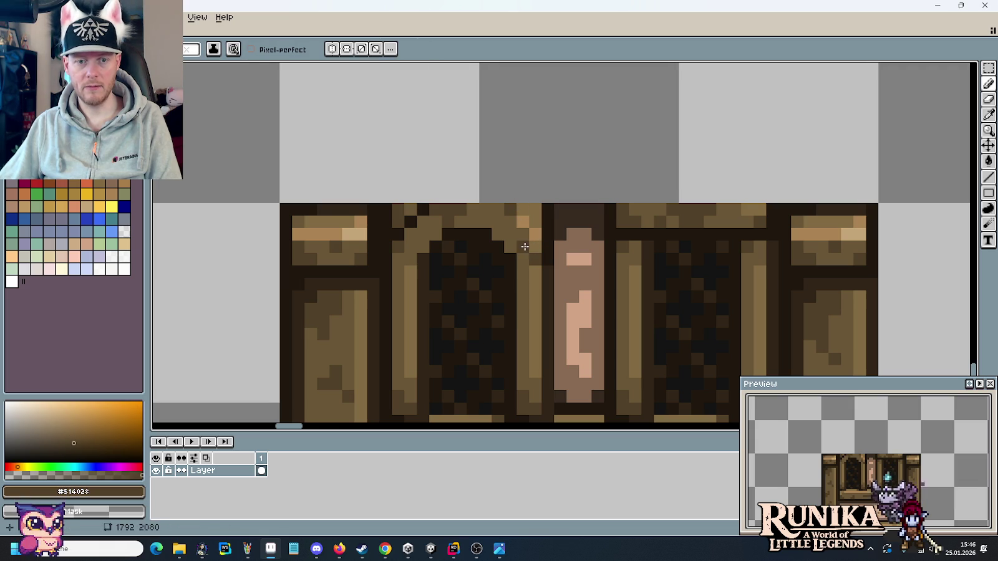
left_click(532, 256, "alt")
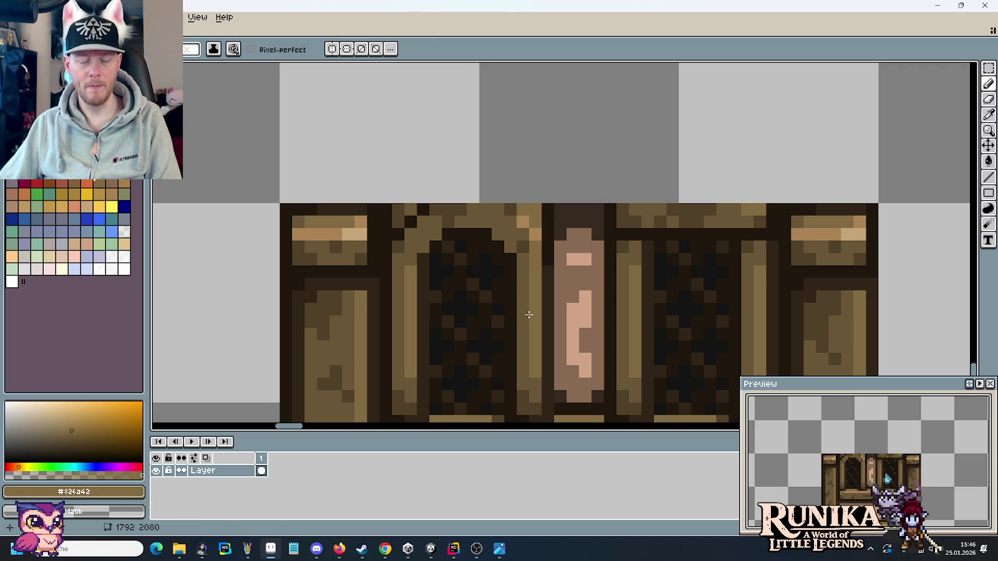
key("i")
left_click(409, 210)
key("b")
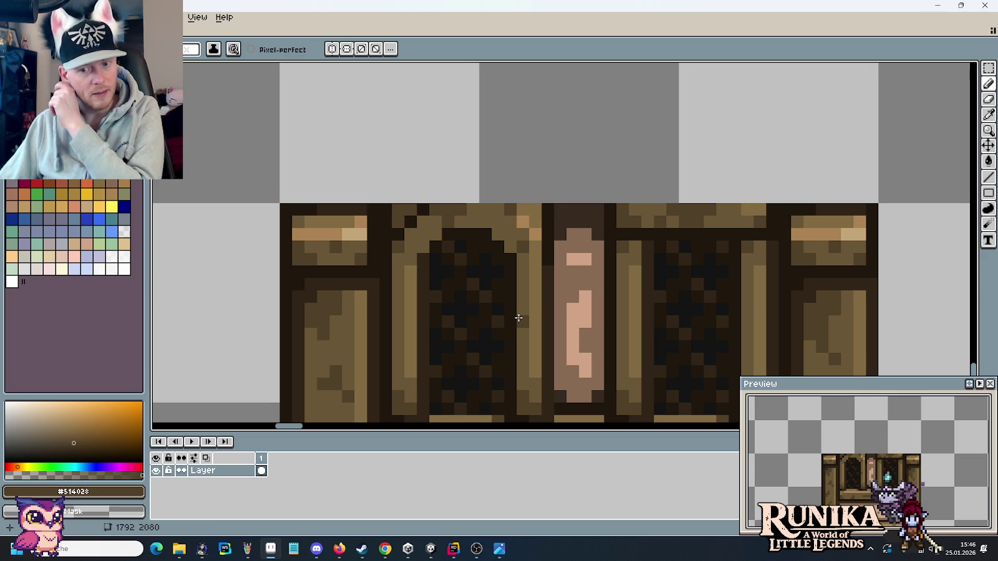
key("i")
left_click(424, 256)
key("b")
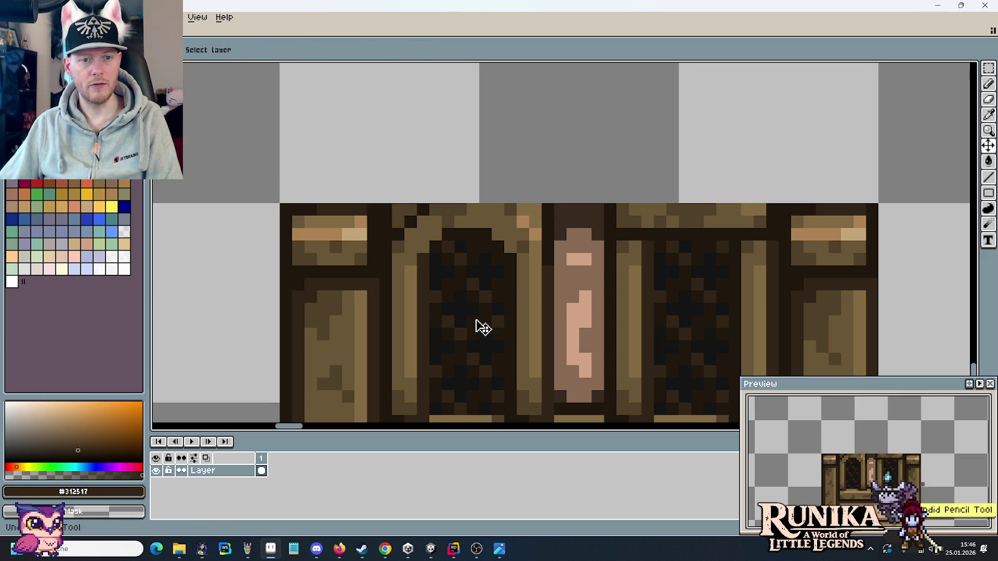
Sample the mid-dark brown and darken a short run of pixels across the left arch's top row.
scroll(475, 320, "down", 2)
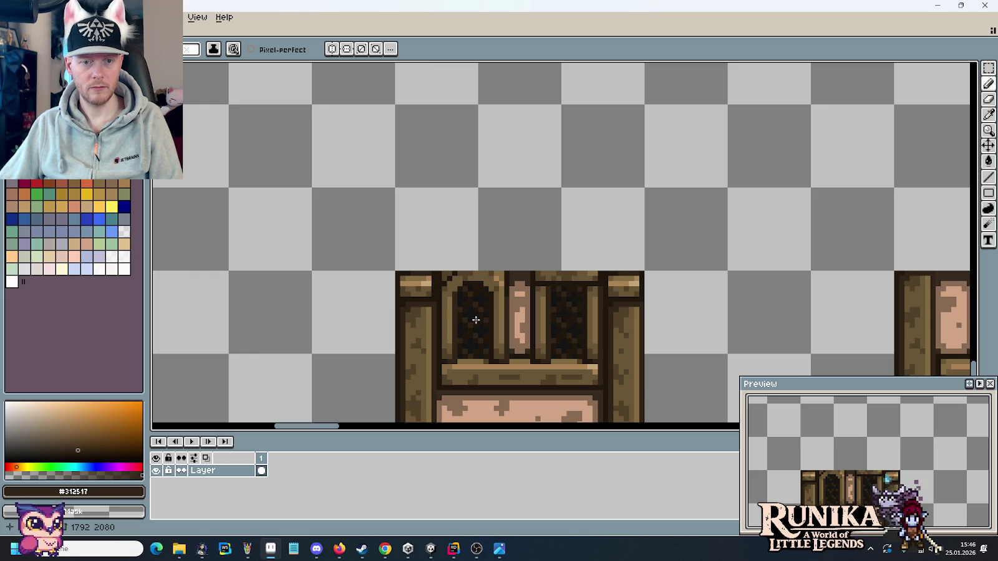
scroll(475, 320, "down", 2)
scroll(496, 348, "down", 2)
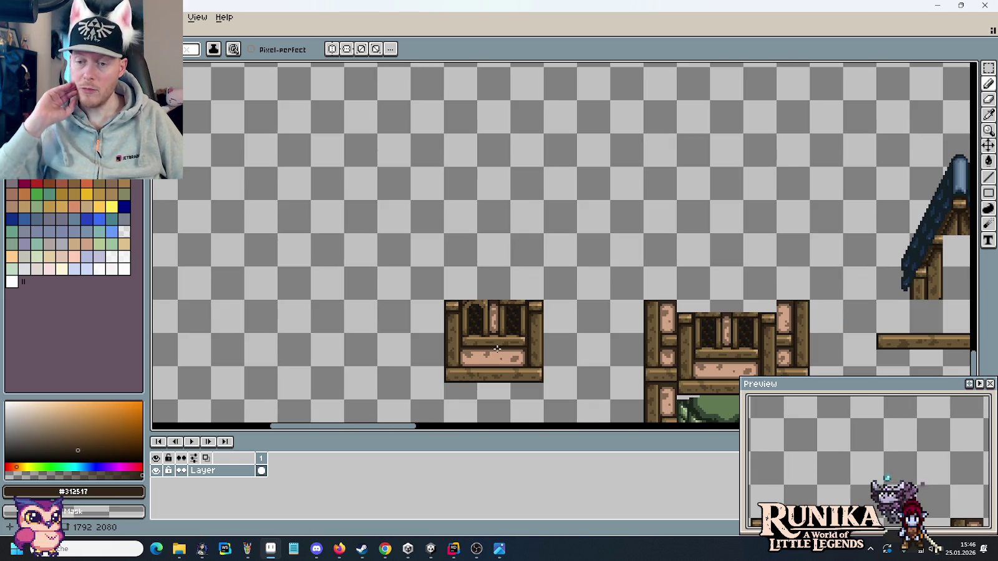
scroll(496, 348, "up", 2)
scroll(474, 312, "up", 1)
scroll(449, 274, "up", 1)
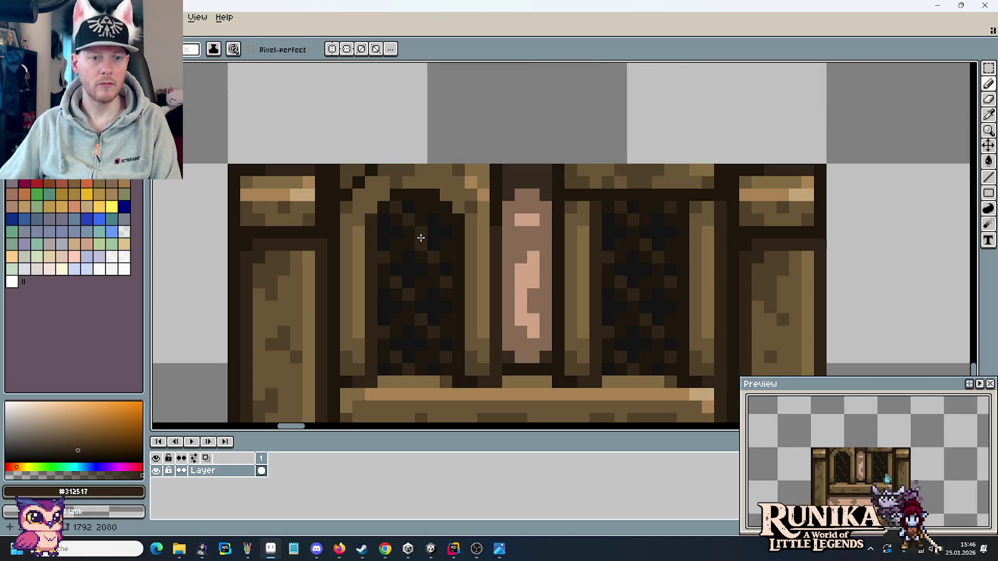
scroll(421, 237, "up", 1)
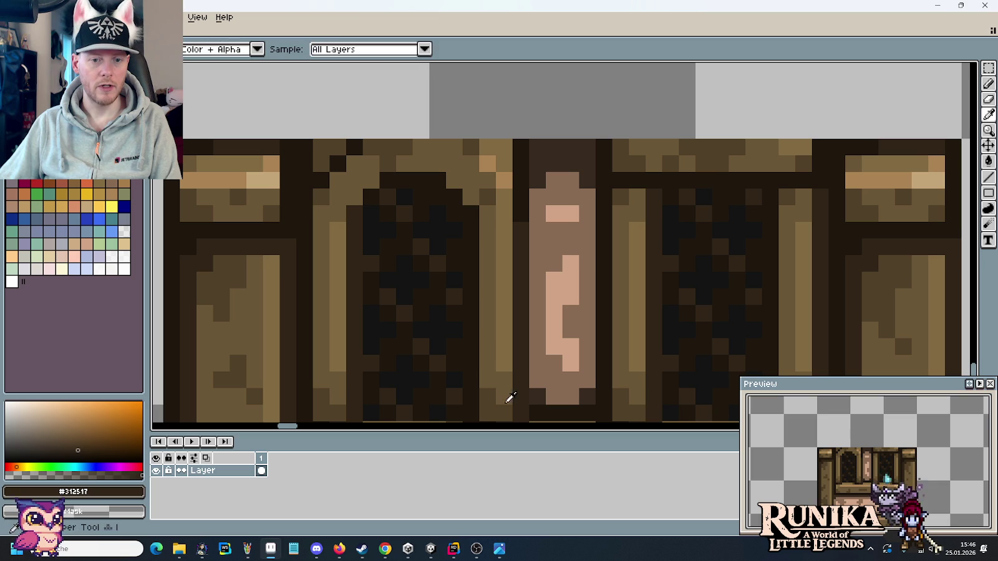
left_click(509, 396, "alt")
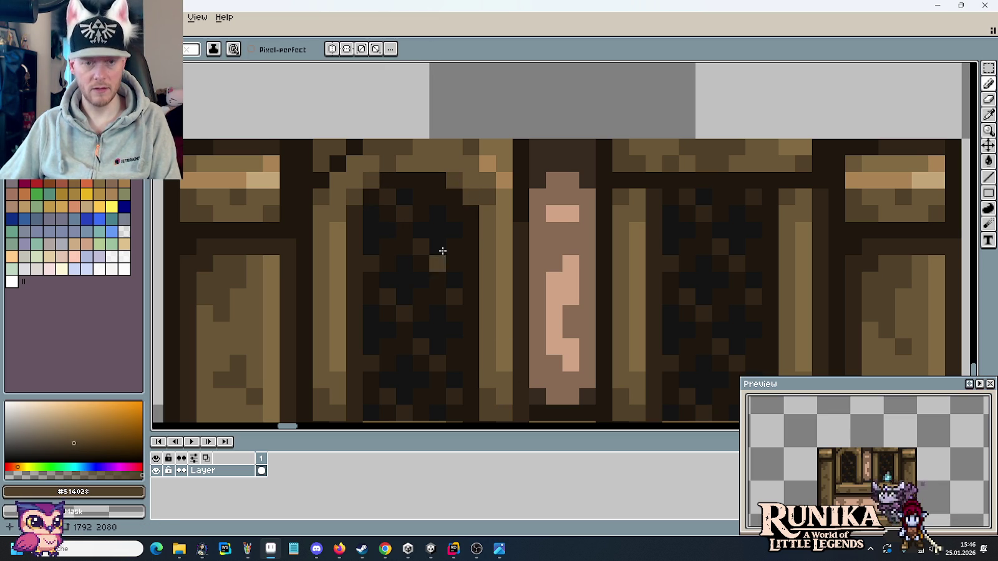
left_click(482, 193, "alt")
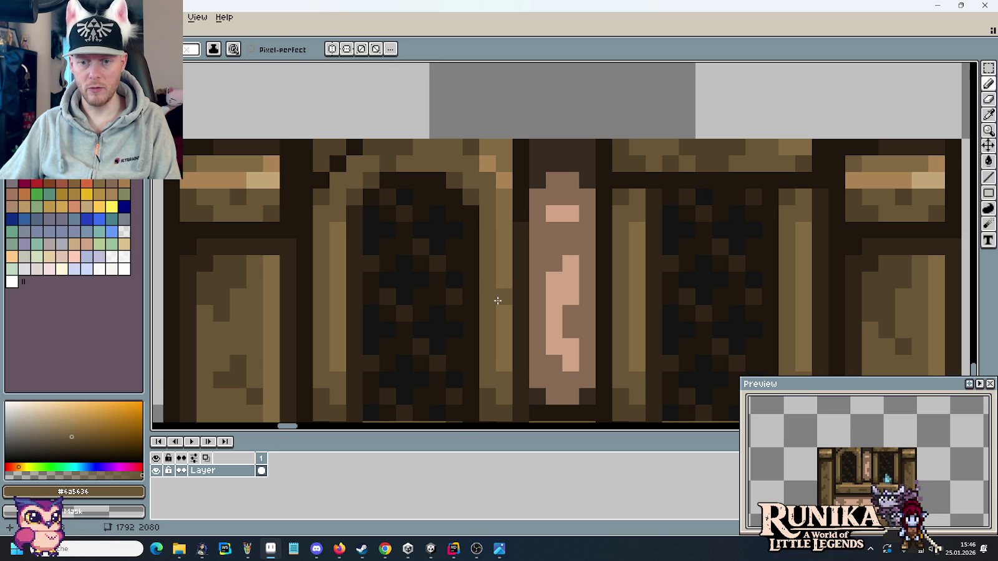
left_click(440, 169, "alt")
left_click_drag(427, 165, 405, 165)
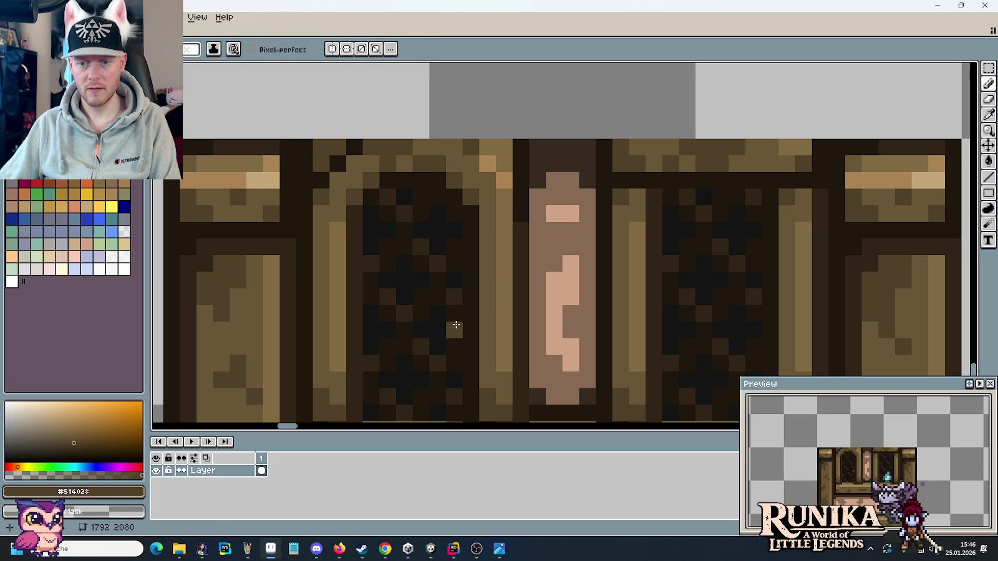
scroll(457, 328, "down", 5)
scroll(498, 318, "down", 1)
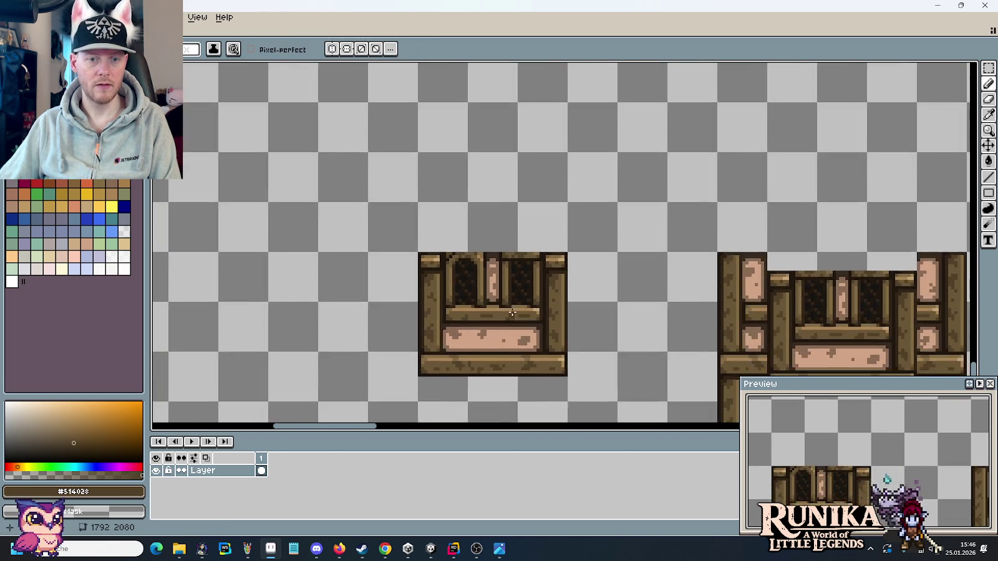
scroll(510, 314, "up", 2)
scroll(513, 307, "up", 2)
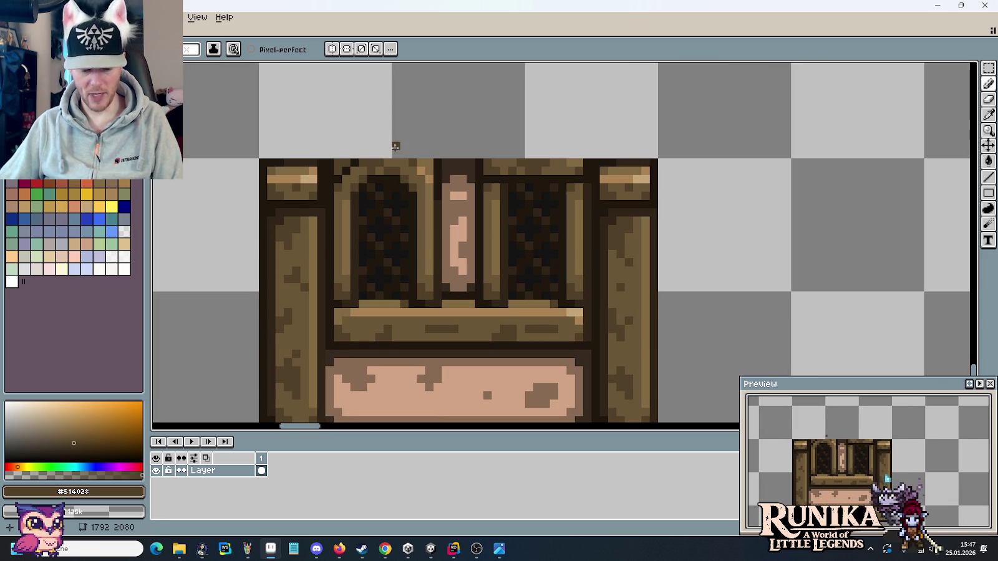
Select the shaded arch top and place it over the right window.
key("m")
mouse_move(432, 160)
left_mouse_down()
mouse_move(341, 183)
mouse_move(525, 183)
left_mouse_up()
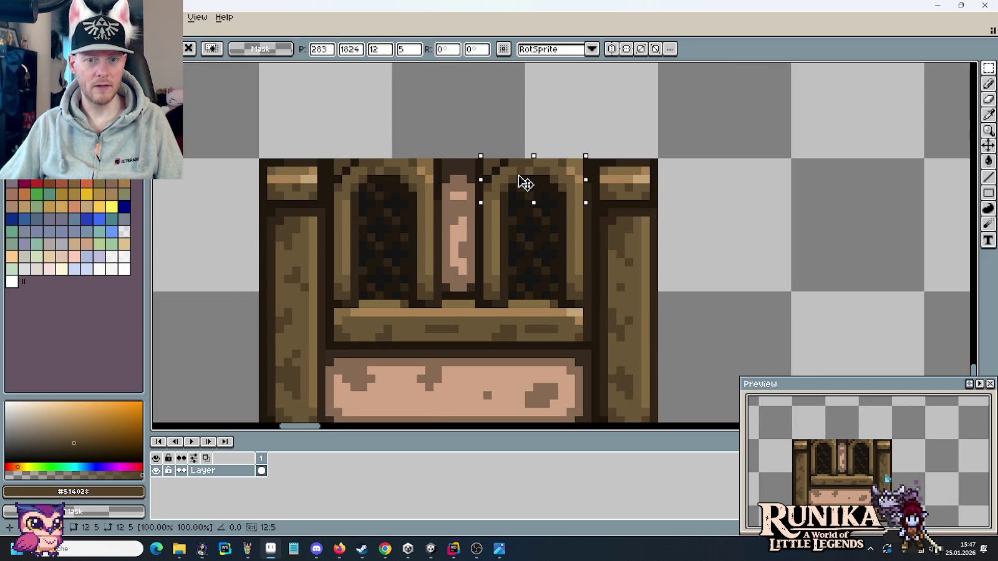
left_click(550, 252)
scroll(555, 256, "down", 2)
left_click_drag(647, 266, 508, 229)
scroll(509, 233, "down", 1)
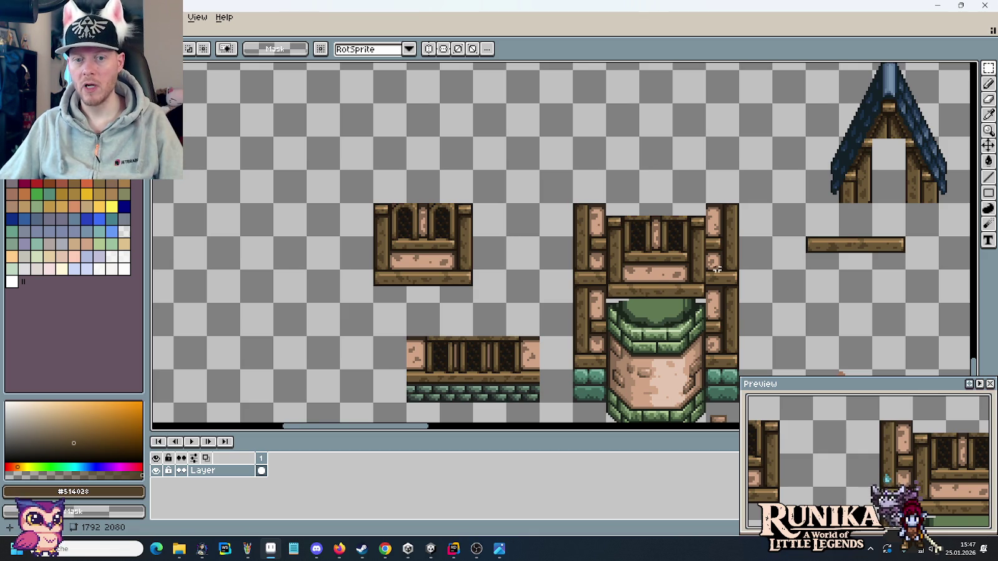
scroll(684, 272, "up", 2)
Duplicate the whole 48x40 window tile and place the copy to its left.
left_click_drag(734, 132, 489, 339)
key("ctrl+c")
key("ctrl+v")
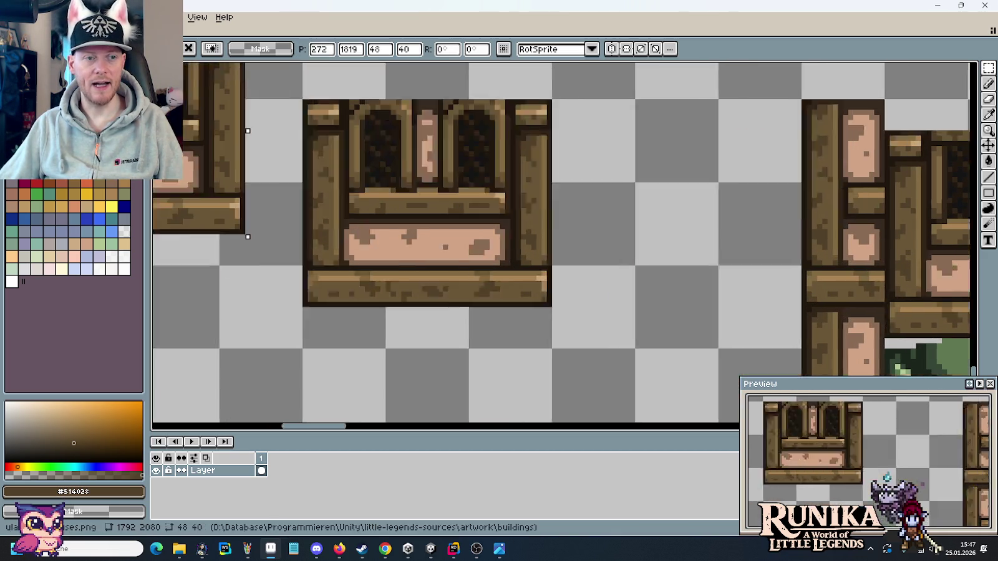
left_click_drag(650, 241, 597, 240)
key("Return")
Copy the updated arched window section onto the pillared tile's windows.
scroll(399, 200, "down", 1)
scroll(398, 200, "right", 1)
left_click_drag(517, 125, 431, 182)
key("ctrl+z")
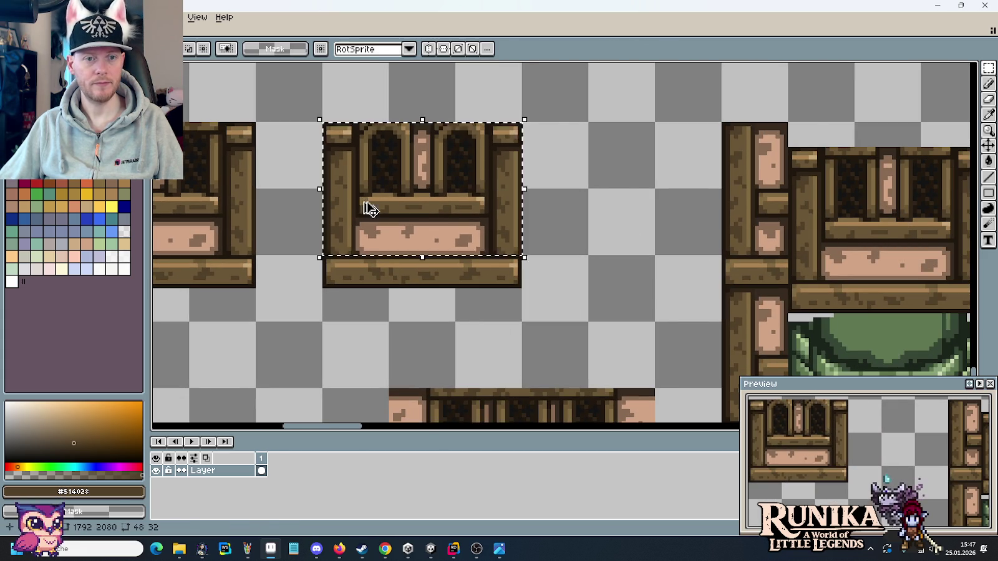
key("ctrl+c")
key("ctrl+v")
left_click_drag(897, 200, 839, 229)
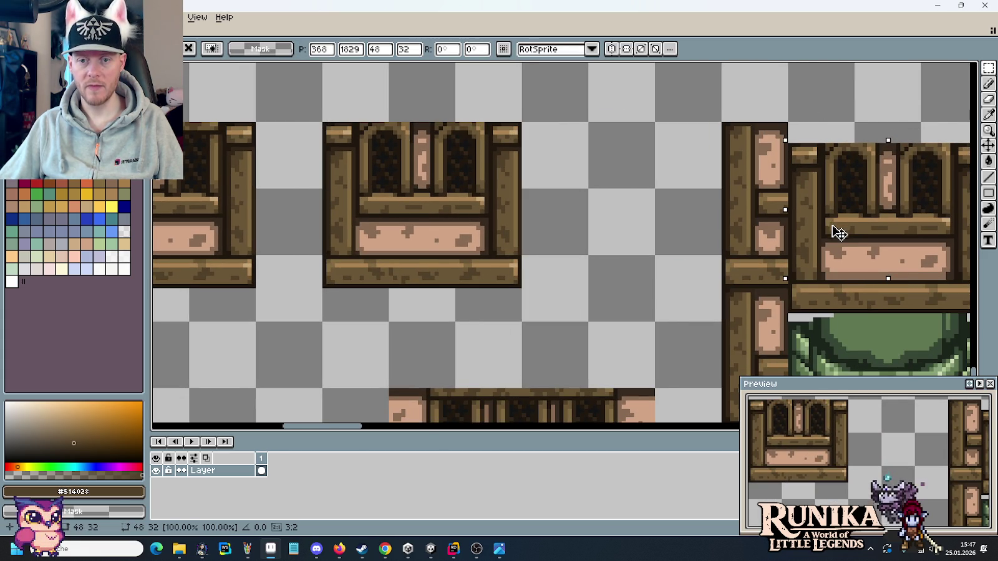
key("Return")
scroll(697, 189, "down", 1)
left_click_drag(812, 213, 596, 220)
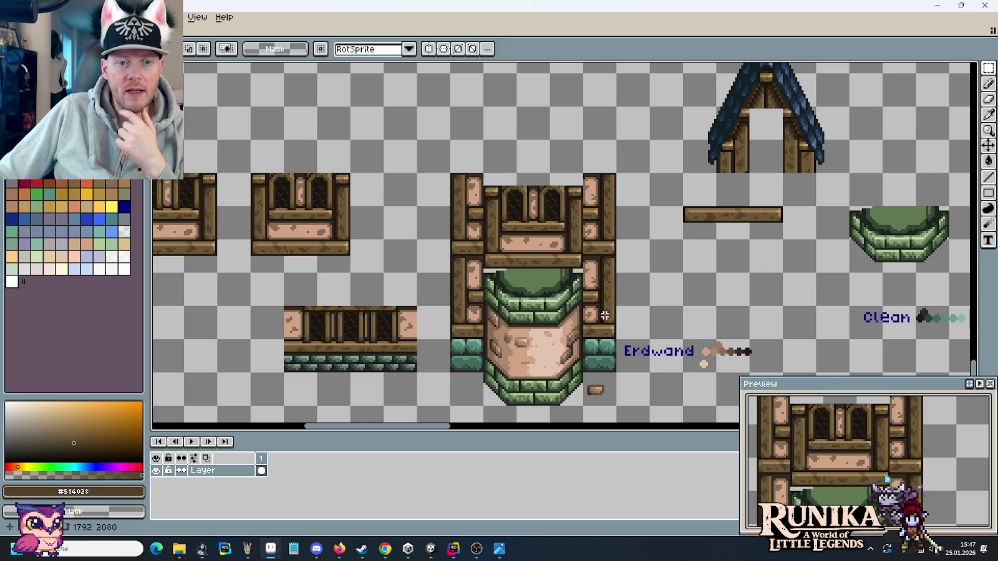
Select the lower 48x16 beam-and-stone strip of a wall tile.
scroll(609, 313, "down", 2)
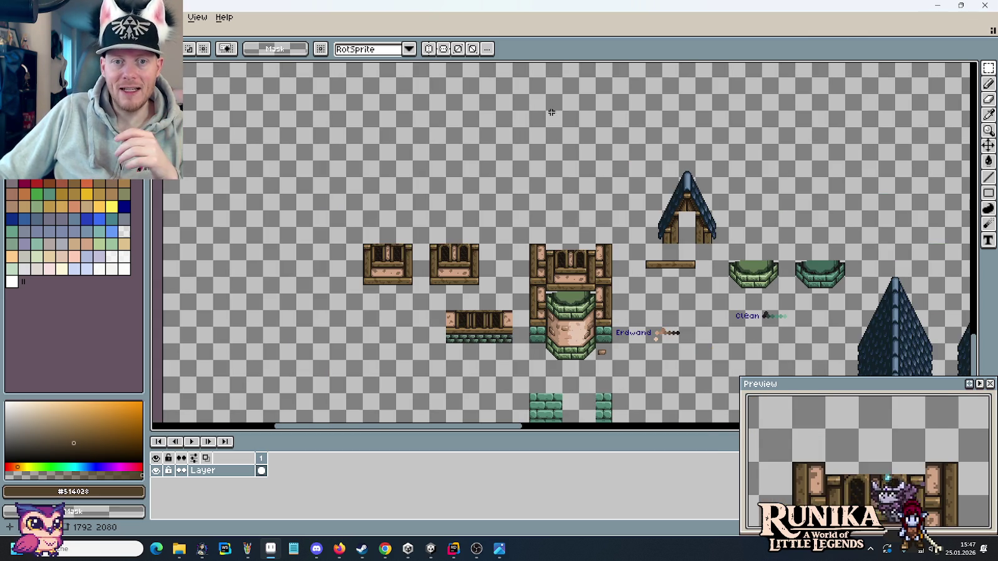
scroll(610, 296, "up", 2)
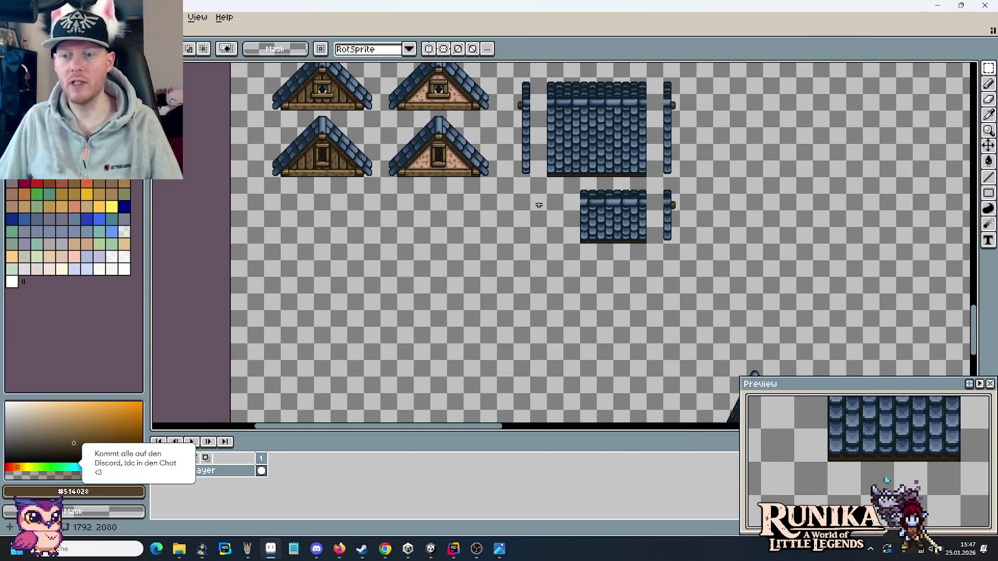
left_click_drag(483, 147, 555, 315)
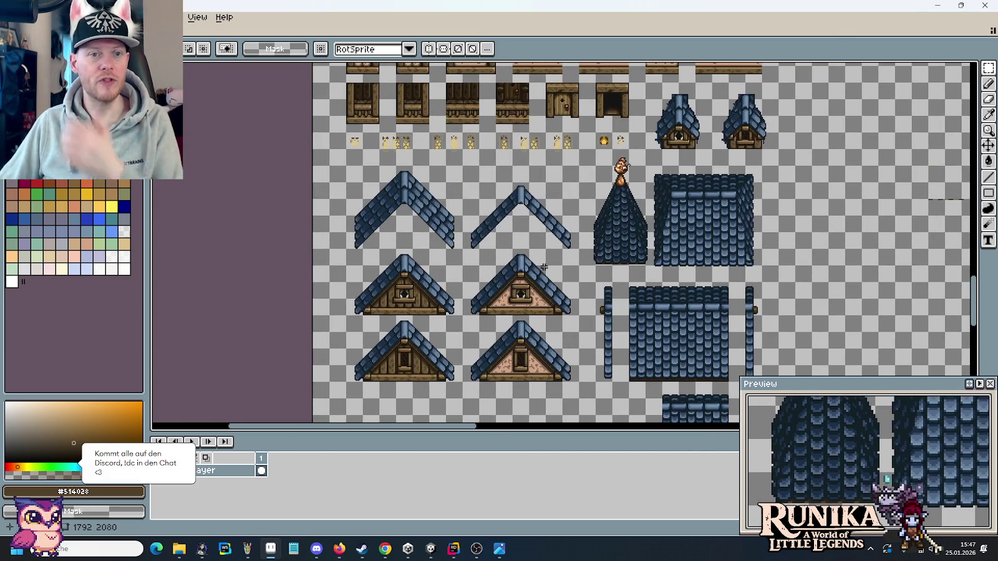
scroll(556, 315, "up", 1)
scroll(636, 219, "up", 1)
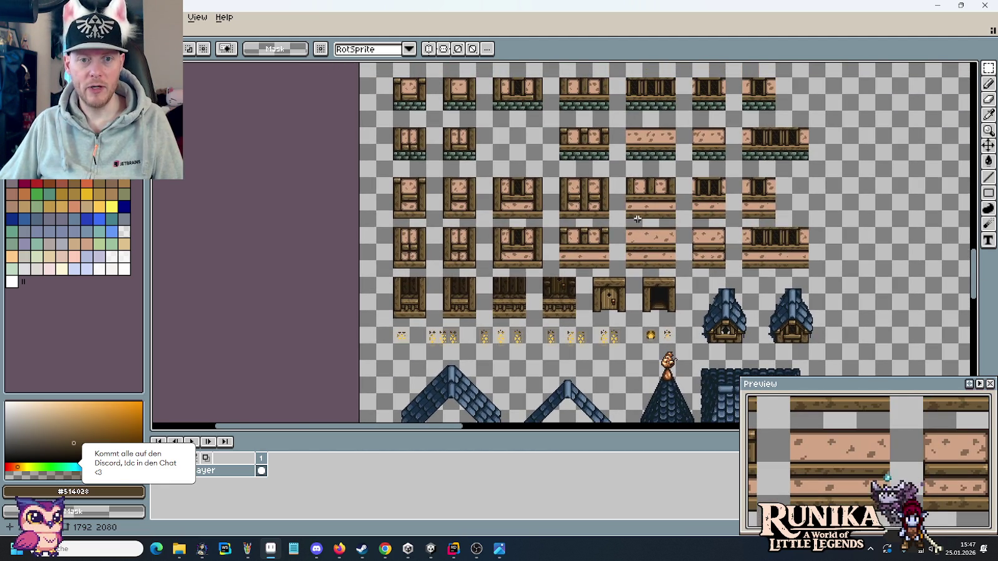
left_click_drag(648, 179, 639, 195)
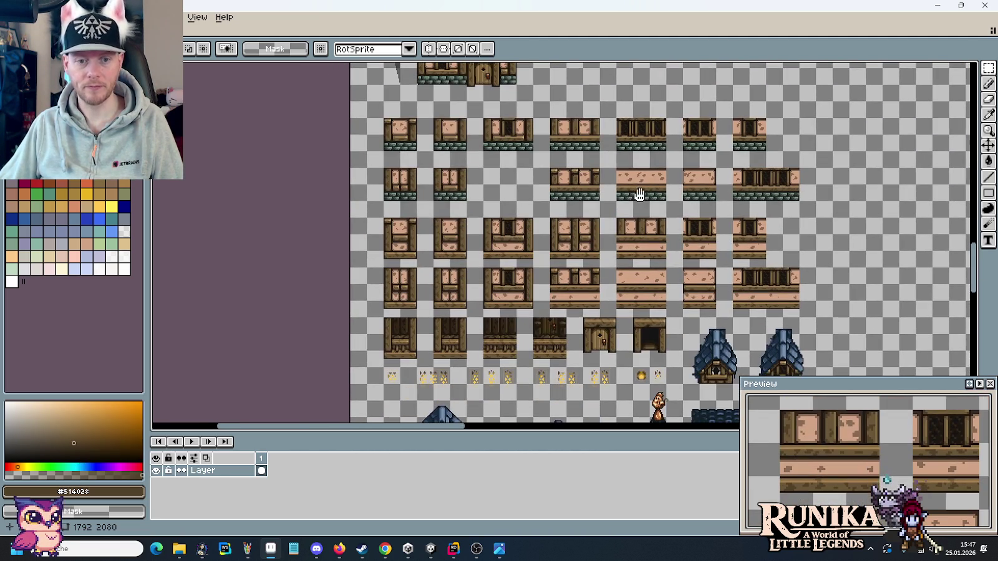
scroll(640, 196, "up", 1)
scroll(527, 193, "up", 1)
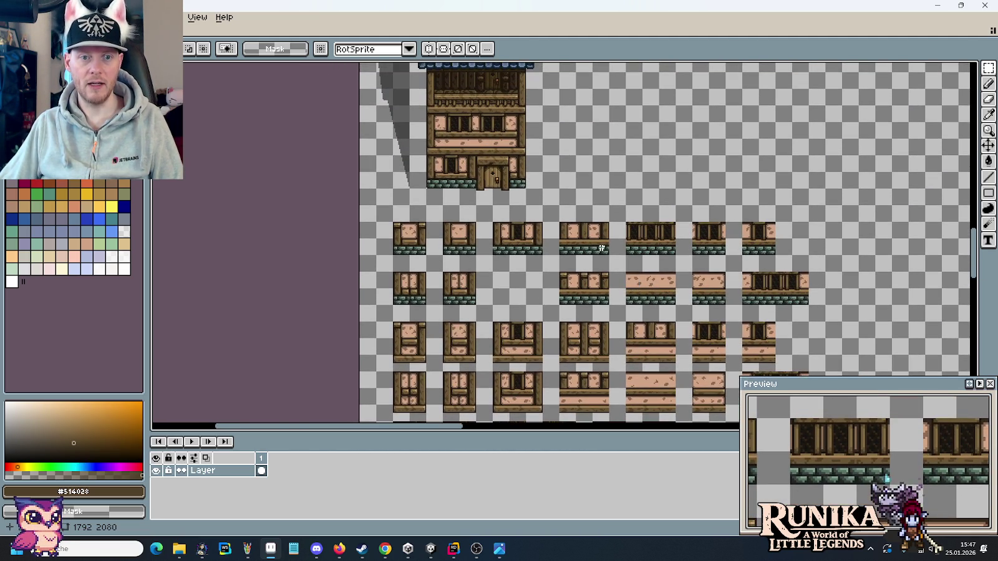
scroll(527, 193, "up", 3)
scroll(448, 147, "down", 2)
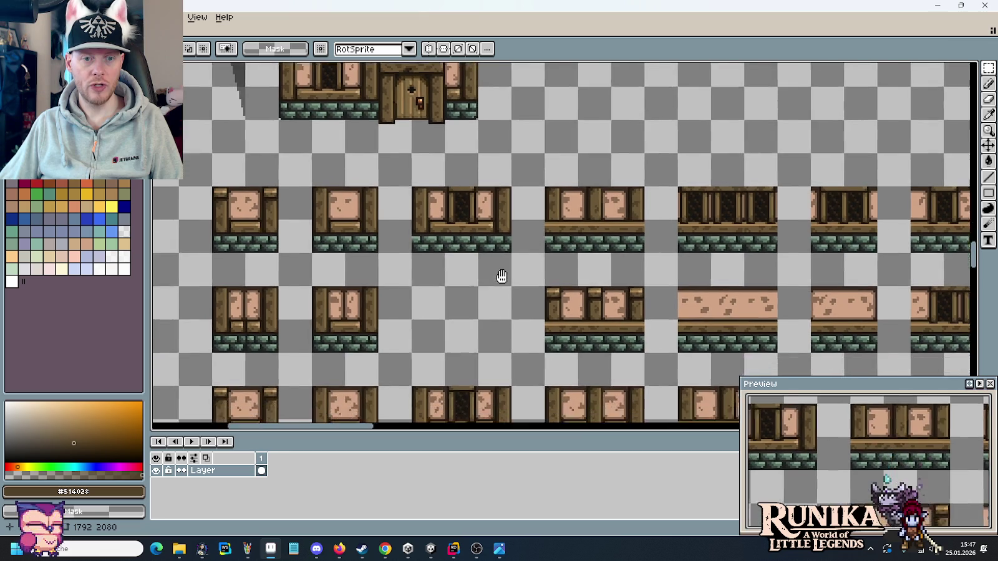
left_click_drag(496, 317, 499, 256)
scroll(496, 188, "up", 2)
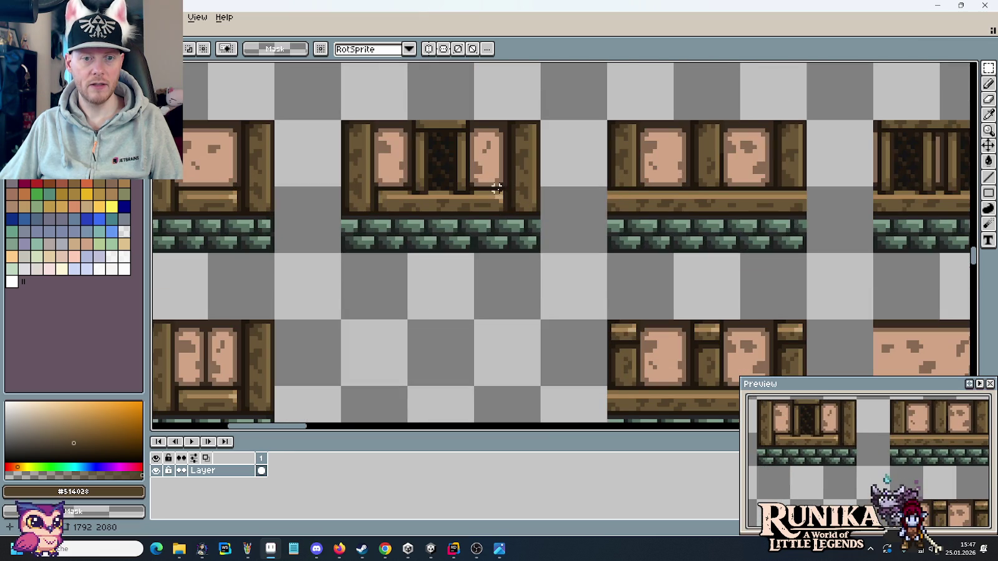
mouse_move(501, 205)
left_mouse_down()
mouse_move(408, 219)
mouse_move(541, 172)
left_mouse_up()
Paste the strip and place it right of the green-arched tile.
scroll(405, 216, "down", 2)
scroll(542, 172, "down", 1)
scroll(541, 173, "up", 2)
scroll(474, 181, "up", 1)
left_click_drag(640, 77, 507, 284)
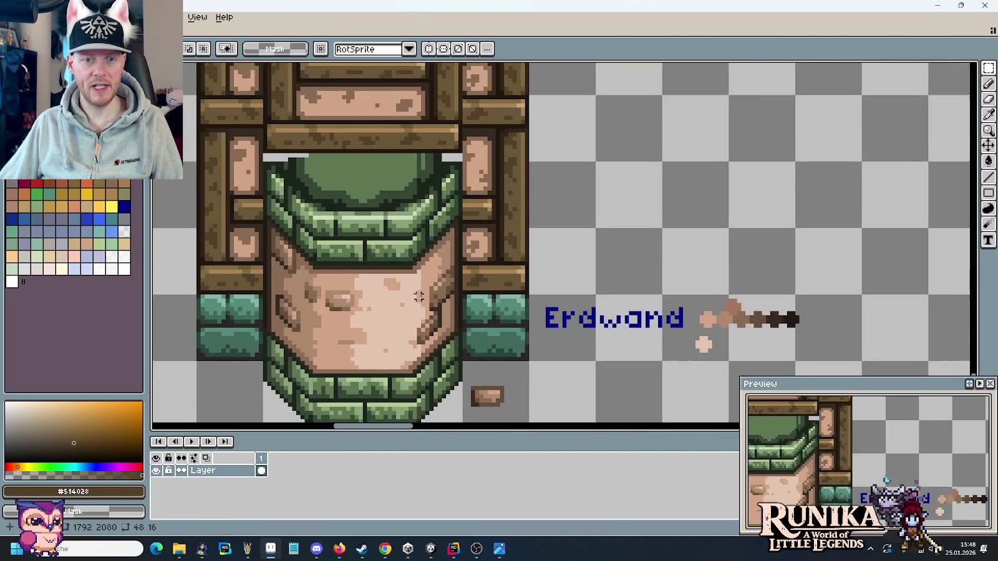
key("ctrl+v")
left_click_drag(555, 252, 640, 295)
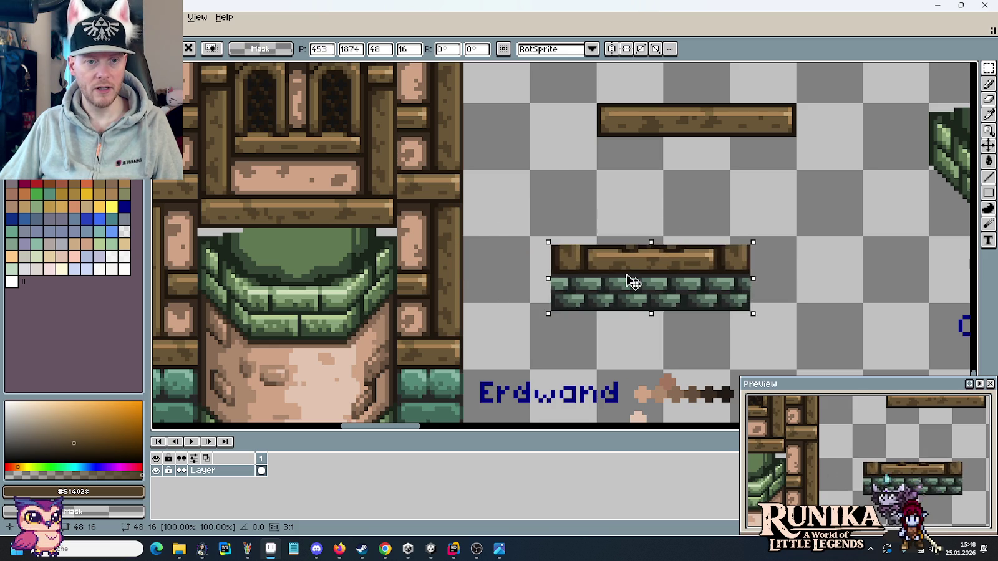
Drop the pasted strip and select a half-timber wall panel tile.
key("Return")
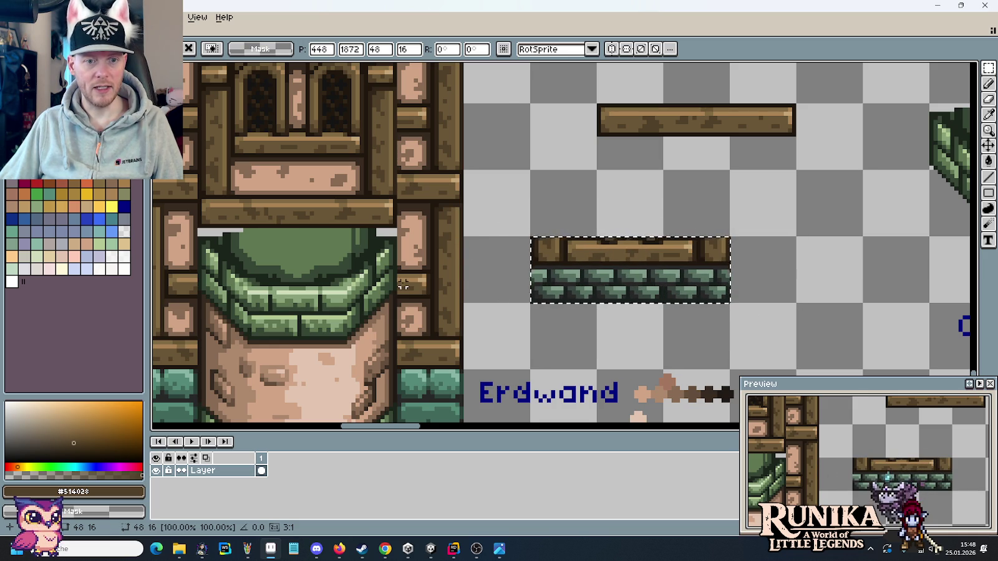
scroll(452, 292, "down", 4)
scroll(460, 323, "up", 1)
mouse_move(460, 323)
left_mouse_down()
mouse_move(421, 98)
mouse_move(501, 219)
mouse_move(557, 357)
left_mouse_up()
scroll(469, 185, "up", 1)
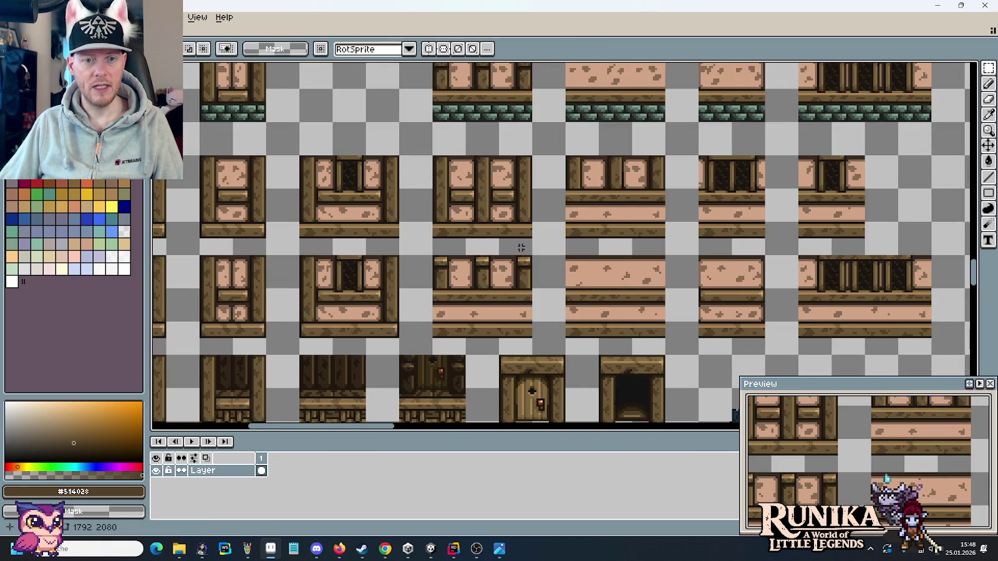
scroll(497, 208, "up", 1)
left_click_drag(531, 248, 402, 131)
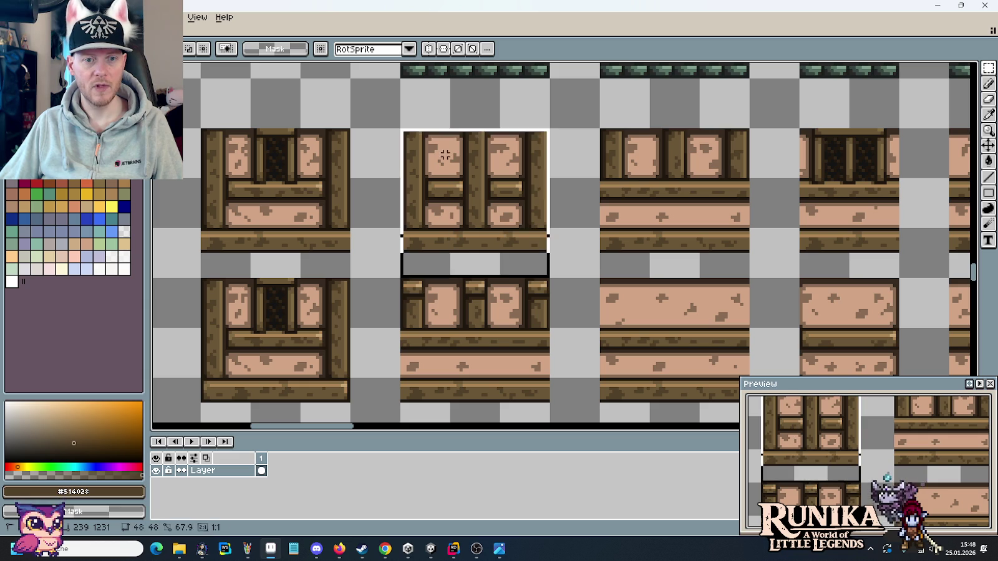
Paste the wall panel beside the beam strip, nudged down one grid cell.
scroll(440, 156, "down", 2)
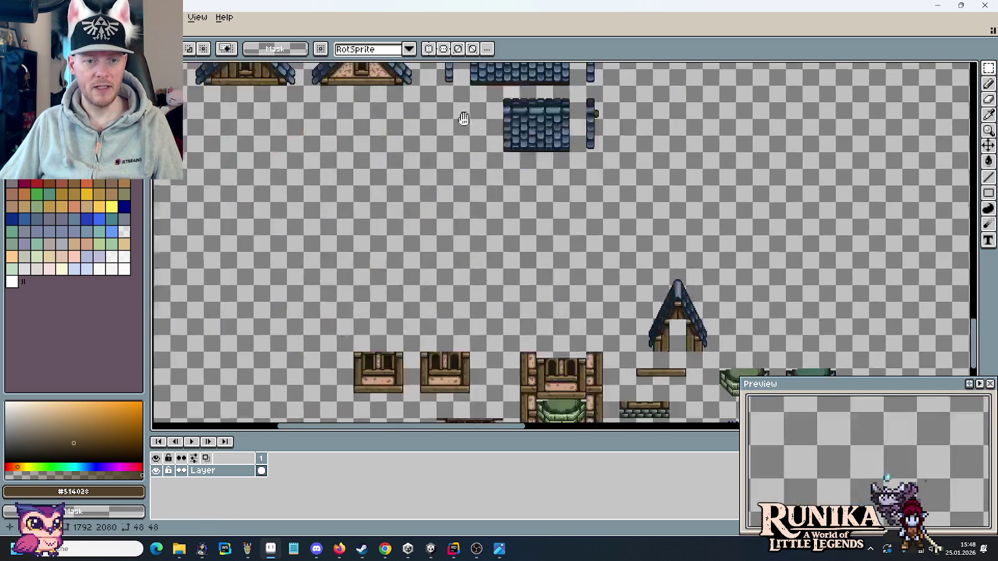
left_click_drag(463, 261, 593, 205)
scroll(653, 258, "up", 2)
scroll(653, 258, "up", 2)
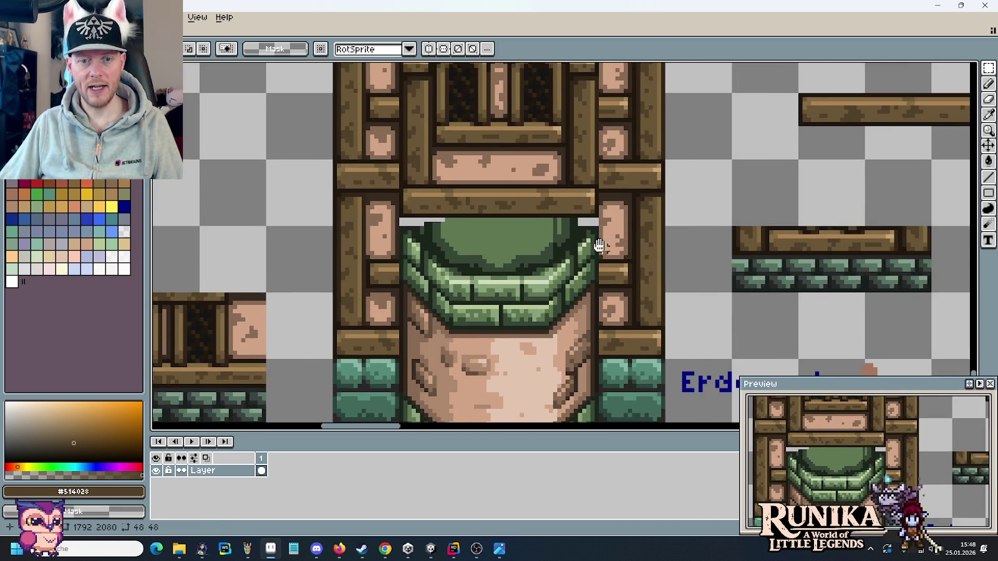
scroll(653, 257, "down", 2)
key("ctrl+v")
mouse_move(556, 210)
left_mouse_down()
mouse_move(734, 219)
mouse_move(722, 177)
left_mouse_up()
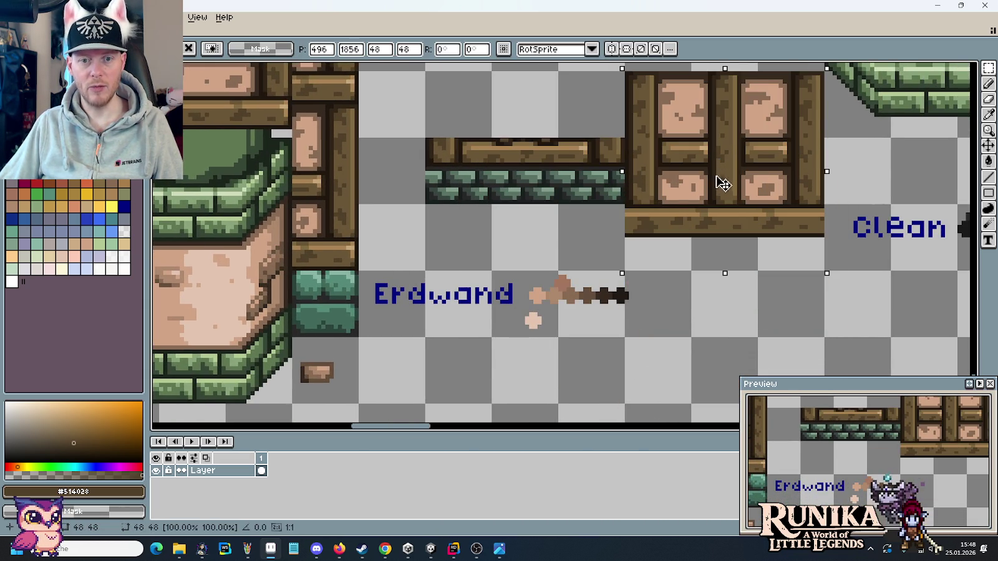
key("shift+Down")
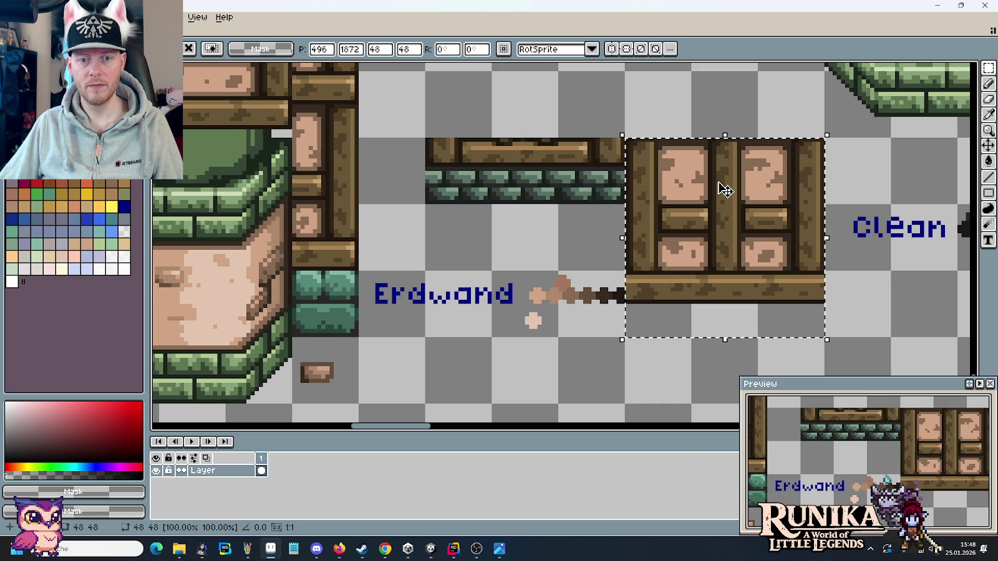
key("Escape")
Move the wooden plank and the roof gable up and to the right.
scroll(686, 287, "down", 2)
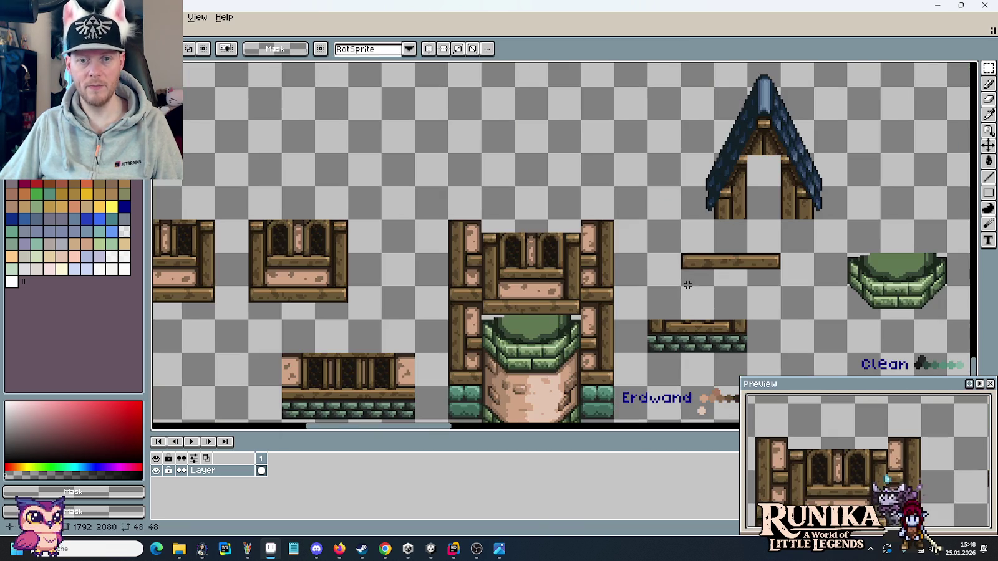
mouse_move(668, 248)
left_mouse_down()
mouse_move(773, 283)
mouse_move(873, 237)
mouse_move(894, 162)
left_mouse_up()
key("Escape")
left_click_drag(665, 279, 469, 366)
mouse_move(651, 305)
left_mouse_down()
mouse_move(516, 167)
mouse_move(683, 105)
left_mouse_up()
key("Escape")
Reposition the wall panel directly above the beam-and-stone strip.
scroll(659, 240, "up", 3)
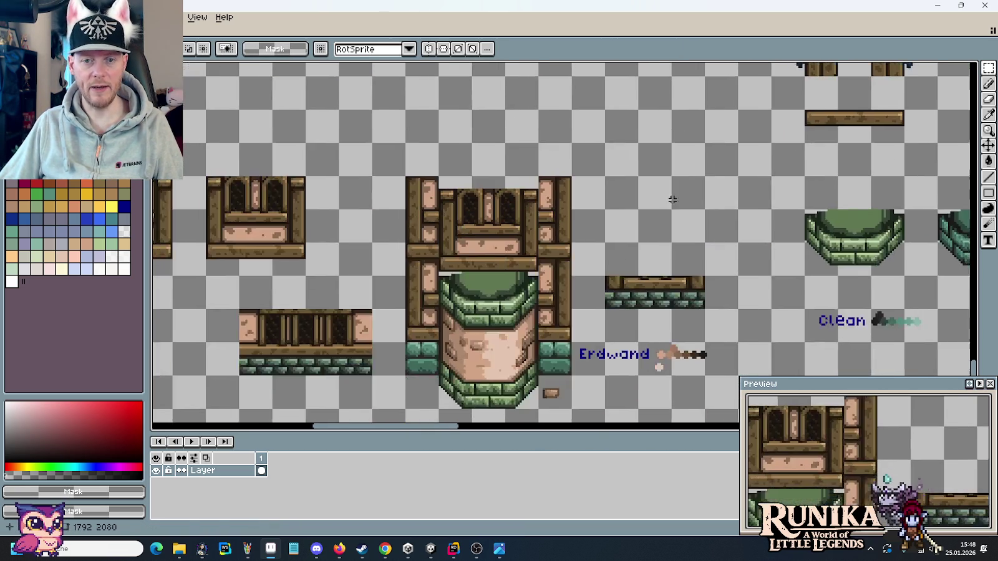
key("ctrl+v")
left_click_drag(660, 240, 655, 218)
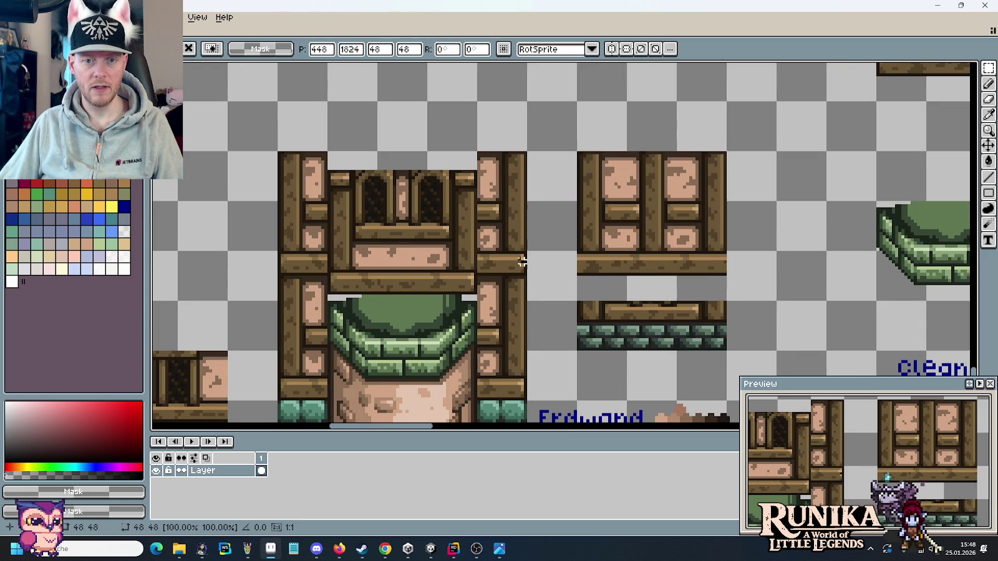
key("Escape")
scroll(526, 287, "up", 2)
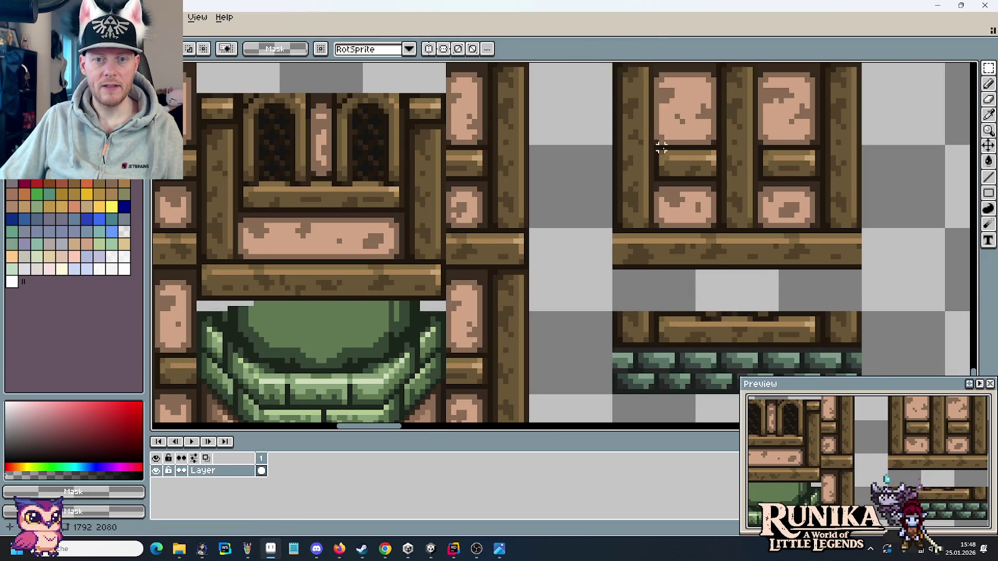
Move a 4x7 beam joint down the right wooden post.
mouse_move(656, 148)
left_mouse_down()
mouse_move(671, 172)
mouse_move(467, 182)
left_mouse_up()
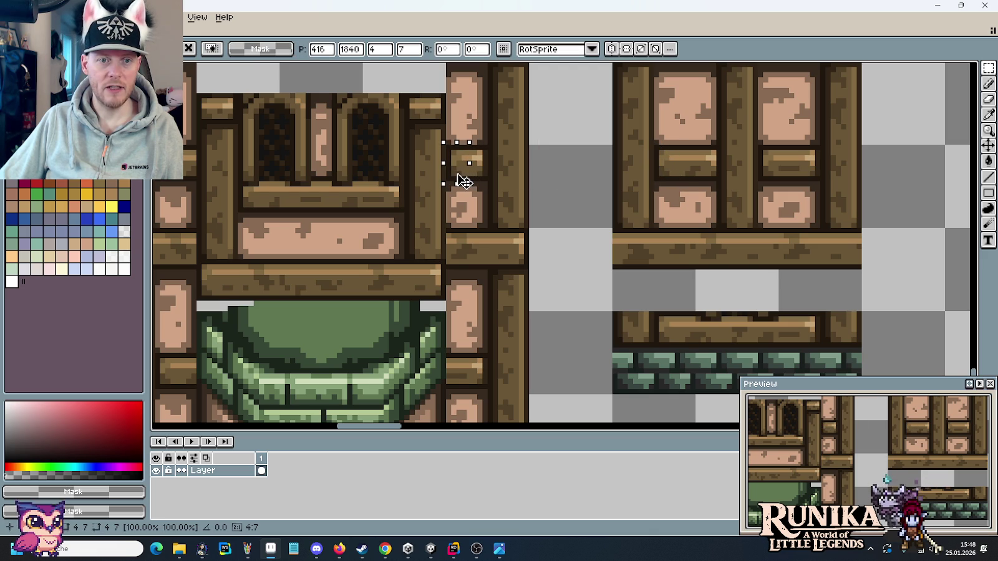
mouse_move(758, 146)
left_mouse_down()
mouse_move(777, 181)
mouse_move(651, 179)
left_mouse_up()
left_click_drag(507, 349, 604, 394)
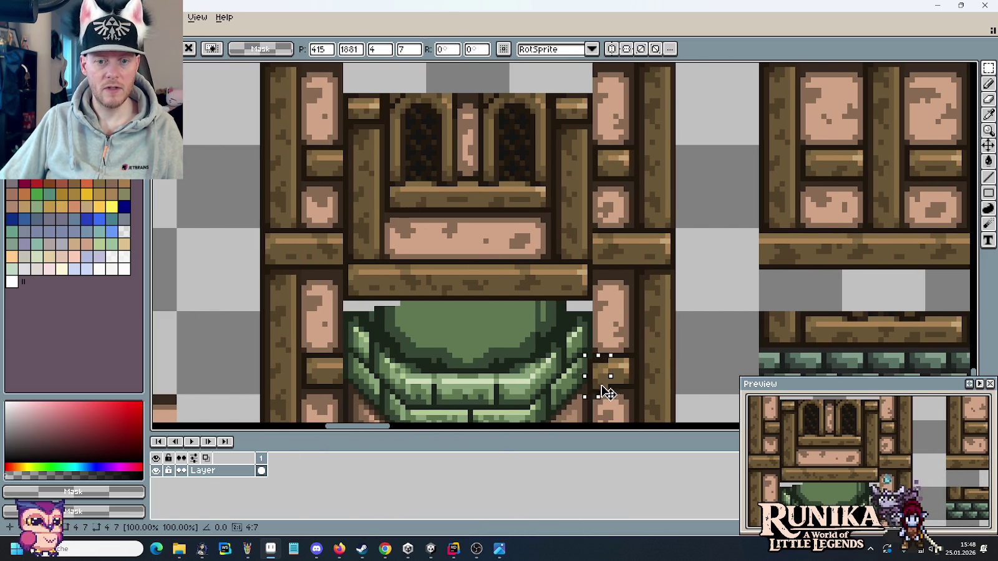
key("Return")
Move the 4x7 beam joint down the left wooden post.
mouse_move(675, 374)
left_mouse_down()
mouse_move(622, 277)
mouse_move(615, 327)
left_mouse_up()
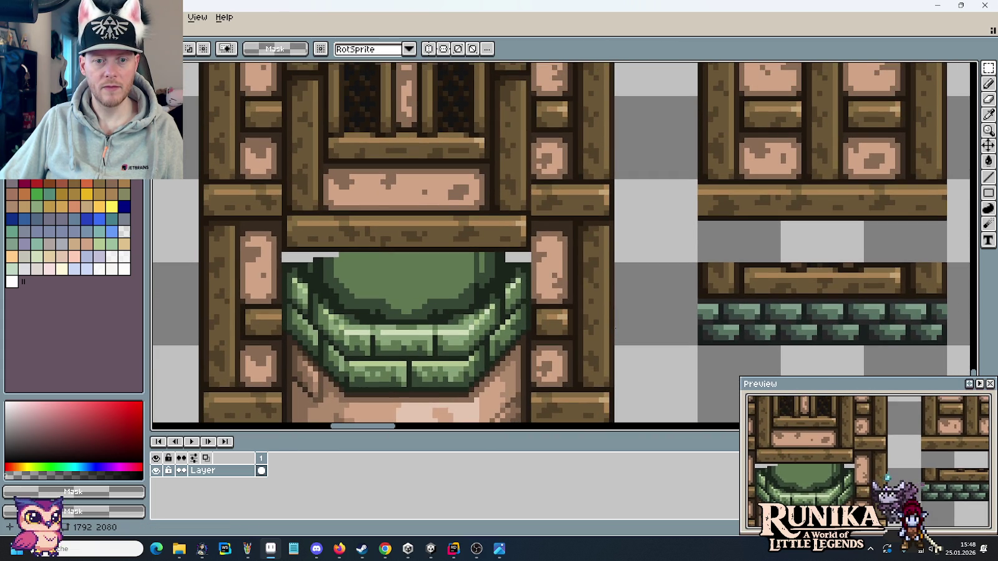
scroll(616, 327, "down", 2)
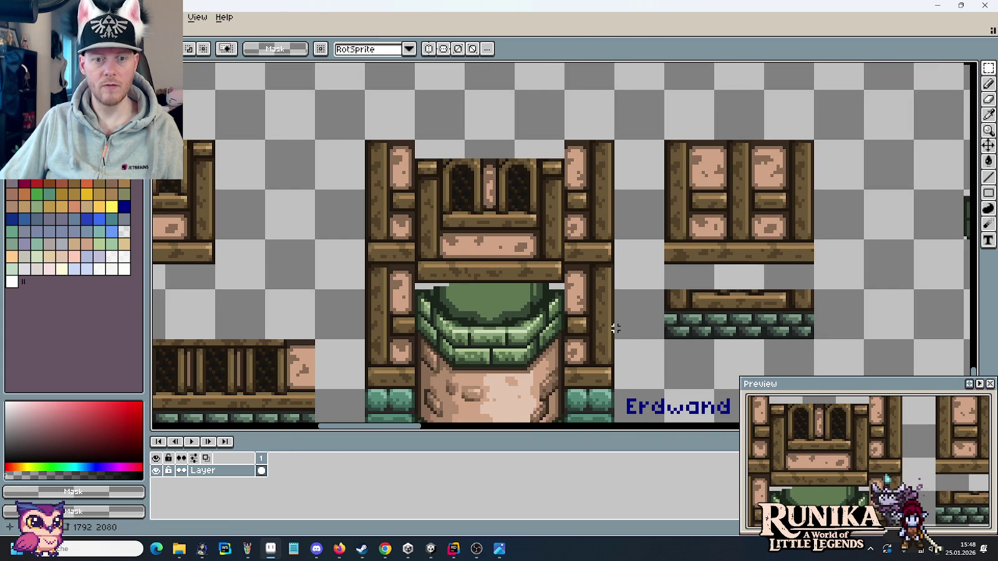
scroll(798, 225, "up", 1)
scroll(774, 167, "up", 1)
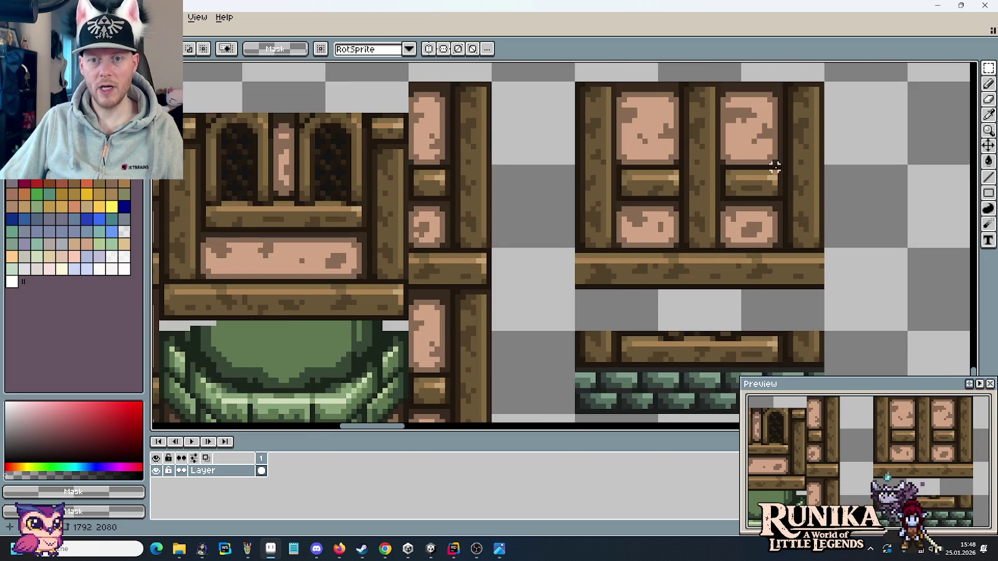
mouse_move(783, 164)
left_mouse_down()
mouse_move(760, 203)
mouse_move(461, 202)
left_mouse_up()
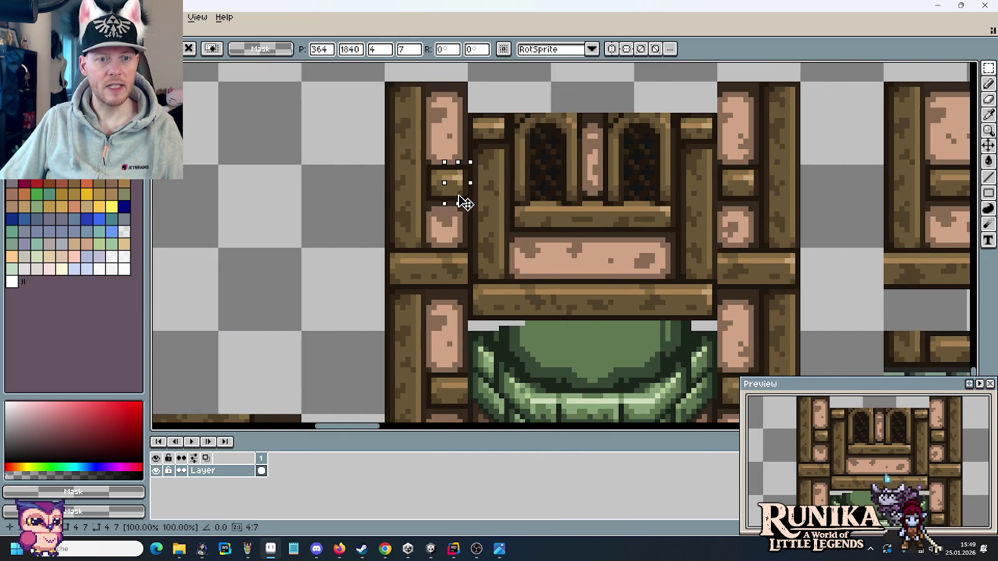
scroll(717, 221, "right", 2)
mouse_move(842, 152)
left_mouse_down()
mouse_move(817, 182)
mouse_move(828, 185)
mouse_move(318, 387)
left_mouse_up()
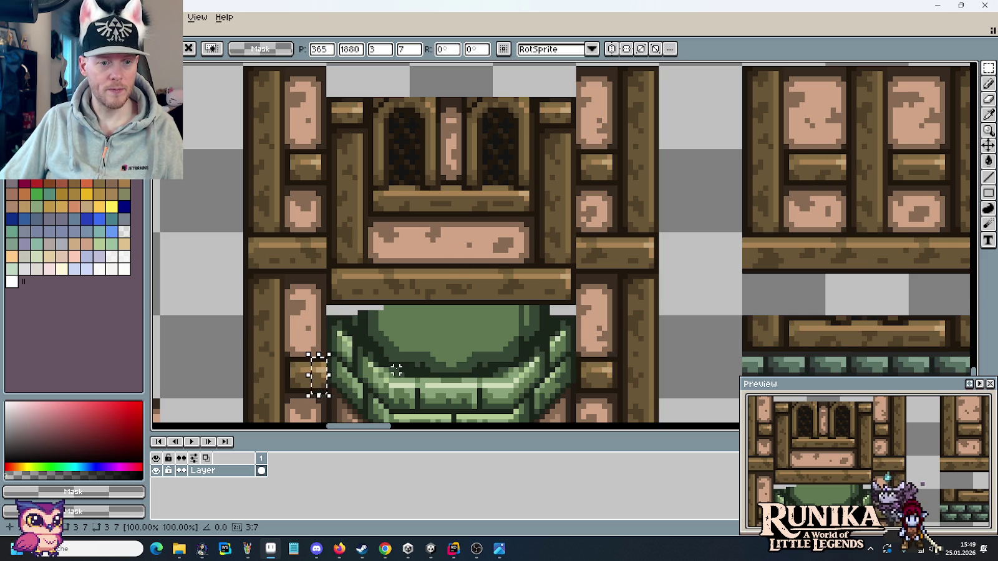
key("ctrl+d")
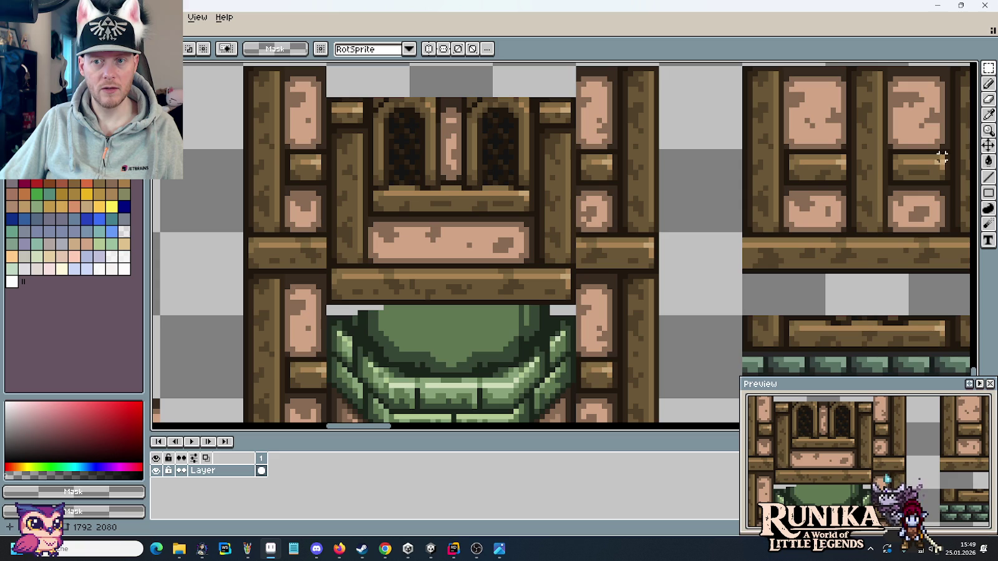
Adjust a thin 2x6 beam sliver, then zoom out over the tileset.
mouse_move(947, 152)
left_mouse_down()
mouse_move(935, 179)
mouse_move(319, 380)
mouse_move(385, 268)
left_mouse_up()
key("ctrl+d")
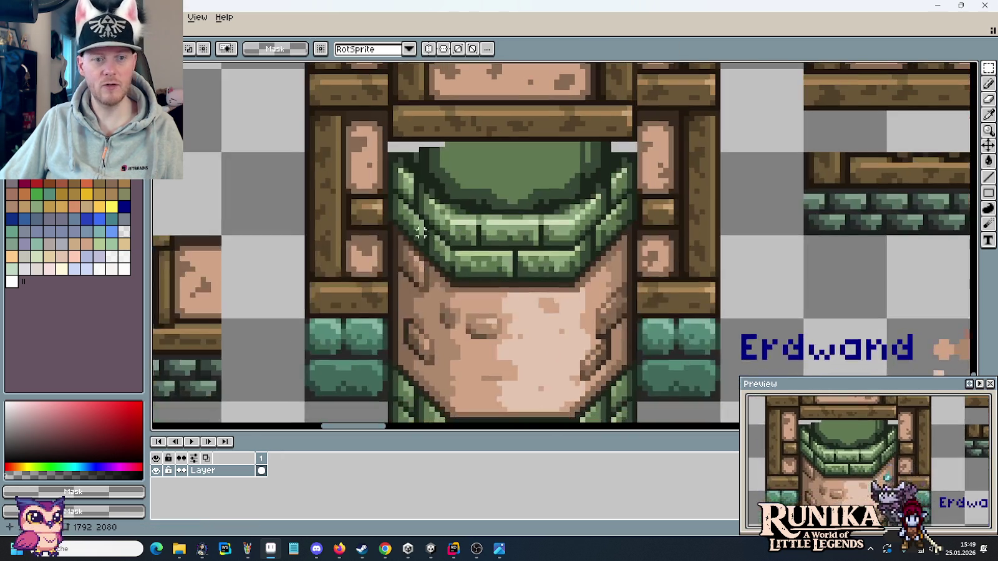
scroll(399, 180, "up", 1)
left_click_drag(399, 181, 398, 359)
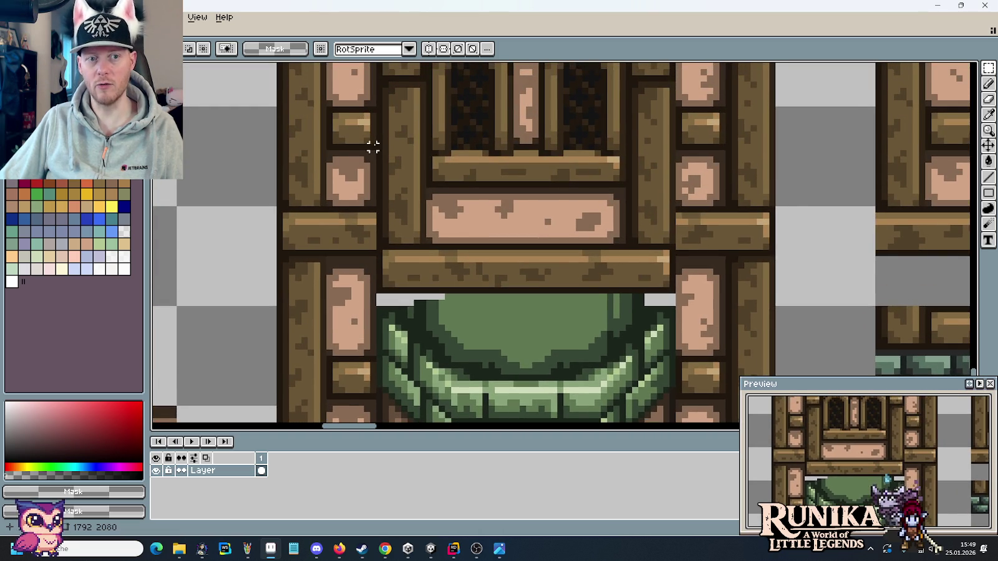
scroll(374, 150, "down", 1)
scroll(377, 160, "down", 1)
scroll(377, 163, "down", 1)
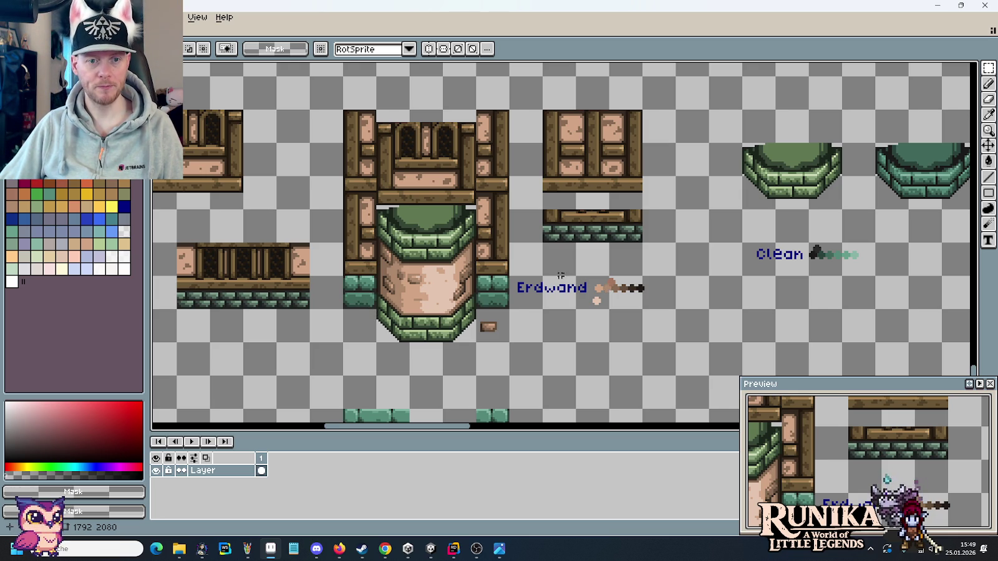
scroll(587, 286, "up", 1)
scroll(481, 294, "up", 1)
scroll(634, 192, "up", 2)
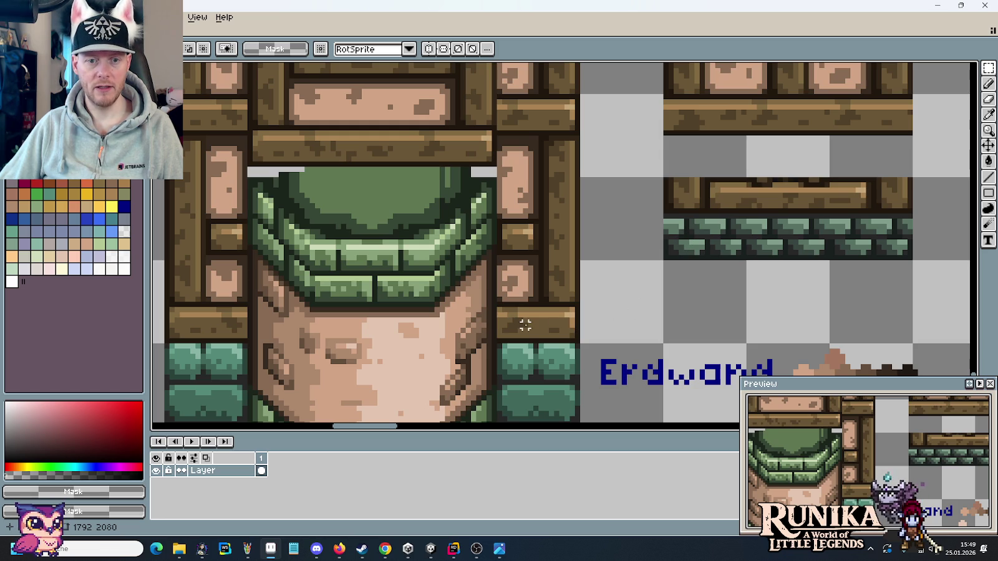
scroll(722, 199, "down", 2)
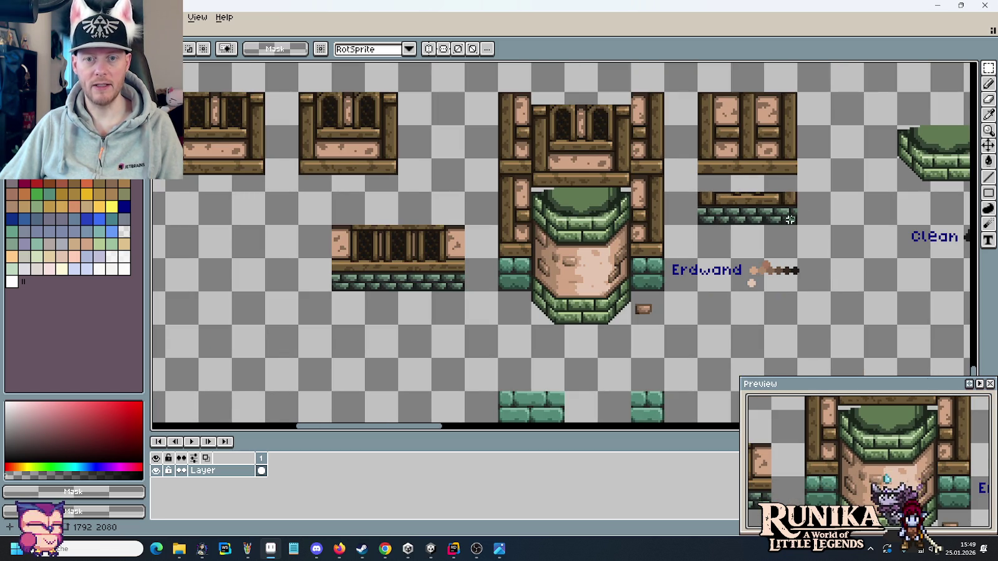
Delete the spare wood tile at the upper right.
left_click(794, 227)
left_click_drag(794, 227, 697, 92)
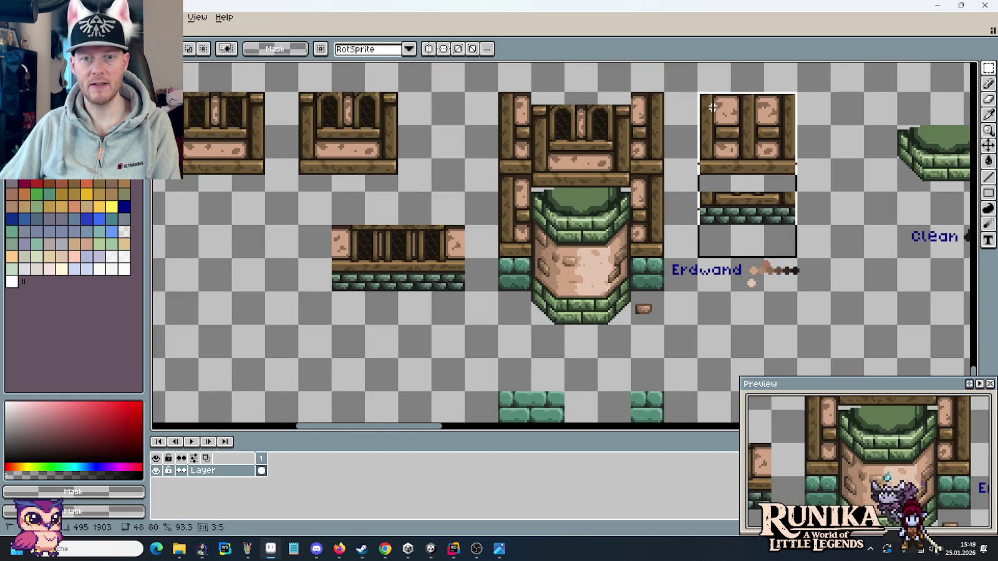
key("Delete")
scroll(303, 162, "up", 2)
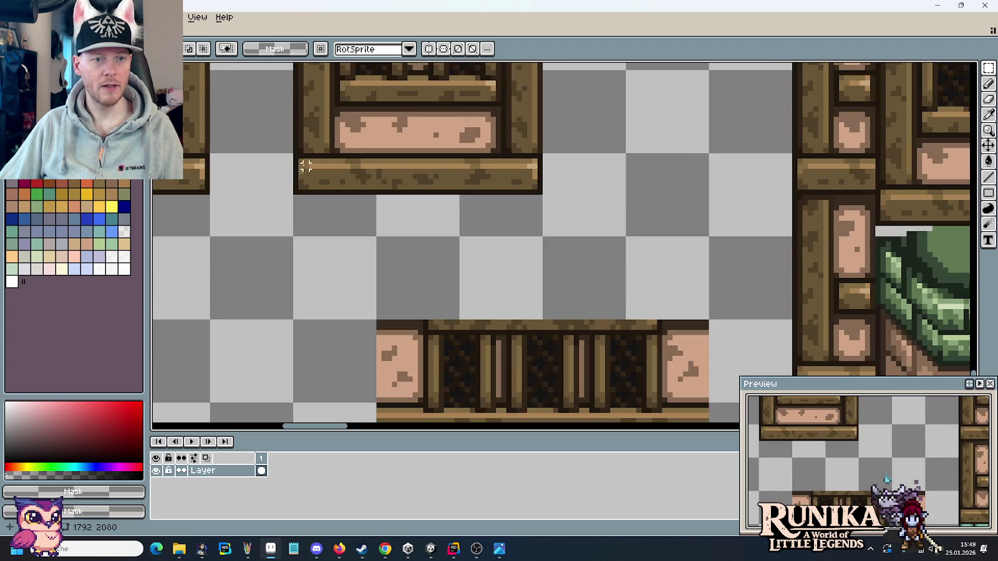
Shift the right brown beam piece left and commit the 6x6 block edit.
mouse_move(296, 156)
left_mouse_down()
mouse_move(316, 187)
mouse_move(838, 333)
mouse_move(837, 250)
left_mouse_up()
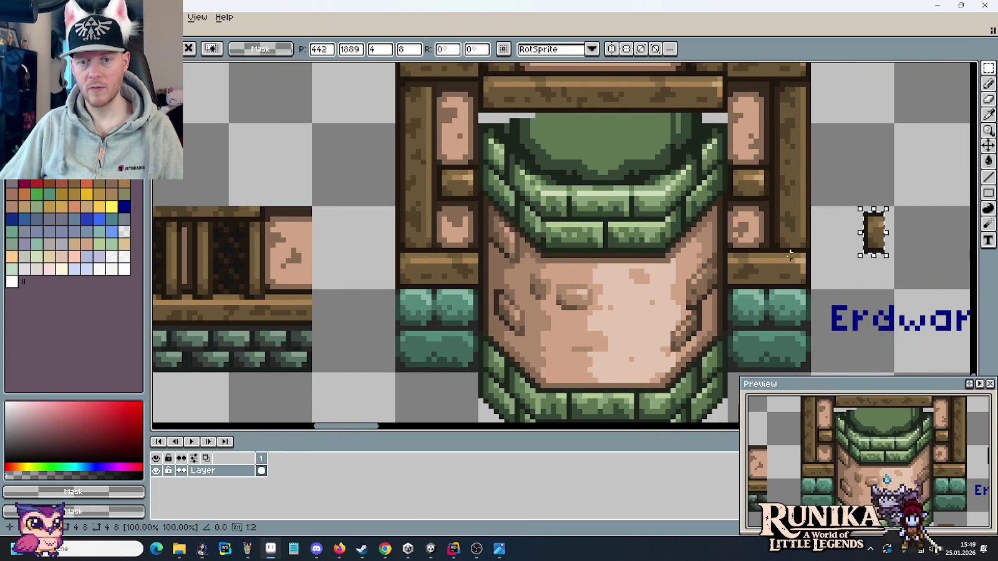
left_click_drag(728, 254, 768, 286)
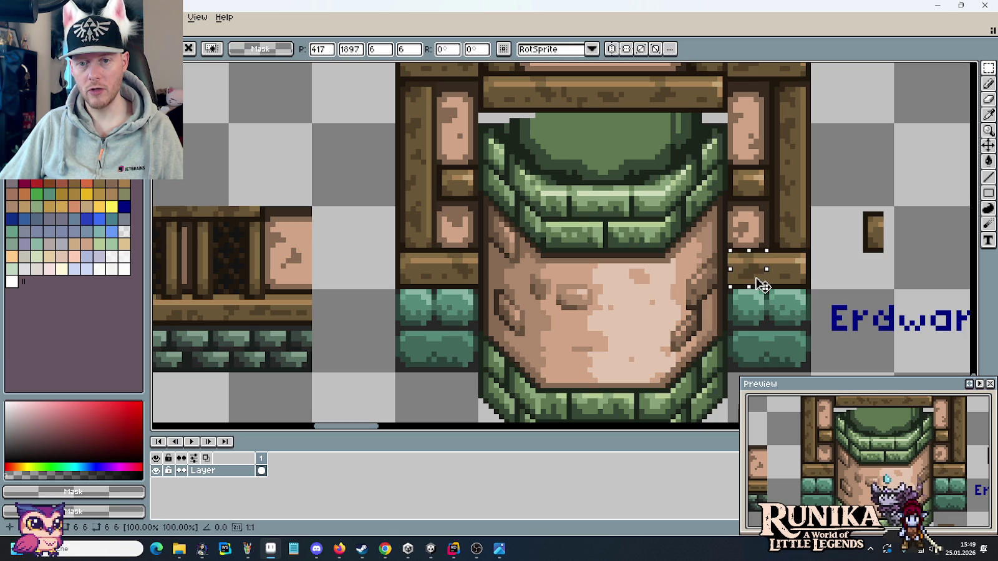
left_click(853, 250)
mouse_move(837, 191)
left_mouse_down()
mouse_move(914, 289)
mouse_move(842, 272)
mouse_move(758, 298)
left_mouse_up()
left_click(838, 276)
left_click_drag(739, 255, 765, 281)
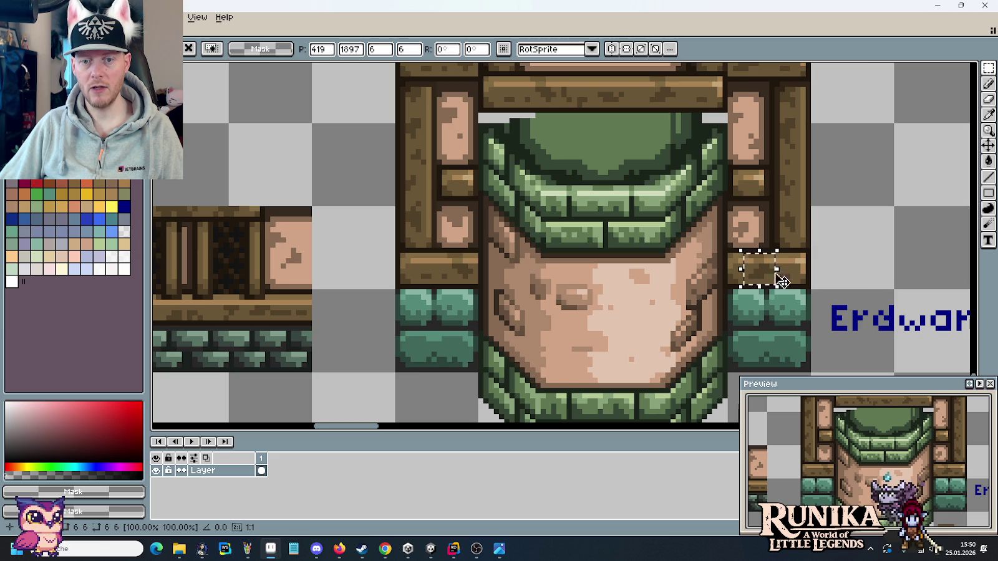
key("Return")
Nudge beam-joint pixels left and move a small beam piece into the right-hand wall.
scroll(767, 280, "down", 2)
scroll(574, 211, "up", 1)
scroll(641, 263, "up", 1)
scroll(641, 263, "up", 1)
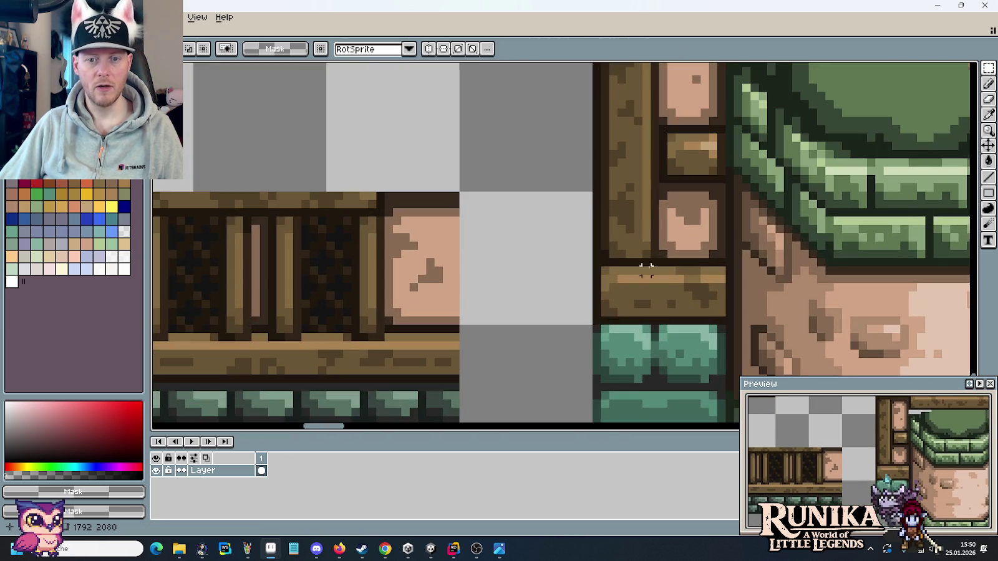
left_click_drag(675, 267, 721, 314)
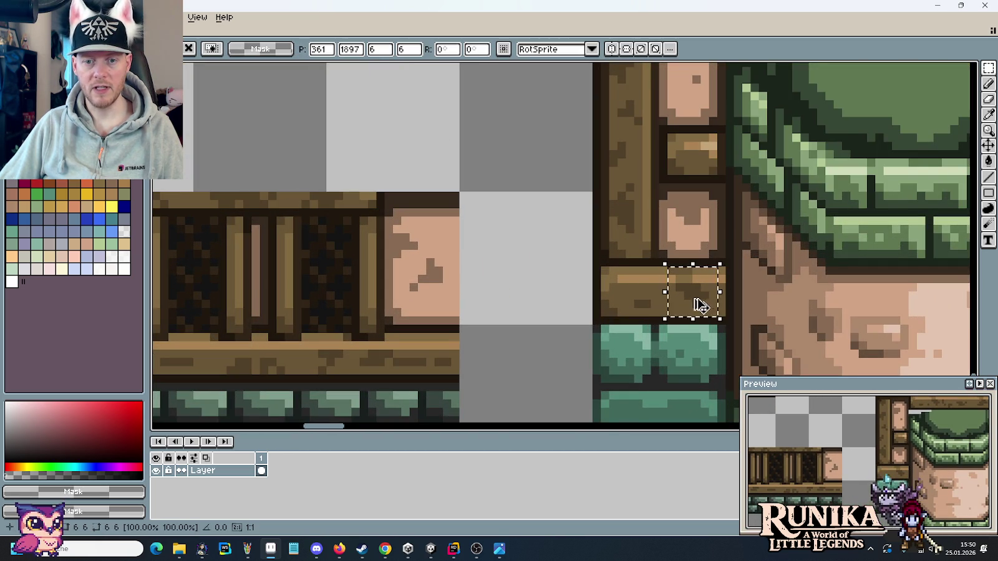
left_click_drag(707, 307, 686, 306)
left_click(605, 278)
scroll(605, 279, "down", 2)
scroll(498, 216, "up", 2)
mouse_move(494, 185)
left_mouse_down()
mouse_move(513, 224)
mouse_move(838, 325)
mouse_move(843, 317)
left_mouse_up()
Sample the dark brown outline colour and switch to the pencil.
key("i")
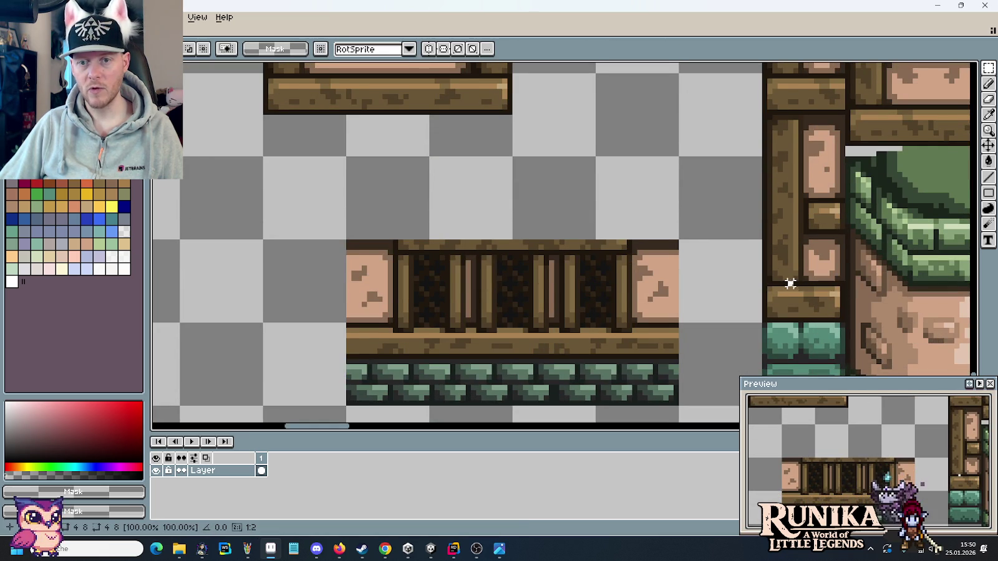
scroll(787, 282, "up", 2)
left_click(796, 128)
key("b")
scroll(780, 175, "down", 2)
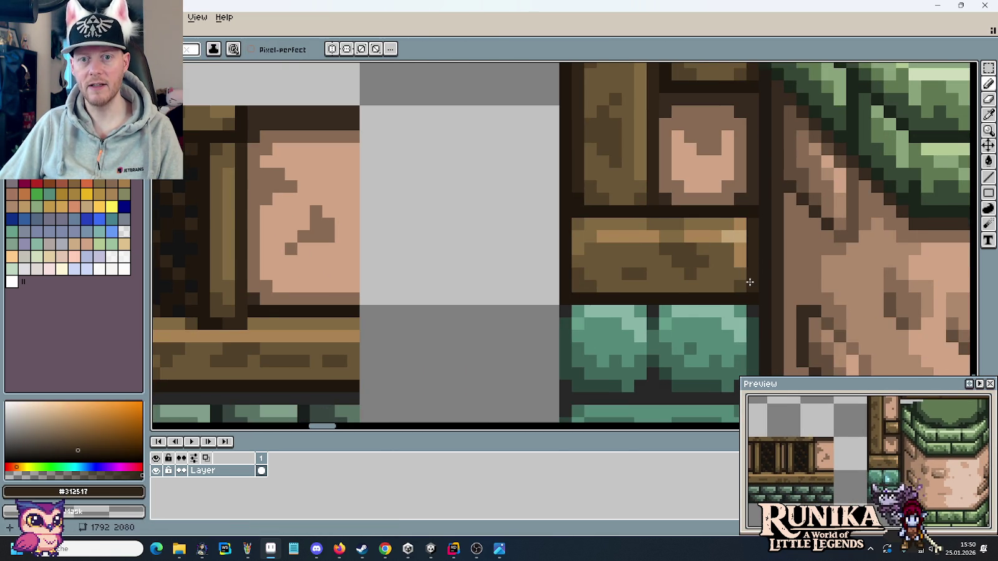
scroll(750, 283, "down", 3)
scroll(743, 249, "down", 1)
scroll(723, 262, "right", 1)
scroll(698, 281, "right", 4)
scroll(720, 290, "down", 1)
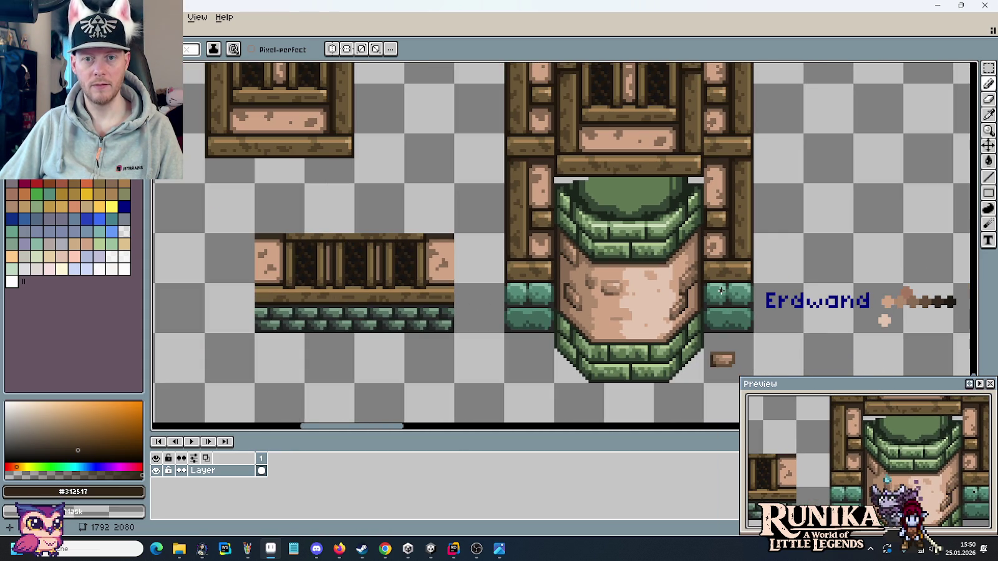
scroll(716, 154, "up", 2)
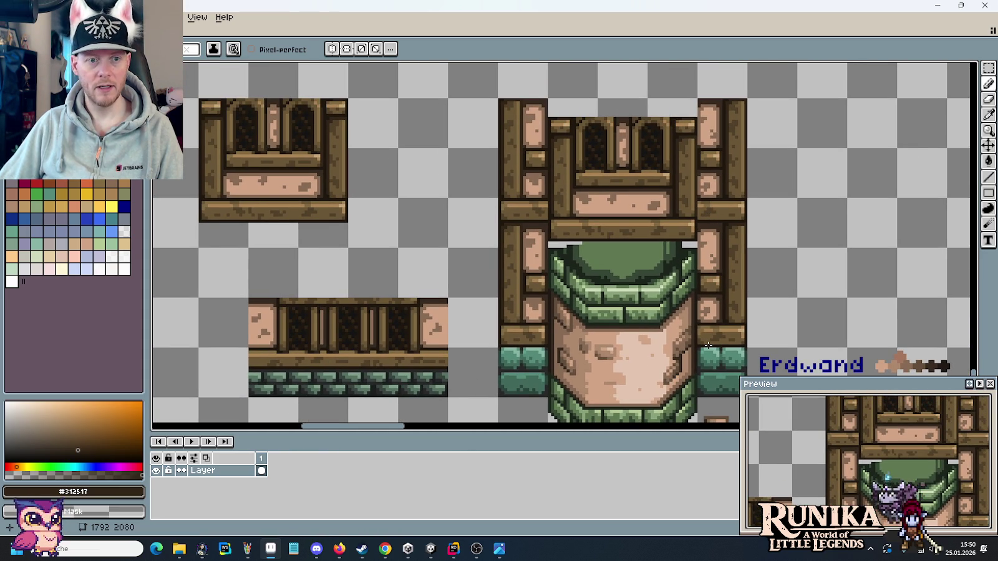
scroll(707, 354, "up", 2)
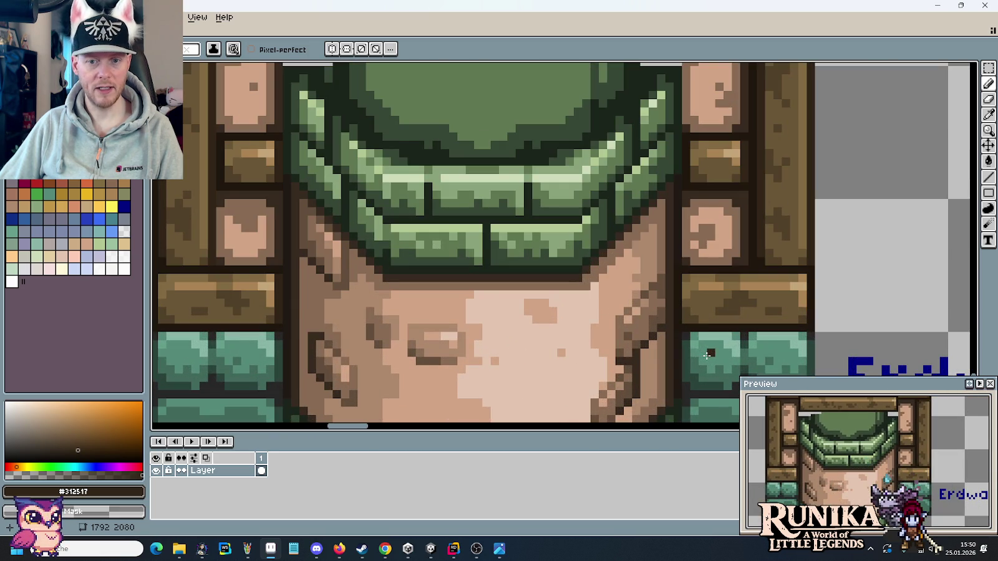
scroll(689, 312, "down", 2)
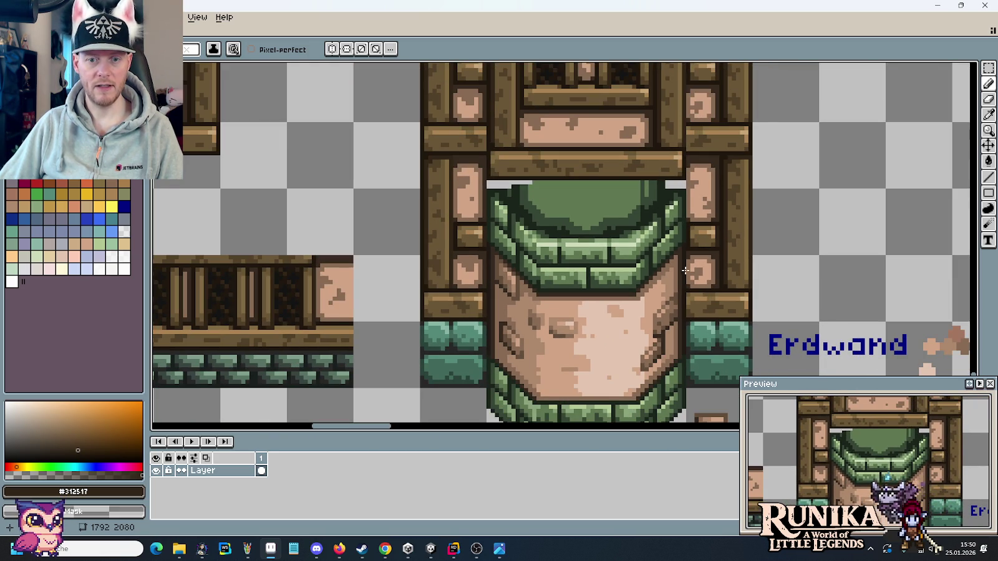
scroll(690, 288, "up", 2)
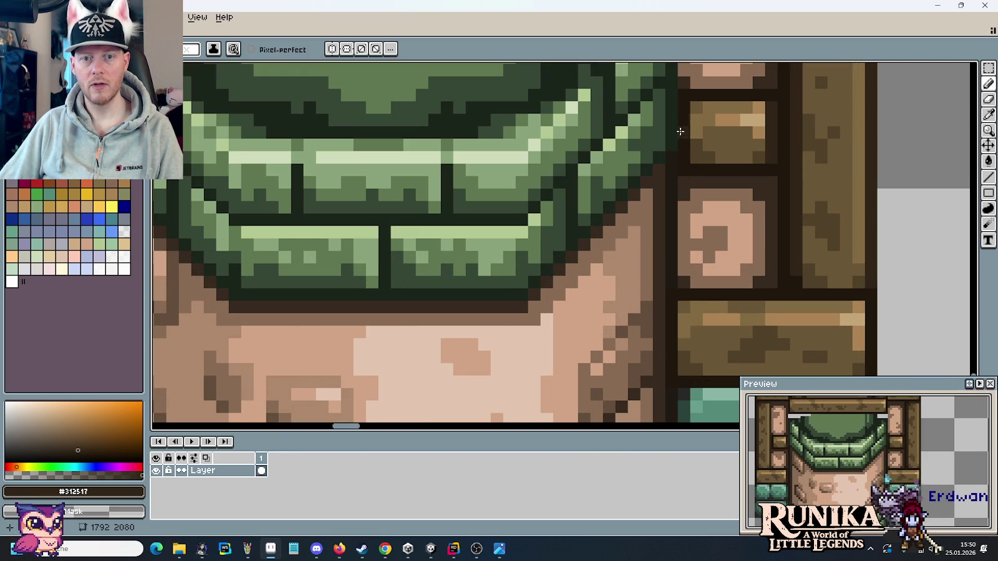
scroll(669, 160, "down", 1)
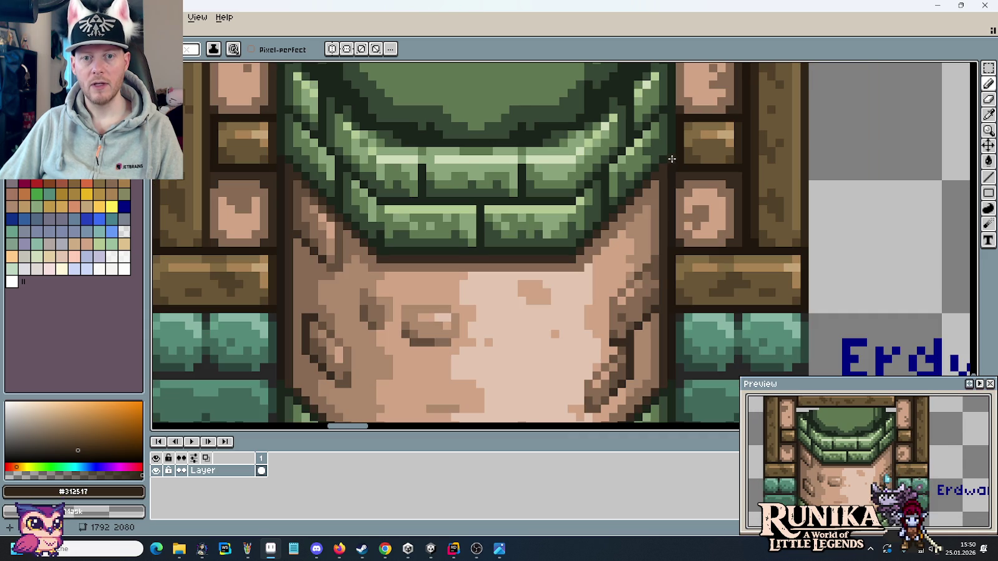
left_click_drag(681, 140, 680, 258)
scroll(680, 259, "down", 1)
mouse_move(680, 399)
left_mouse_down()
mouse_move(678, 274)
mouse_move(646, 224)
mouse_move(659, 340)
left_mouse_up()
scroll(678, 274, "up", 3)
key("m")
scroll(686, 324, "down", 2)
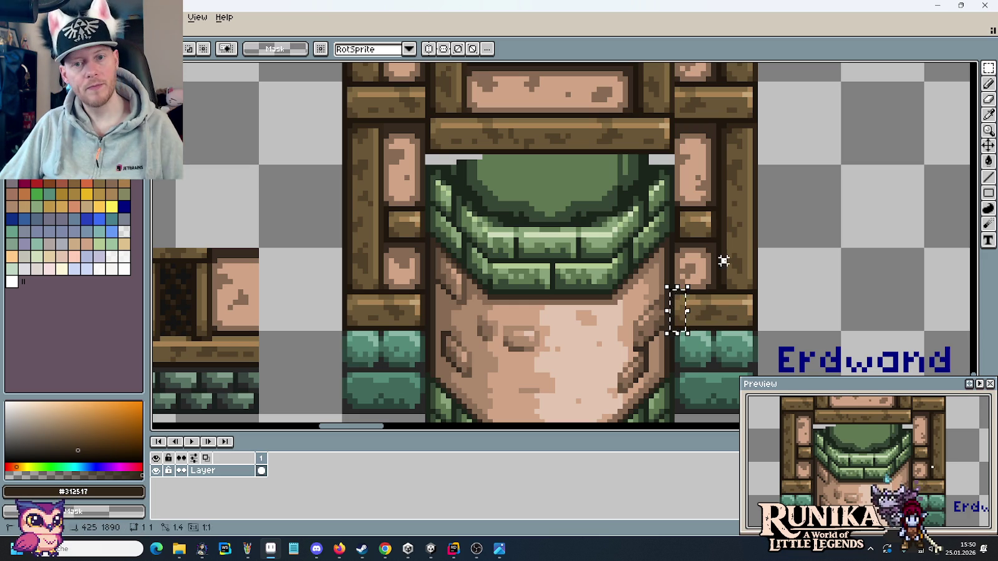
Try selecting the small 3x5 wooden block in the pillar tile's right column, then deselect it.
scroll(702, 219, "up", 3)
left_click_drag(656, 201, 699, 267)
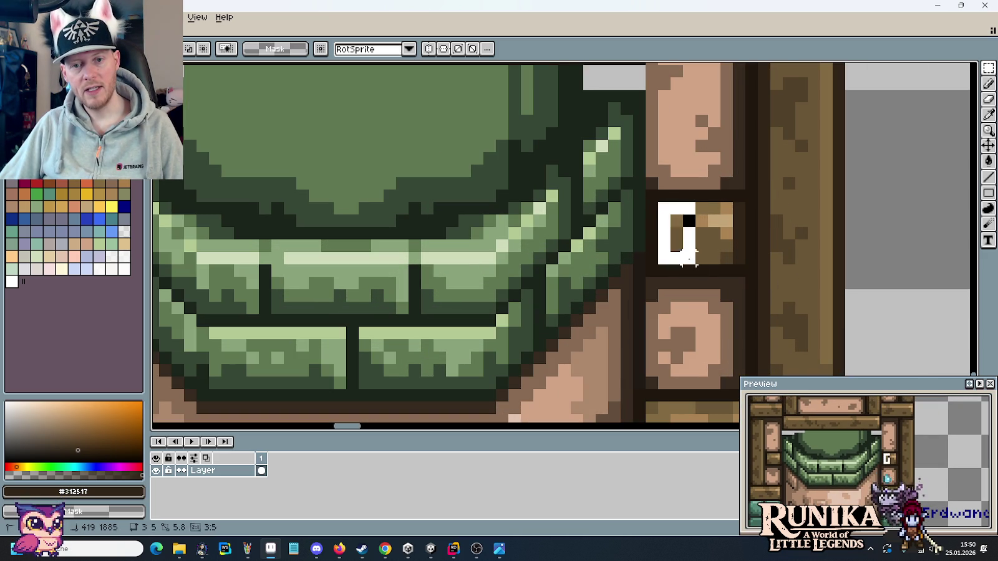
key("ctrl+d")
scroll(711, 255, "down", 3)
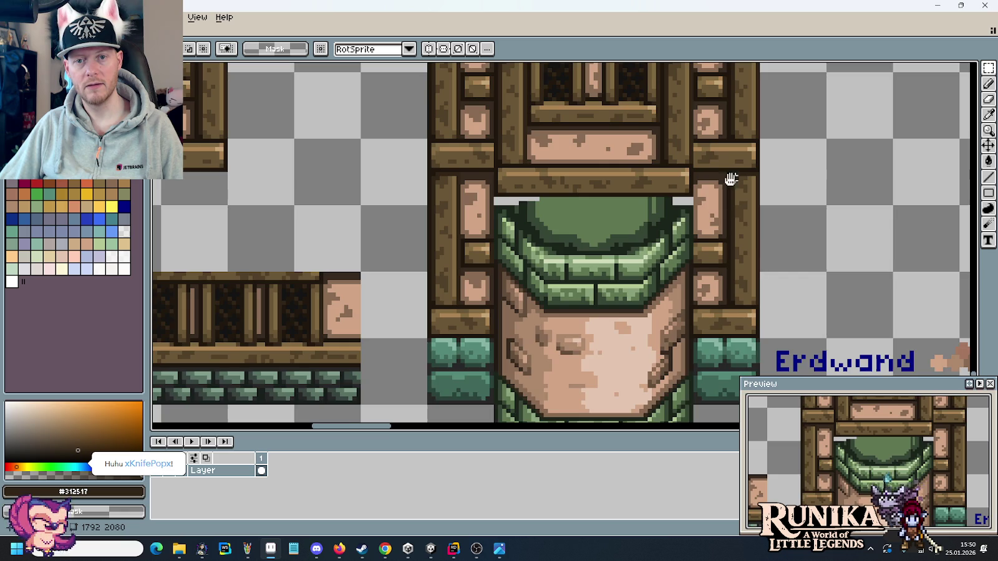
scroll(732, 179, "up", 2)
scroll(732, 178, "up", 2)
left_click(675, 172)
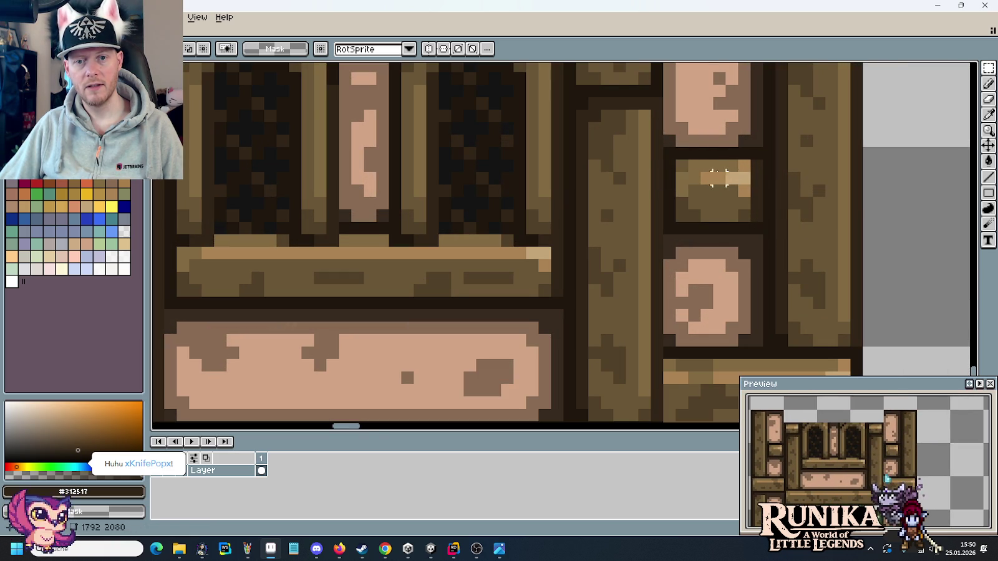
left_click_drag(669, 163, 711, 222)
key("ctrl+d")
scroll(723, 237, "down", 2)
scroll(728, 245, "down", 1)
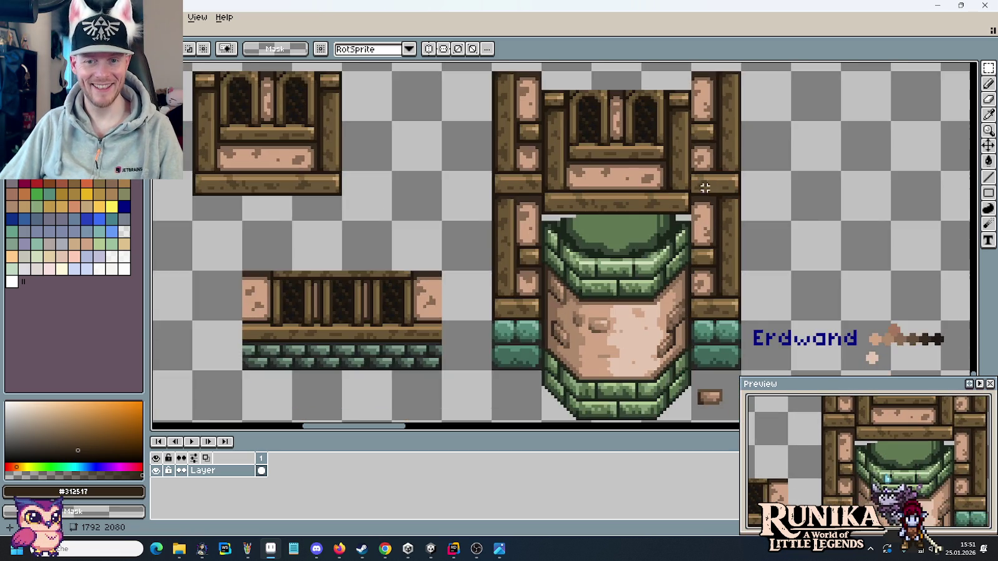
scroll(708, 230, "up", 2)
Lift a right-column piece up to the top beam and pick the mid brown wood colour.
left_click_drag(720, 184, 681, 168)
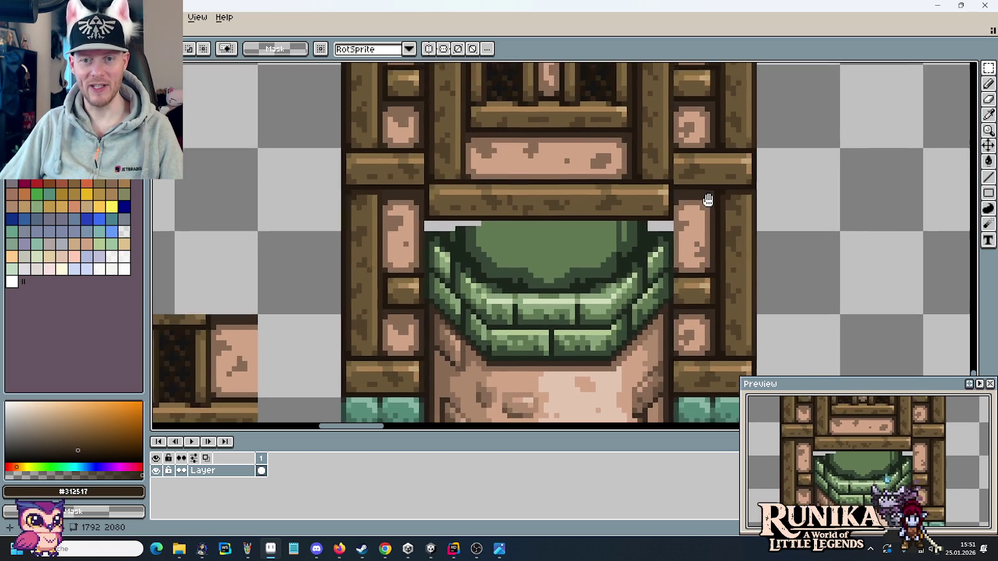
scroll(658, 330, "up", 1)
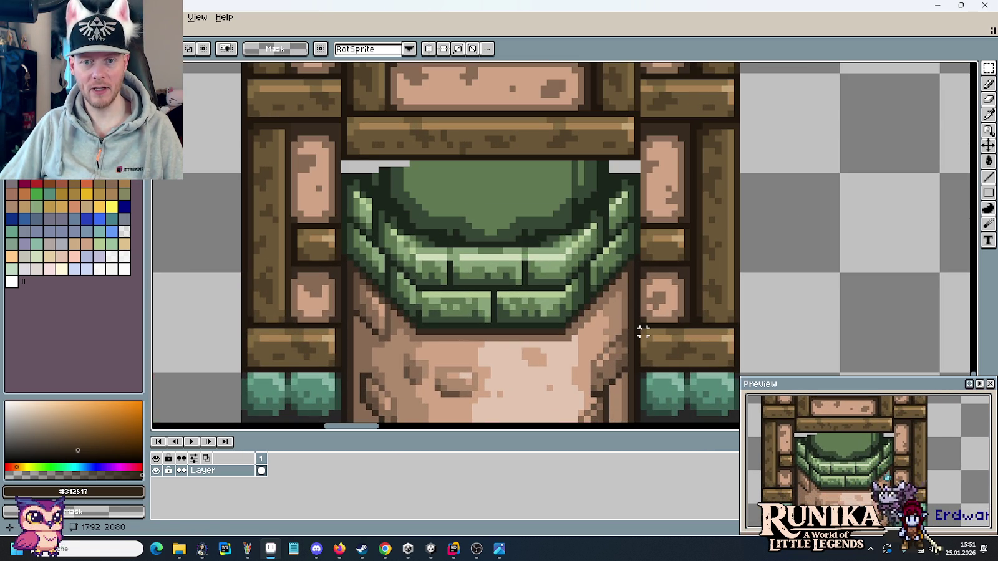
mouse_move(639, 328)
left_mouse_down()
mouse_move(668, 368)
mouse_move(661, 114)
left_mouse_up()
key("Return")
scroll(658, 103, "up", 2)
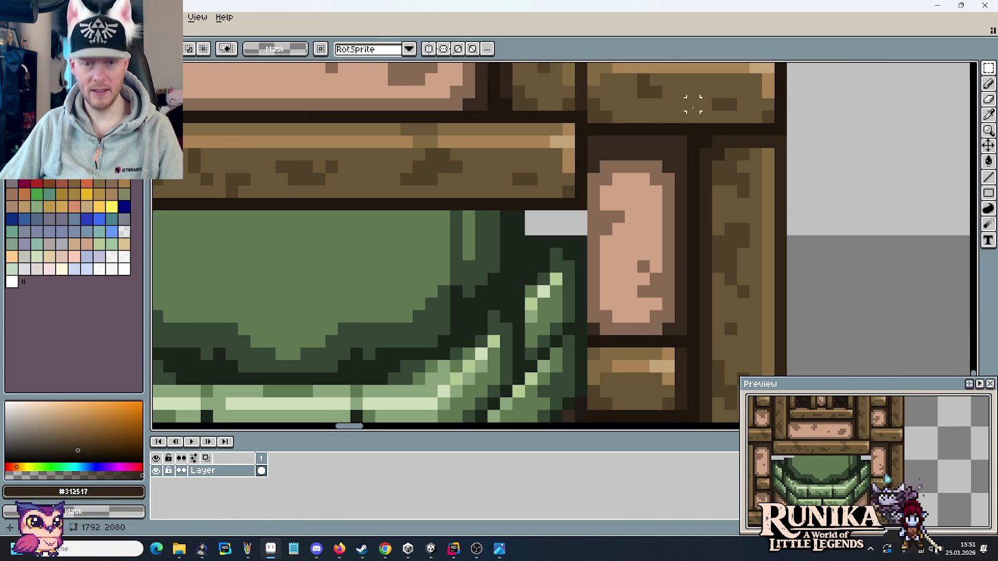
key("b")
left_click(656, 101, "alt")
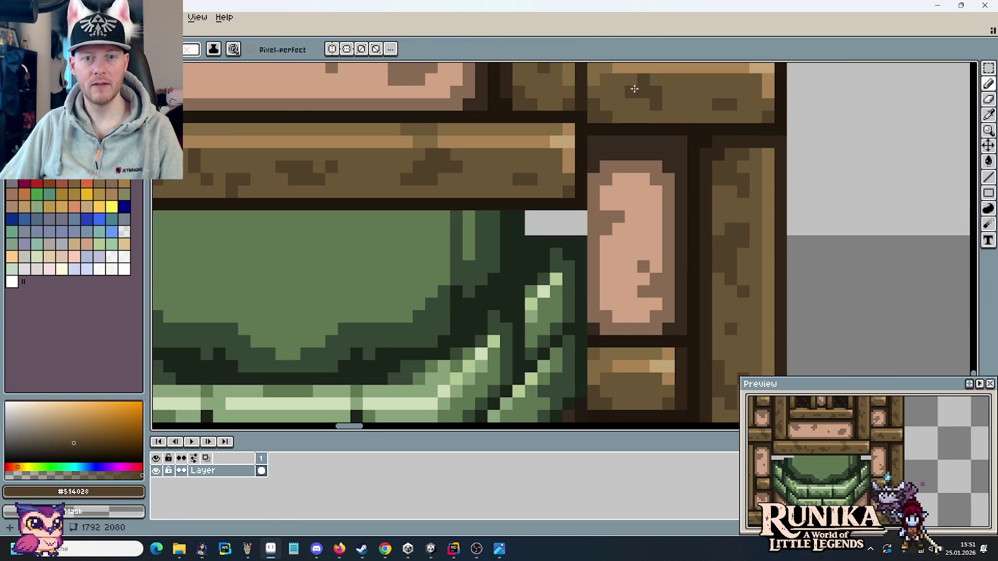
scroll(689, 188, "down", 2)
scroll(688, 188, "down", 1)
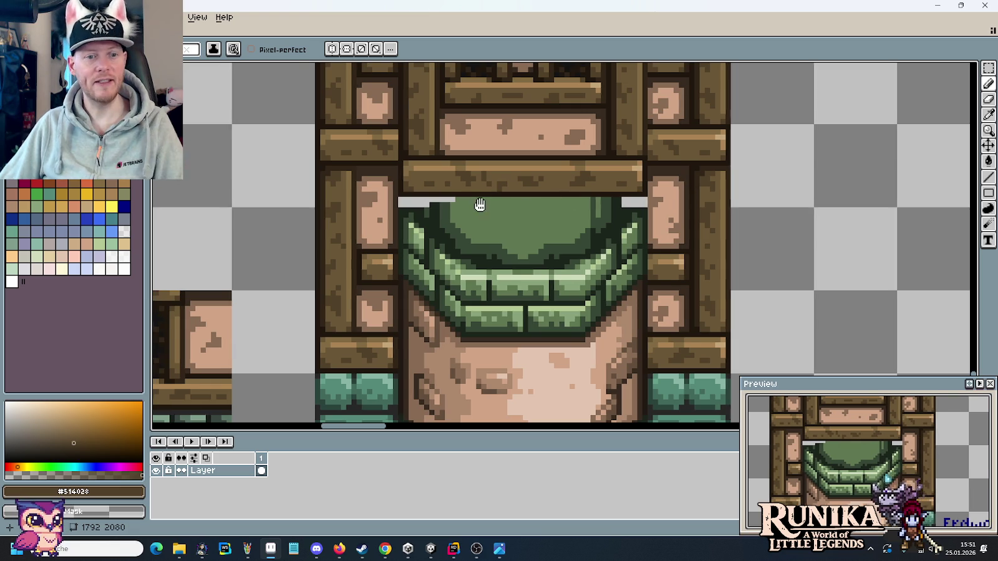
Move the small 4×7 beam joint on the left post up beside the top beam.
left_click_drag(474, 207, 627, 217)
key("m")
mouse_move(525, 350)
left_mouse_down()
mouse_move(534, 374)
mouse_move(542, 178)
left_mouse_up()
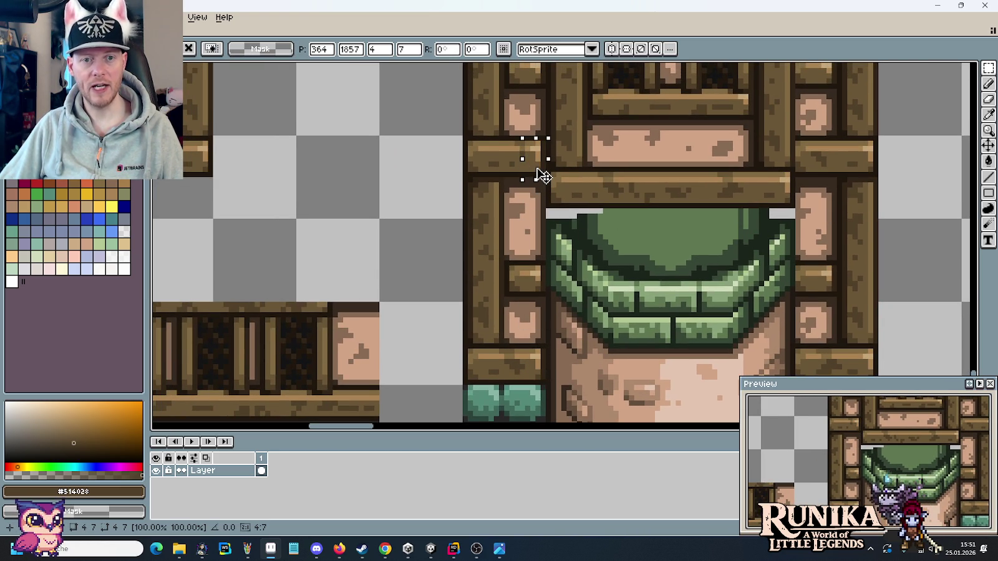
left_click(499, 223)
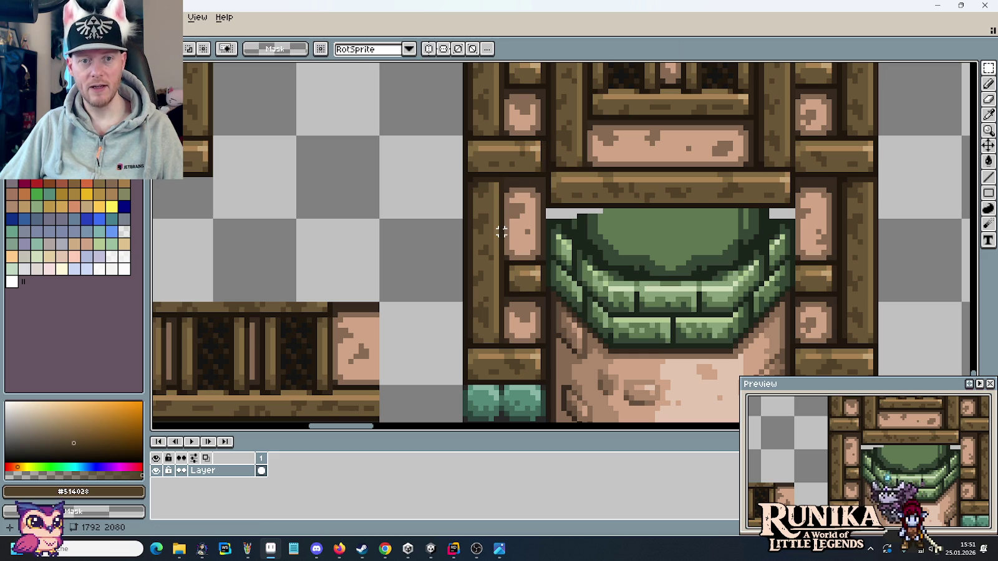
scroll(512, 224, "up", 2)
scroll(522, 229, "up", 2)
scroll(522, 229, "up", 1)
Sample the mid-brown beam colour, paint a pixel, and undo the misplaced pixel.
key("b")
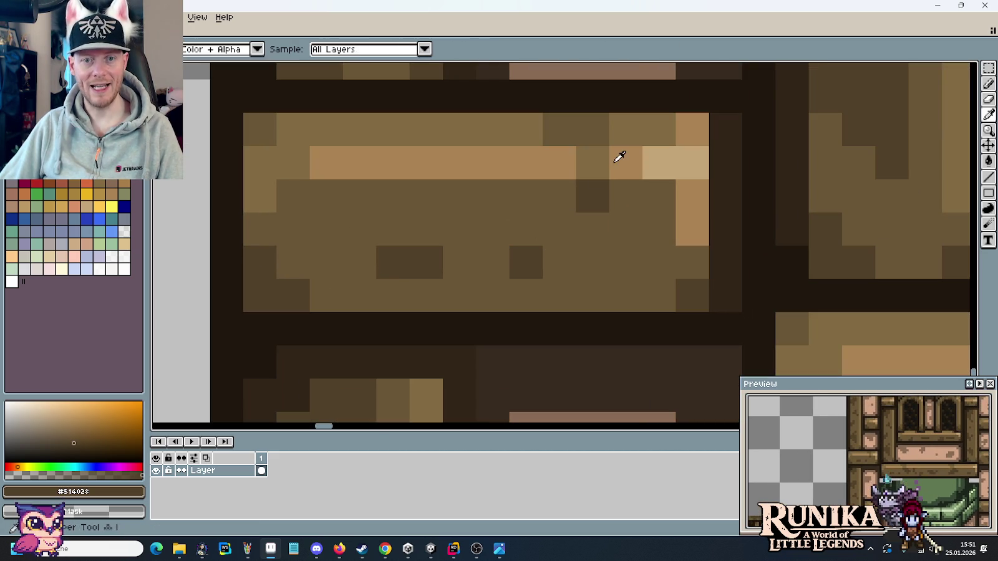
left_click(597, 126, "alt")
left_click(556, 157)
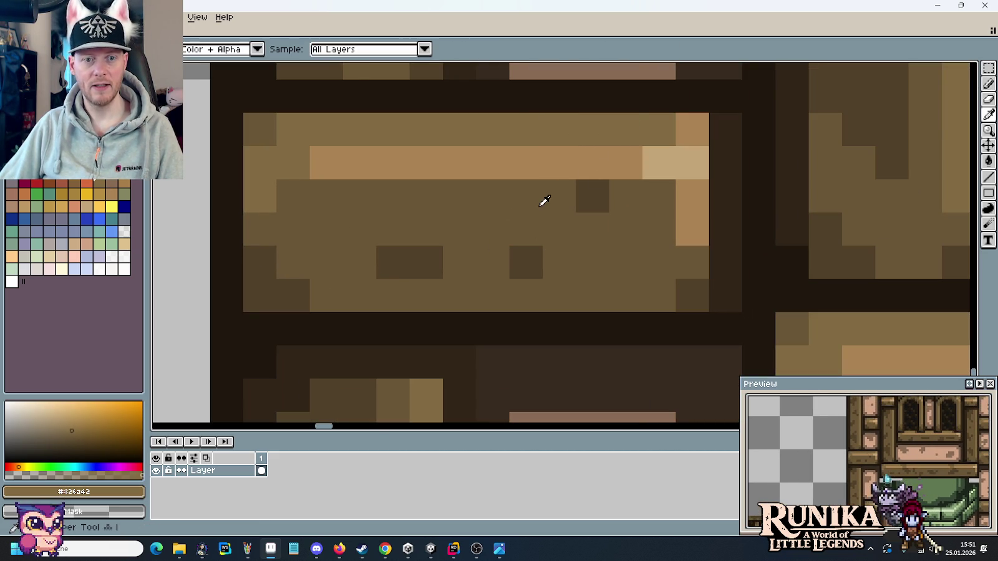
key("ctrl+z")
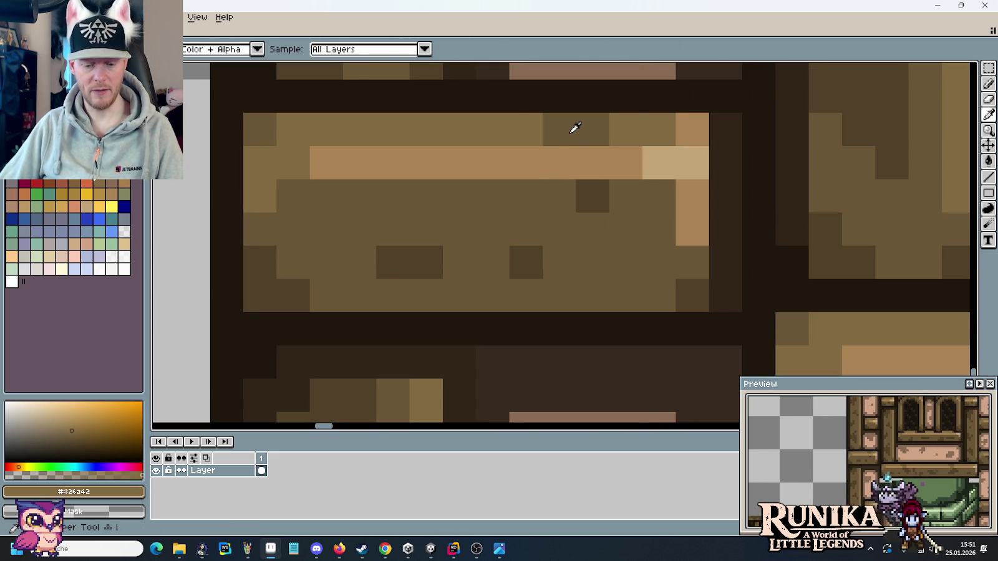
Darken the beam's top-row pixels and add two dark knot pixels to its face.
left_click(574, 127, "alt")
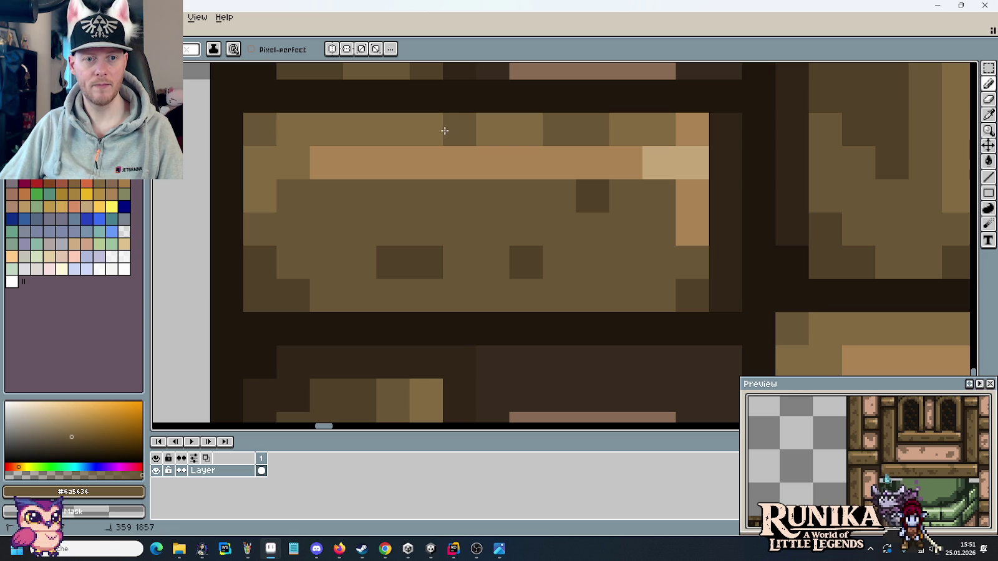
left_click(436, 131)
left_click(518, 129, "alt")
left_click_drag(559, 129, 592, 129)
left_click(602, 190, "alt")
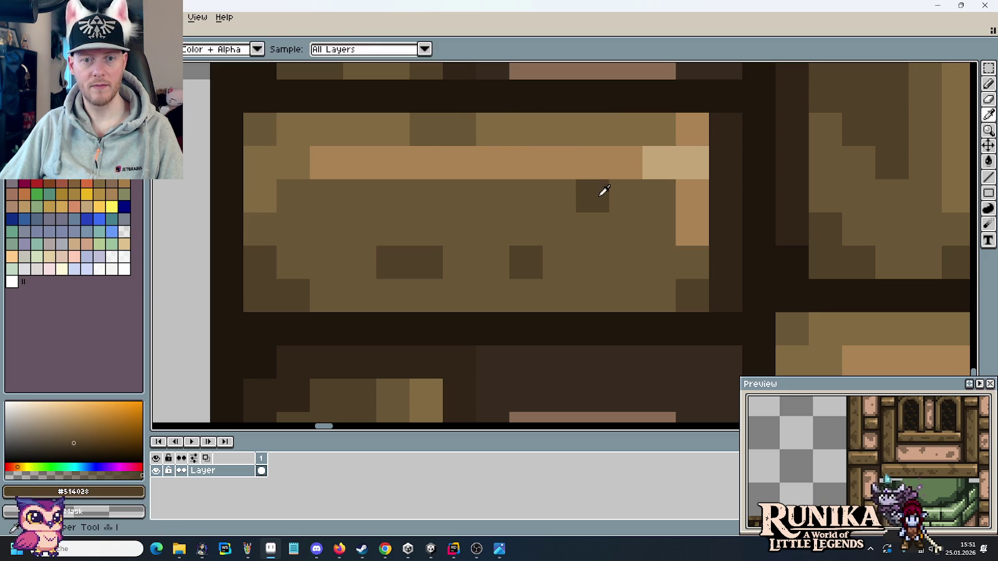
left_click(550, 196)
left_click(559, 222)
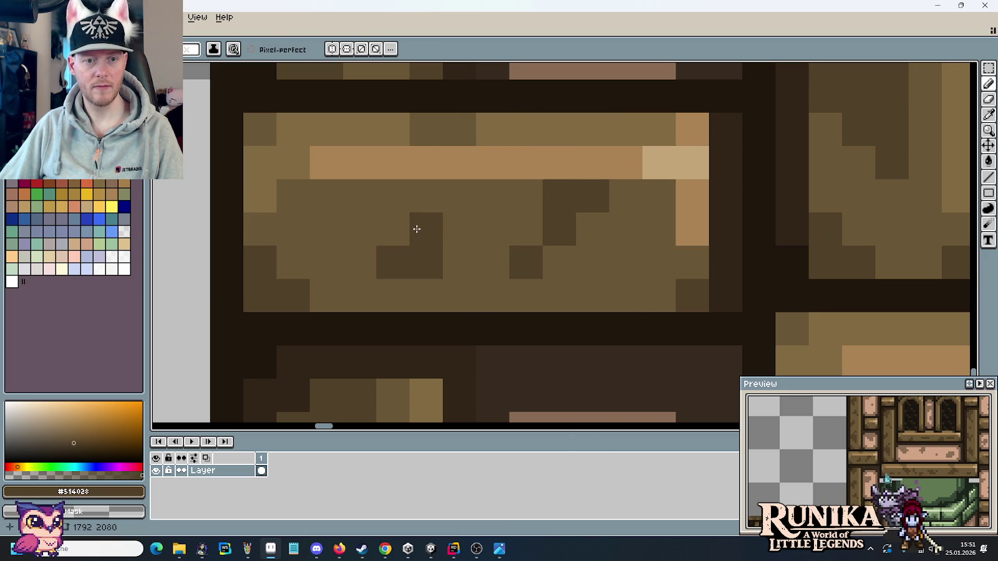
scroll(516, 356, "down", 5)
scroll(517, 356, "down", 1)
left_click_drag(516, 356, 461, 244)
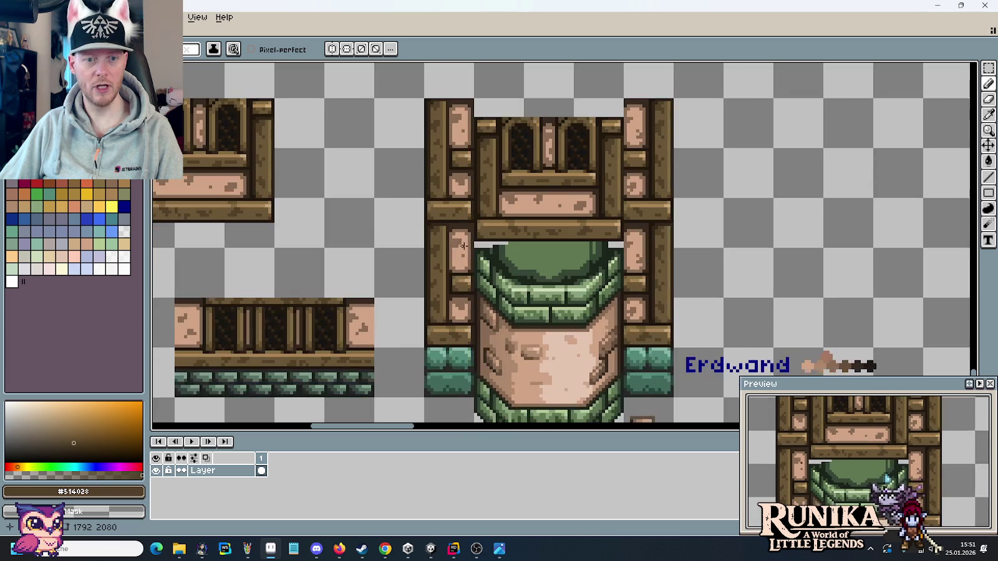
Save the tileset, pan to the roof gable, and select the beam piece beside it.
key("ctrl+s")
scroll(474, 251, "down", 1)
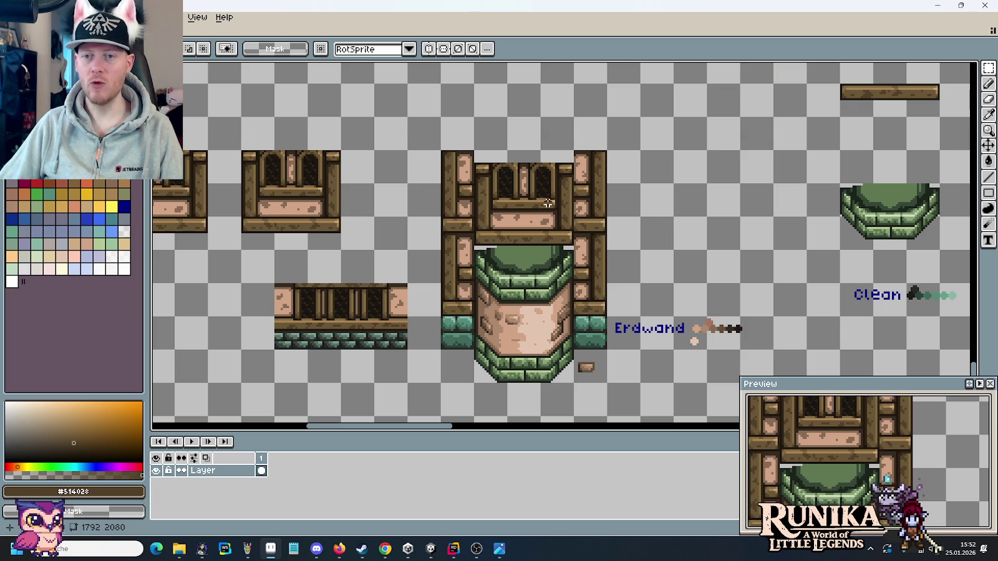
left_click_drag(741, 201, 702, 205)
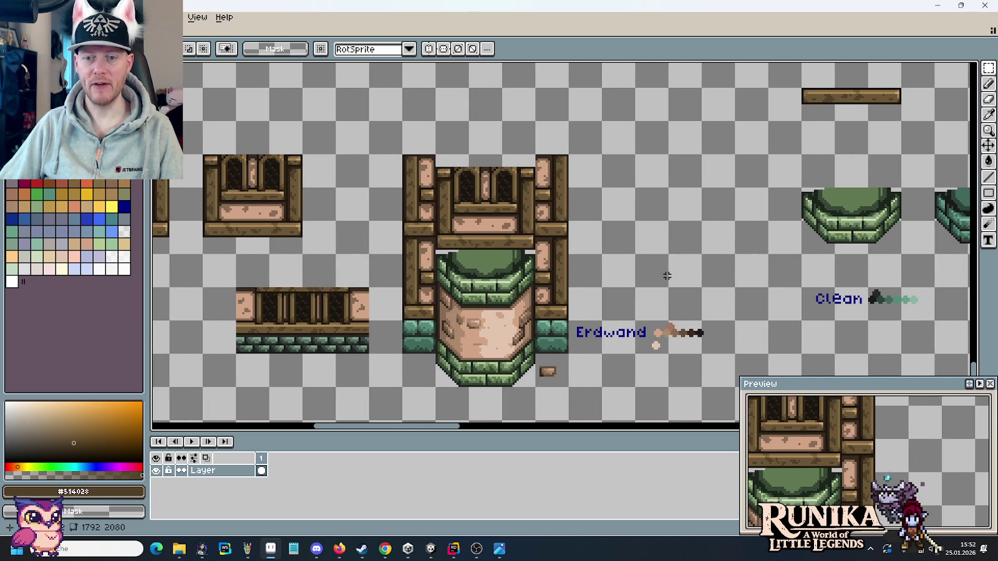
left_click_drag(645, 228, 619, 268)
left_click_drag(680, 209, 543, 278)
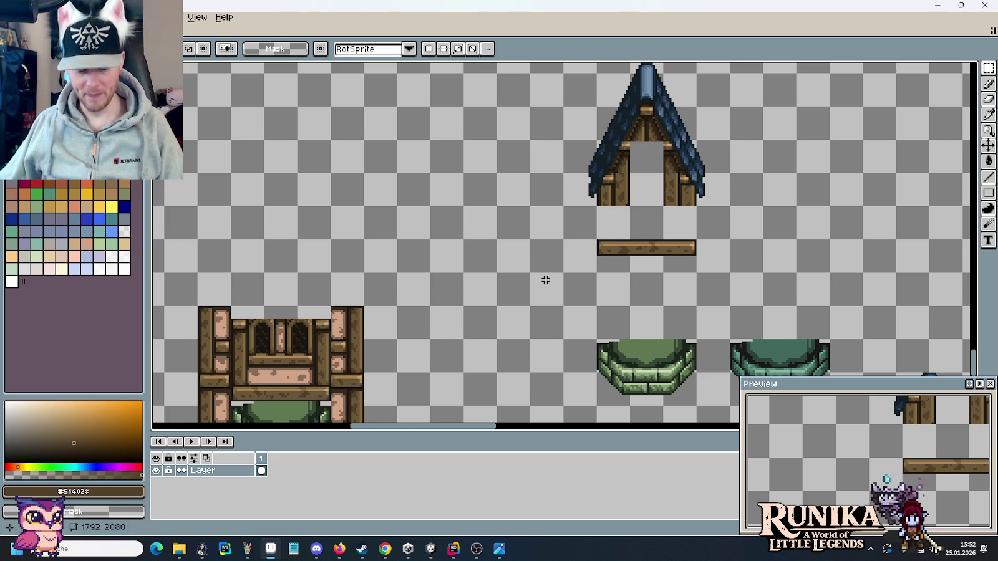
mouse_move(596, 238)
left_mouse_down()
mouse_move(630, 268)
mouse_move(698, 274)
mouse_move(810, 212)
mouse_move(797, 211)
left_mouse_up()
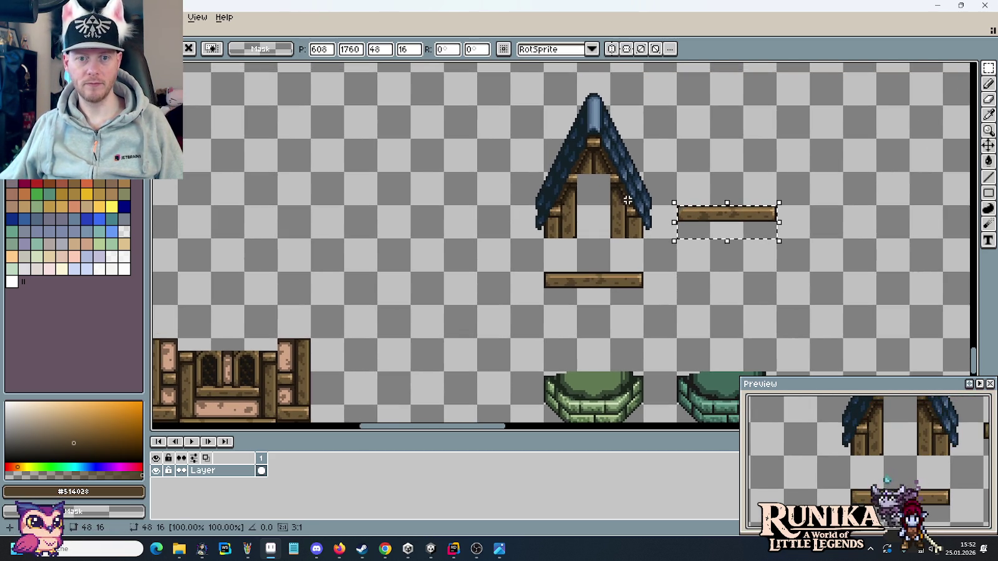
Compare the canvas against the medieval house concept image and switch to the eyedropper.
scroll(626, 199, "up", 2)
scroll(626, 200, "down", 1)
key("alt+Tab")
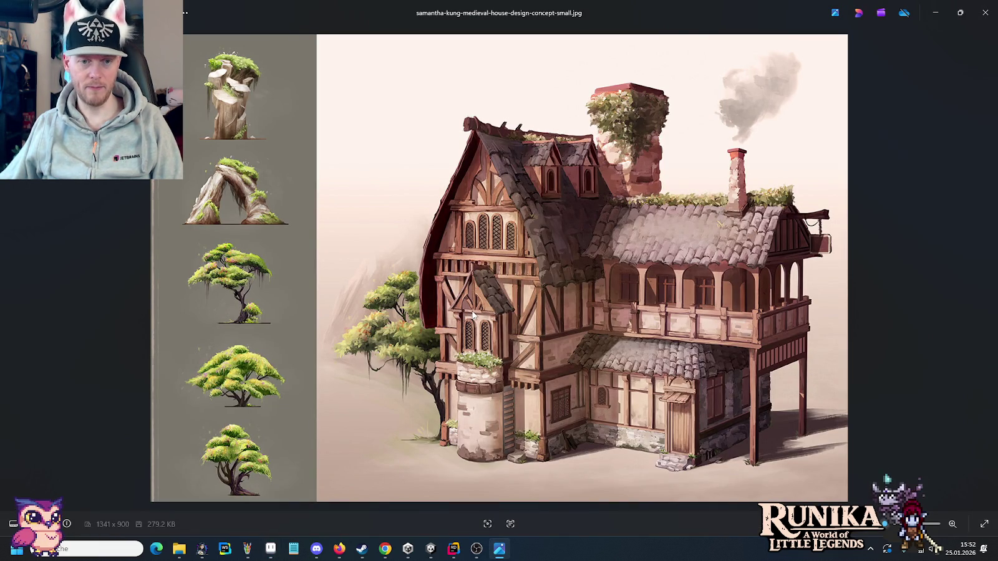
key("alt+Tab")
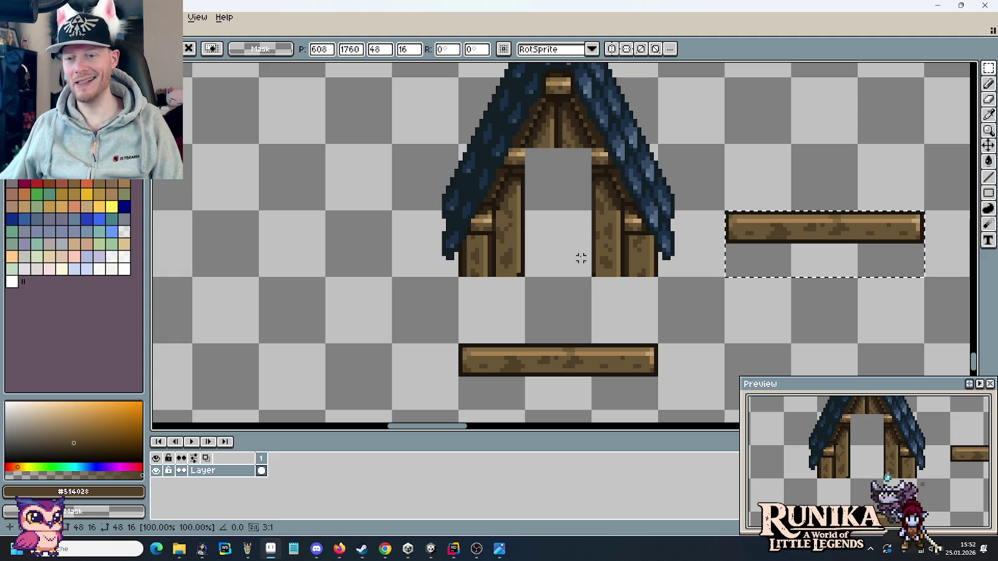
key("i")
key("alt+Tab")
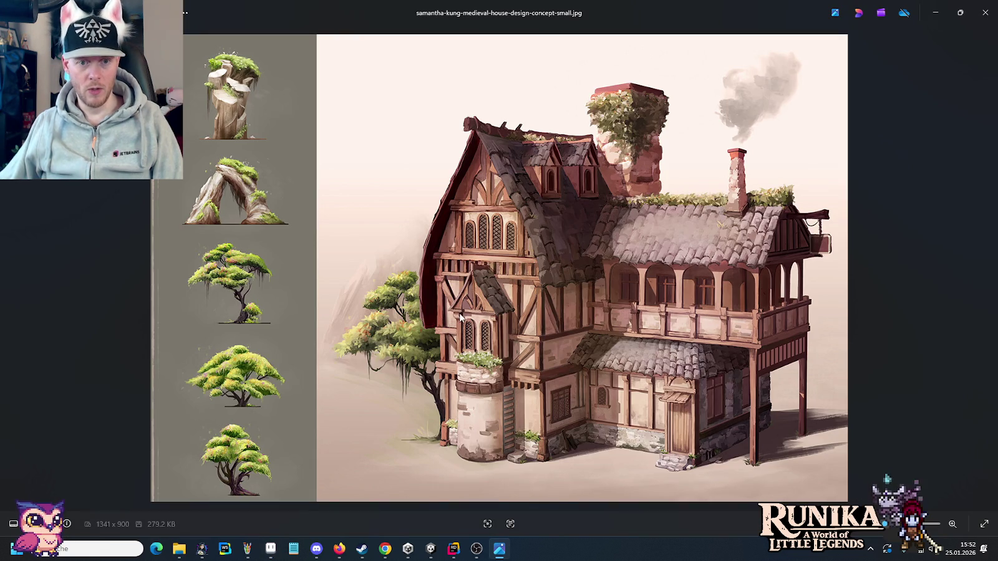
key("alt+Tab")
Select the lower beam below the gable, then recheck the house reference image.
scroll(685, 292, "down", 1)
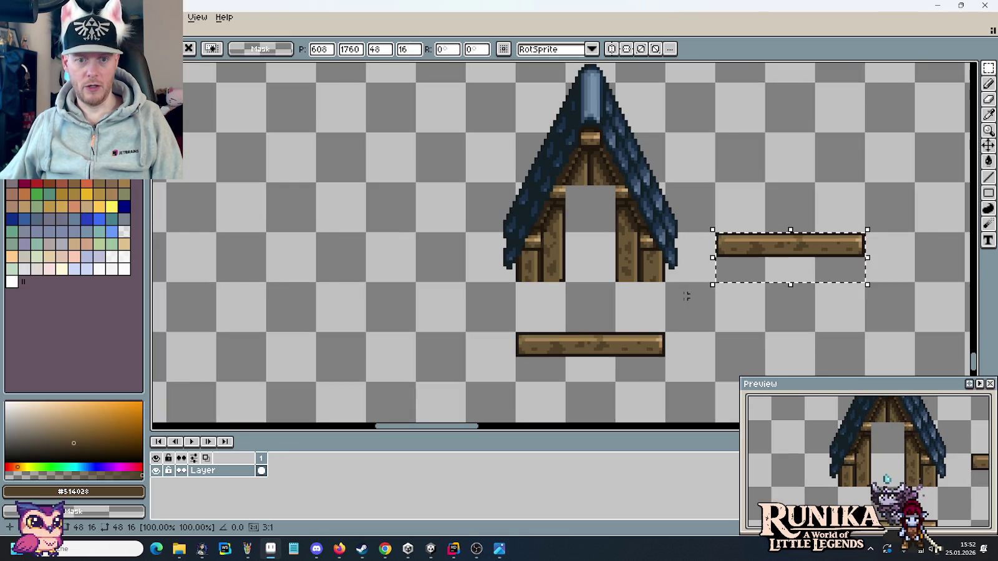
left_click_drag(686, 292, 701, 172)
left_click_drag(458, 260, 653, 224)
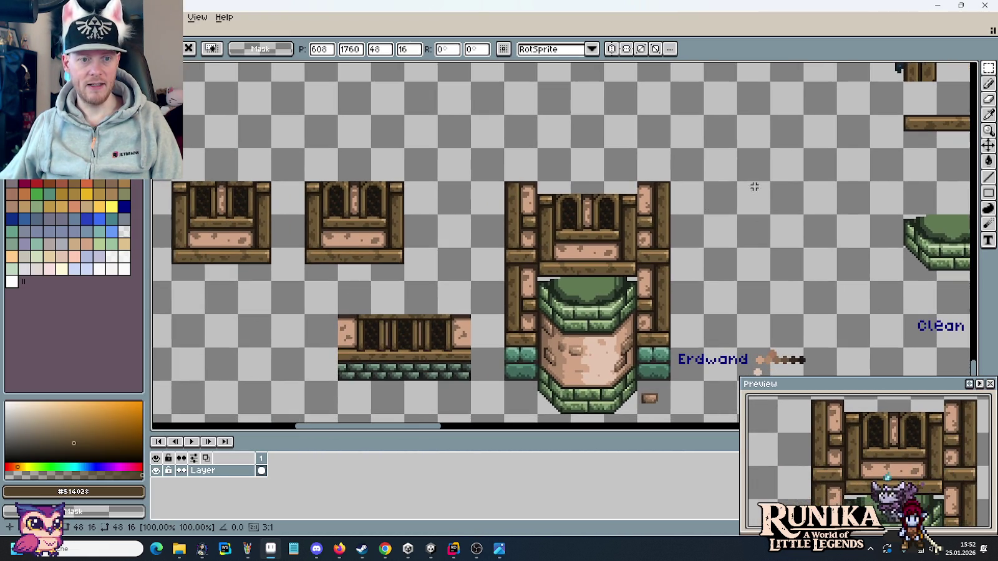
scroll(326, 296, "up", 2)
scroll(512, 245, "up", 2)
mouse_move(530, 247)
left_mouse_down()
mouse_move(705, 255)
mouse_move(455, 275)
left_mouse_up()
scroll(711, 260, "down", 2)
scroll(696, 217, "up", 2)
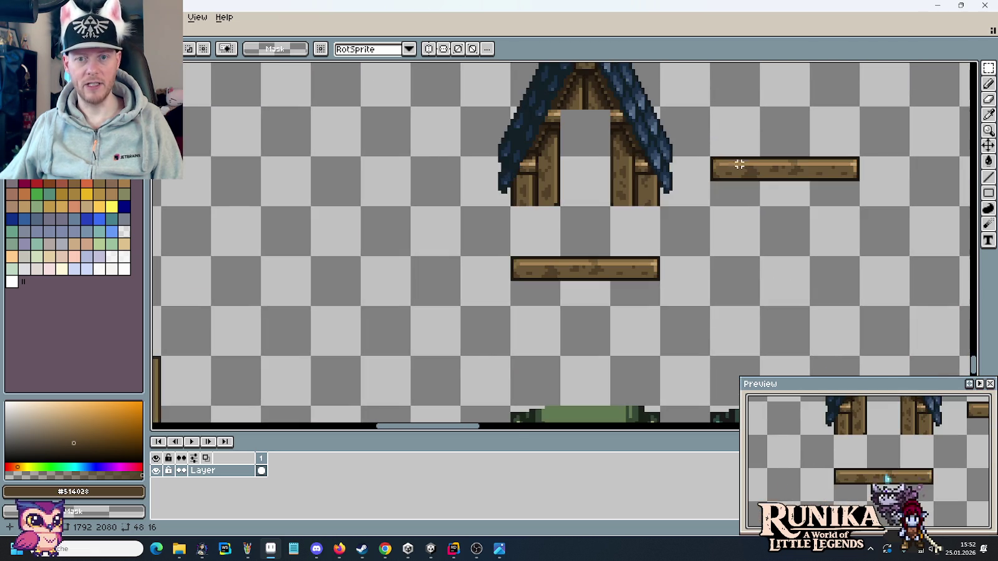
scroll(696, 217, "up", 1)
scroll(650, 233, "up", 1)
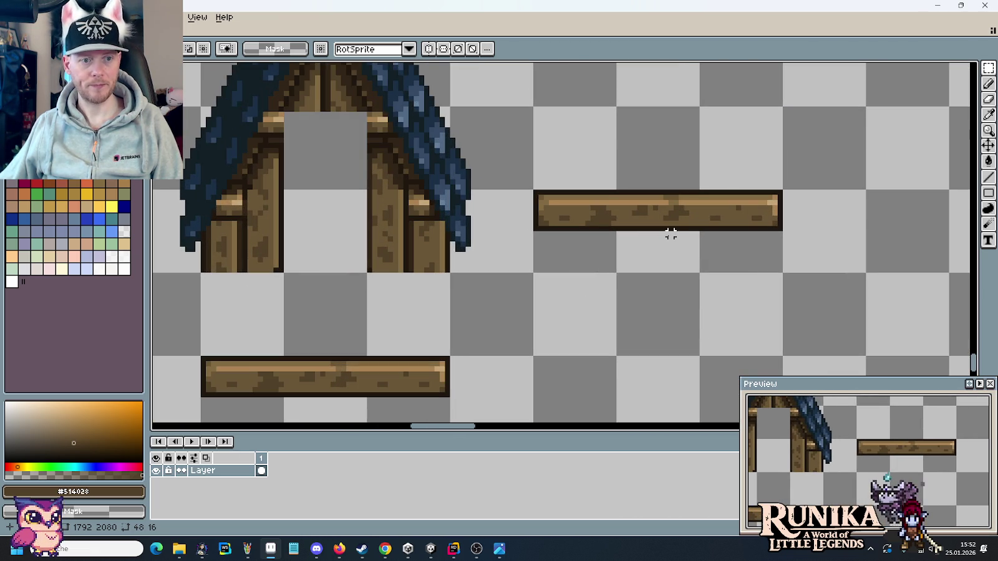
key("alt+Tab")
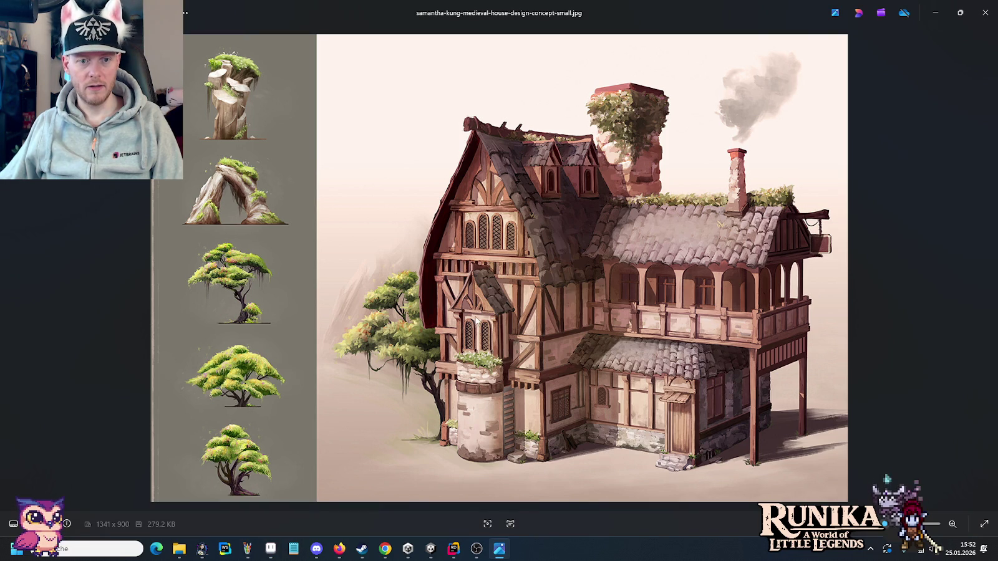
key("alt+Tab")
Paste a beam copy right of the original, cut a gap, and slide its left end in.
mouse_move(713, 278)
left_mouse_down()
mouse_move(497, 273)
mouse_move(725, 234)
left_mouse_up()
key("ctrl+v")
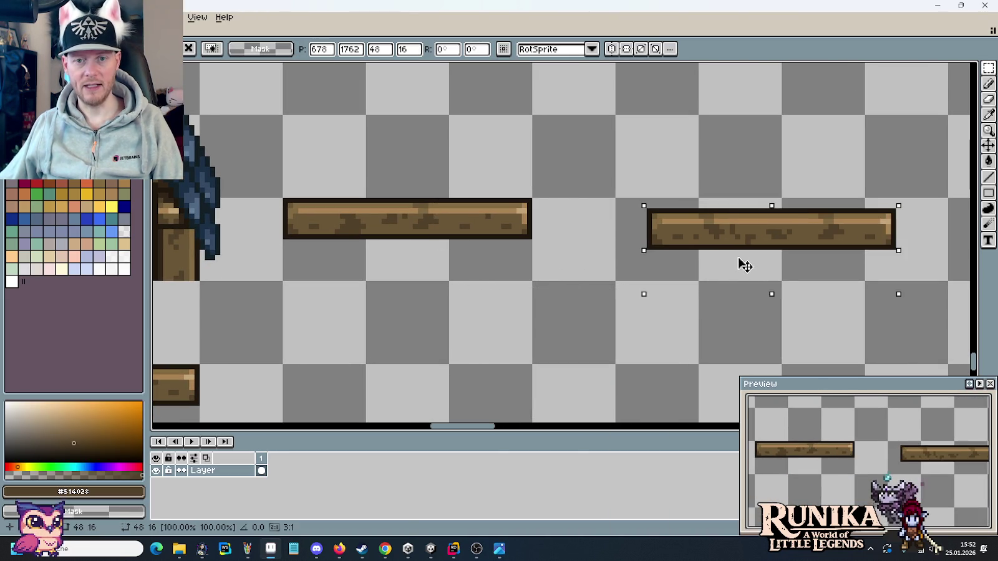
left_click(612, 257)
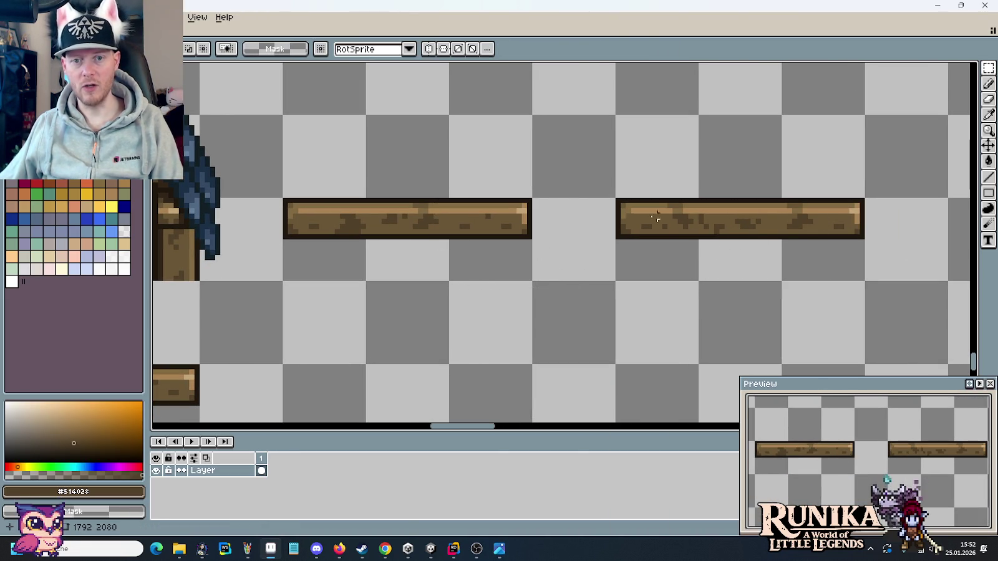
left_click_drag(663, 189, 698, 257)
key("Delete")
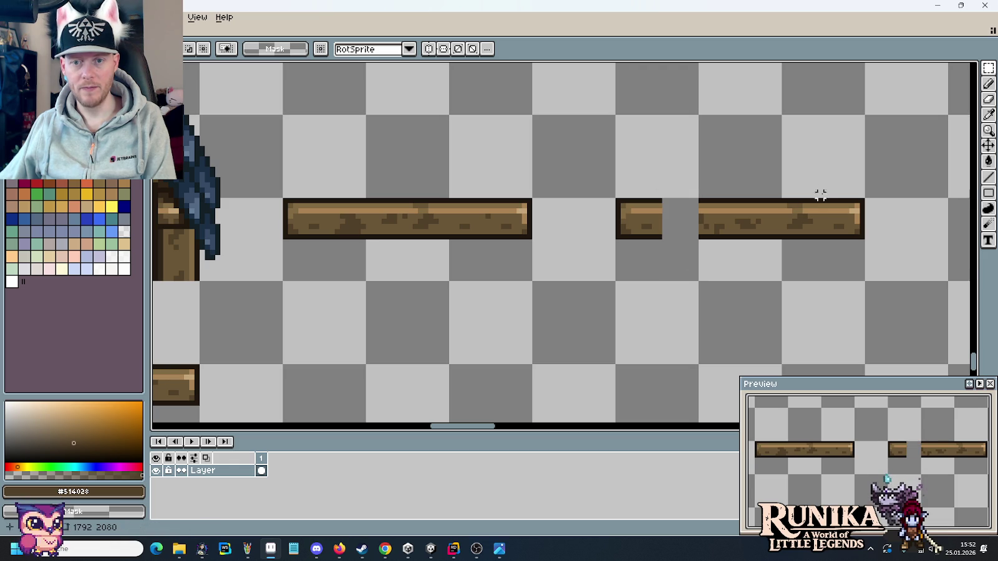
mouse_move(825, 185)
left_mouse_down()
mouse_move(864, 268)
mouse_move(797, 251)
mouse_move(687, 249)
left_mouse_up()
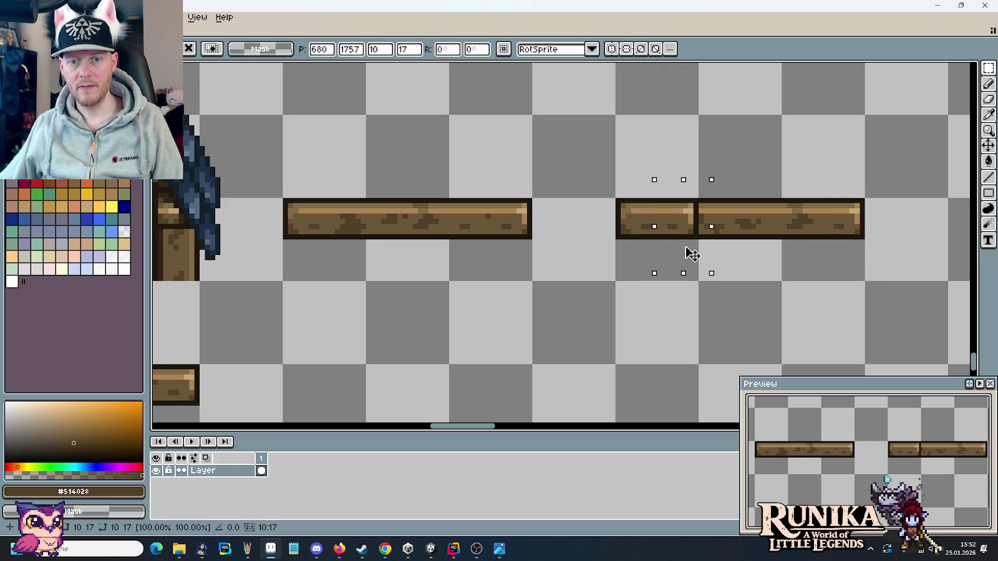
left_click(757, 252)
Delete the extra beam sections and move the remaining single-tile piece next to the long beam.
mouse_move(736, 221)
left_mouse_down()
mouse_move(758, 231)
mouse_move(667, 235)
left_mouse_up()
left_click(726, 257)
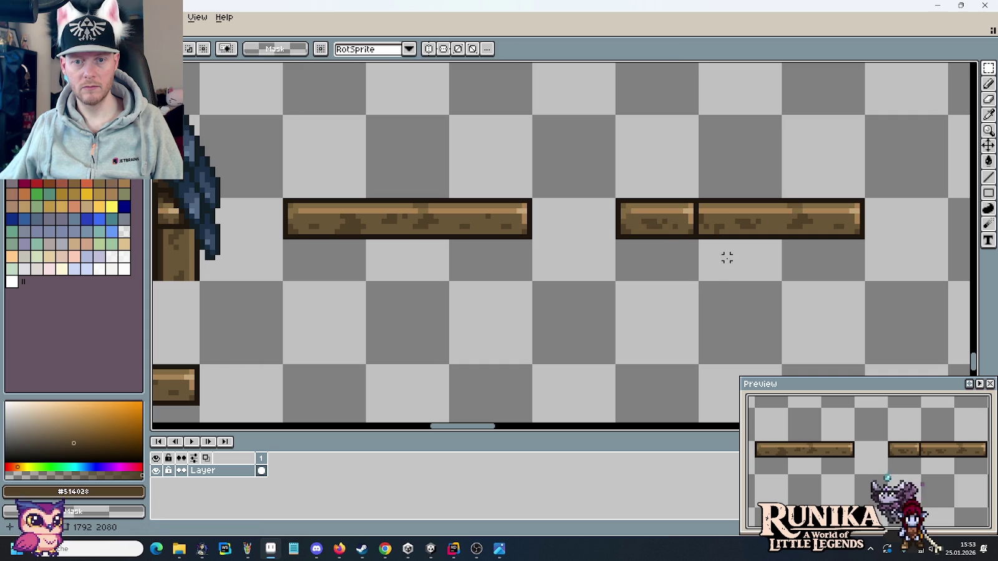
mouse_move(726, 256)
left_mouse_down()
mouse_move(738, 217)
mouse_move(824, 232)
left_mouse_up()
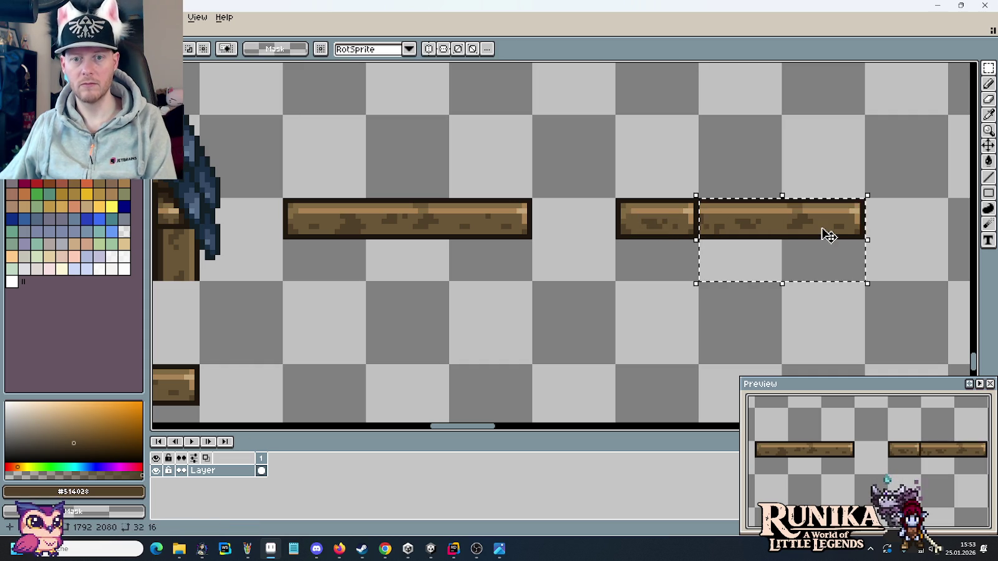
key("Delete")
scroll(685, 257, "down", 1)
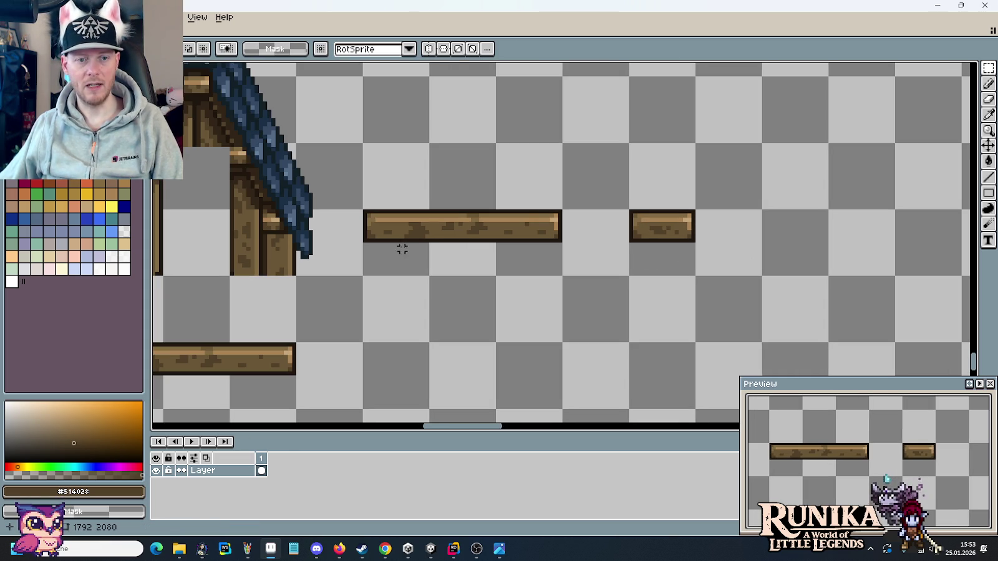
mouse_move(659, 236)
left_mouse_down()
mouse_move(659, 256)
mouse_move(600, 257)
mouse_move(639, 255)
left_mouse_up()
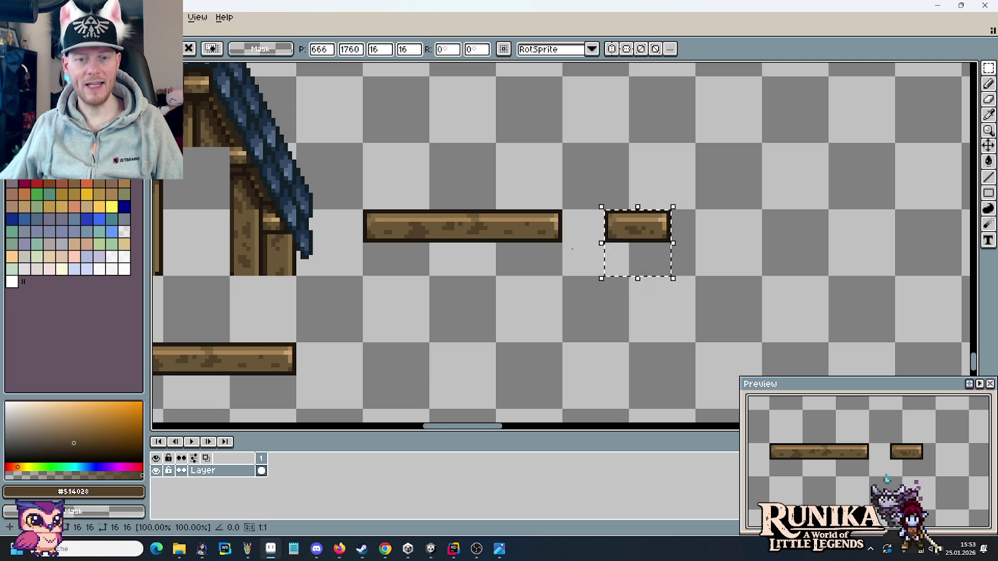
key("Return")
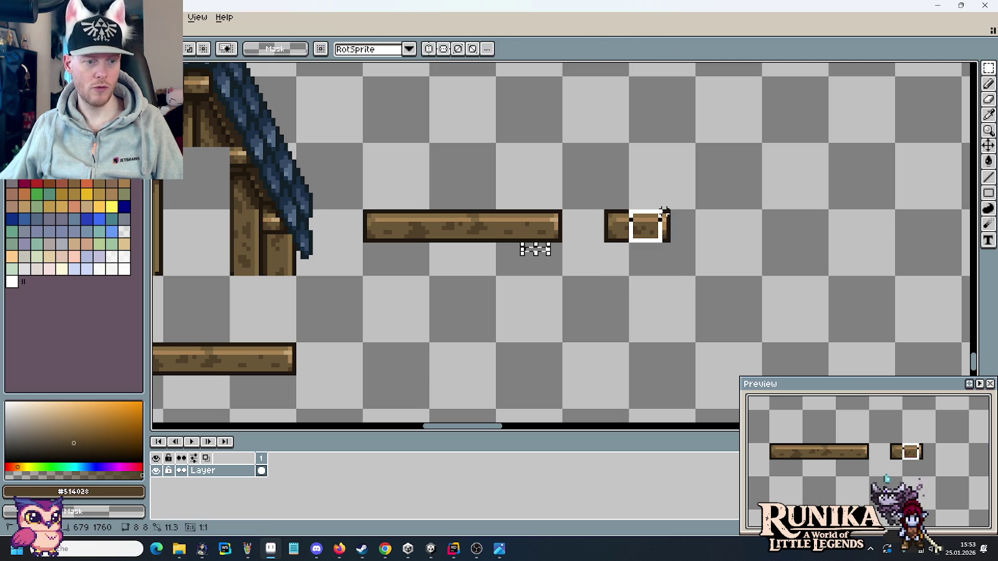
left_click(661, 216)
scroll(723, 244, "down", 3)
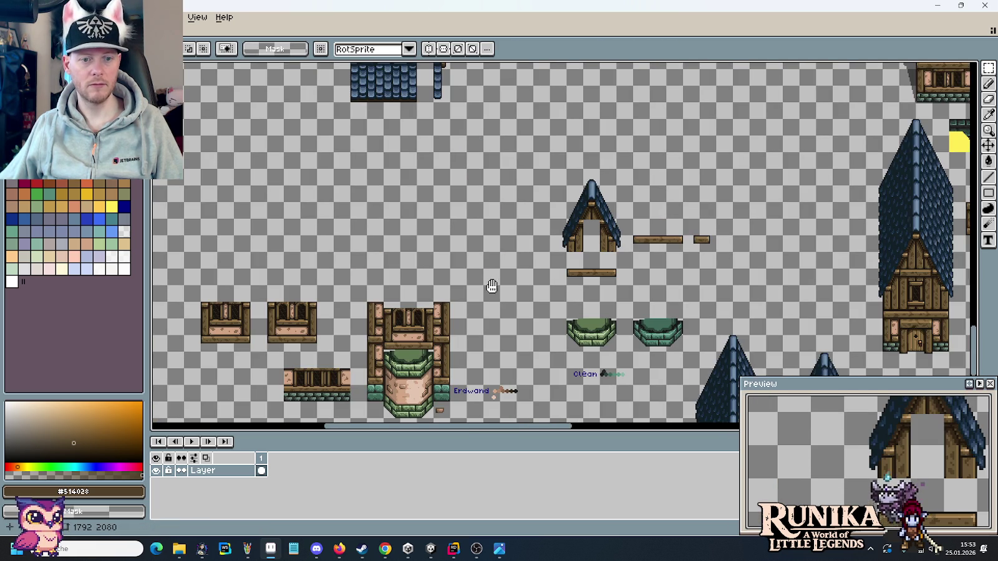
left_click_drag(492, 286, 532, 257)
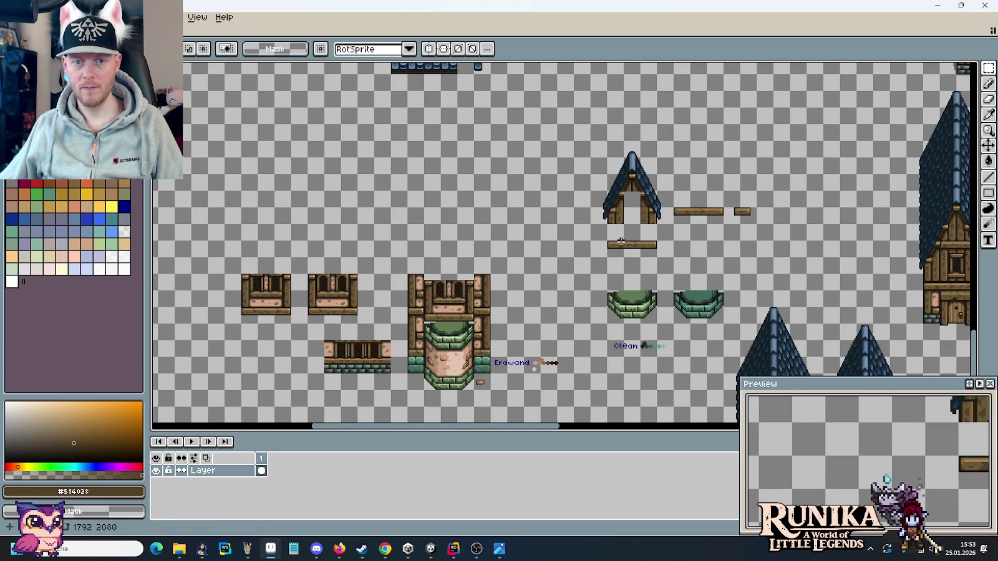
key("alt+Tab")
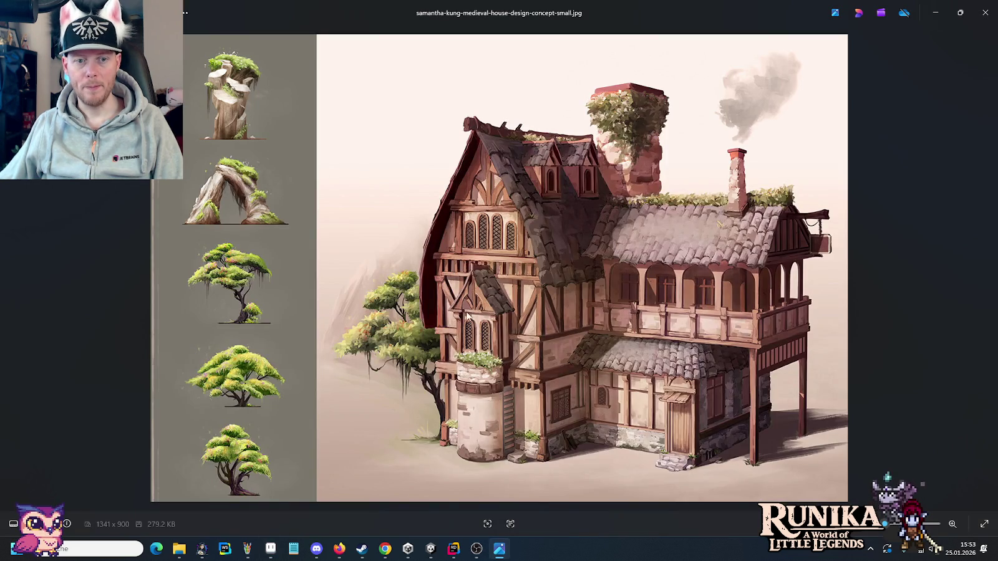
key("alt+Tab")
scroll(437, 267, "up", 3)
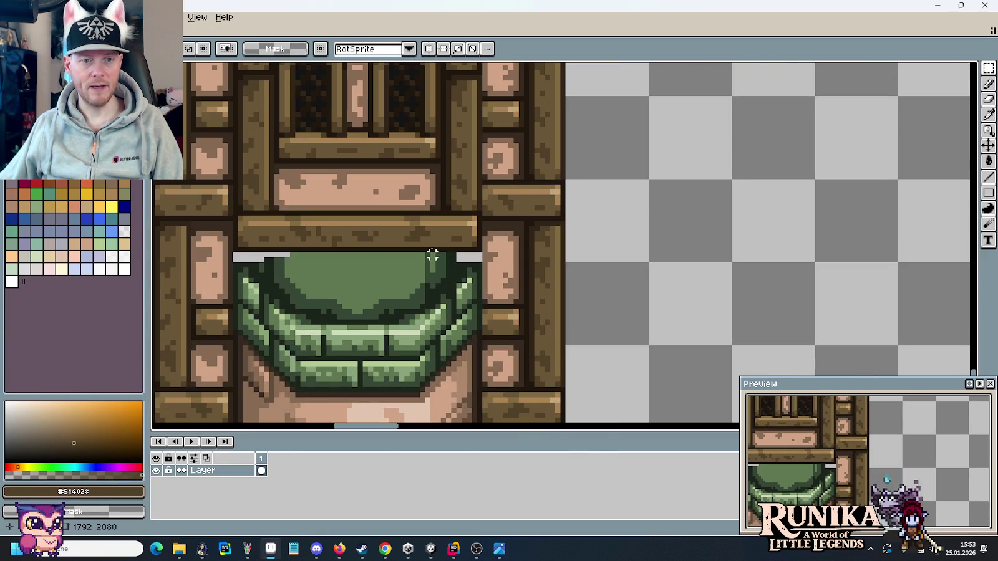
scroll(490, 213, "down", 3)
left_click_drag(187, 212, 420, 211)
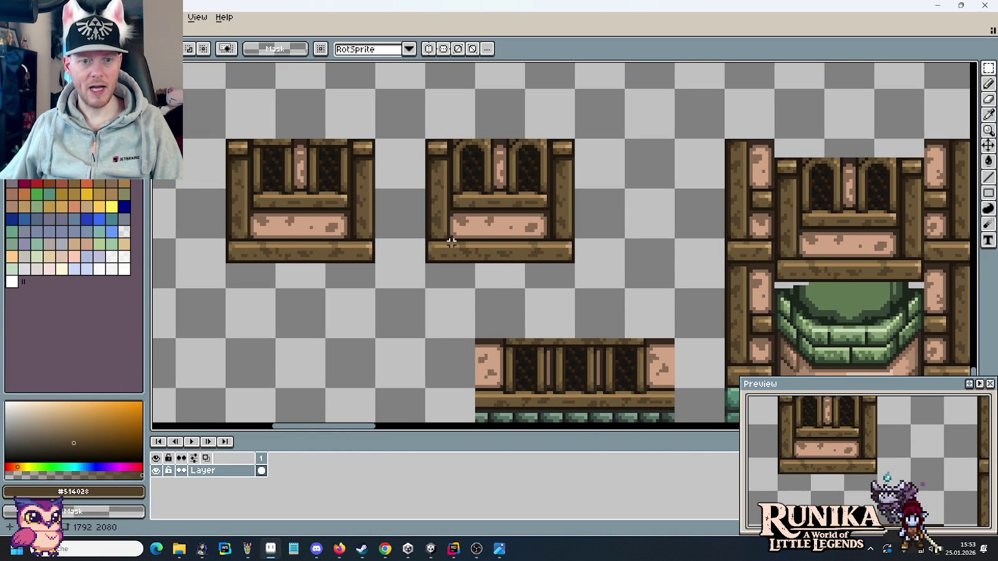
left_click_drag(451, 242, 539, 243)
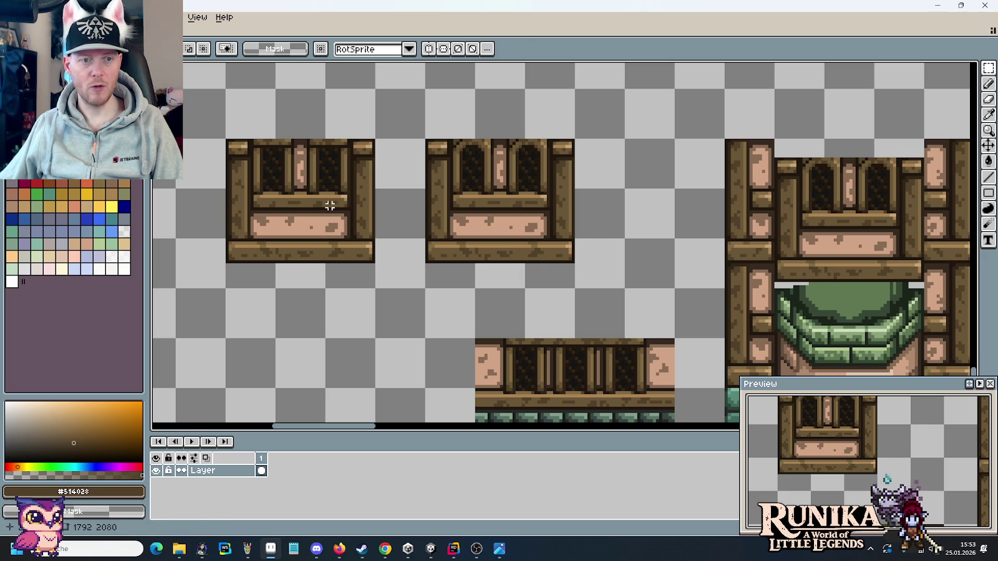
scroll(260, 285, "right", 5)
scroll(397, 303, "right", 5)
scroll(584, 229, "right", 1)
scroll(699, 223, "right", 2)
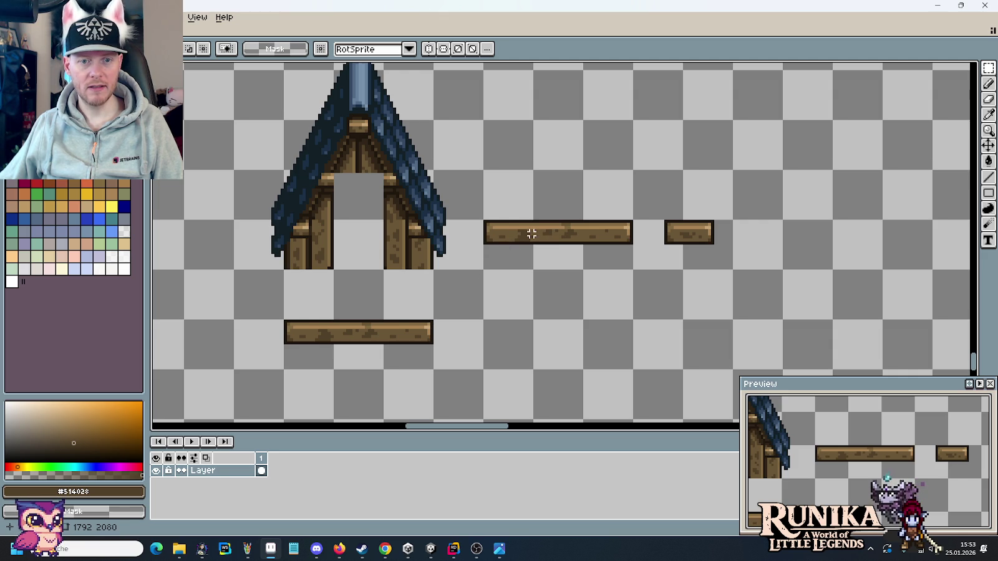
left_click_drag(481, 219, 634, 271)
left_click(694, 271)
scroll(691, 271, "up", 2)
scroll(690, 272, "down", 4)
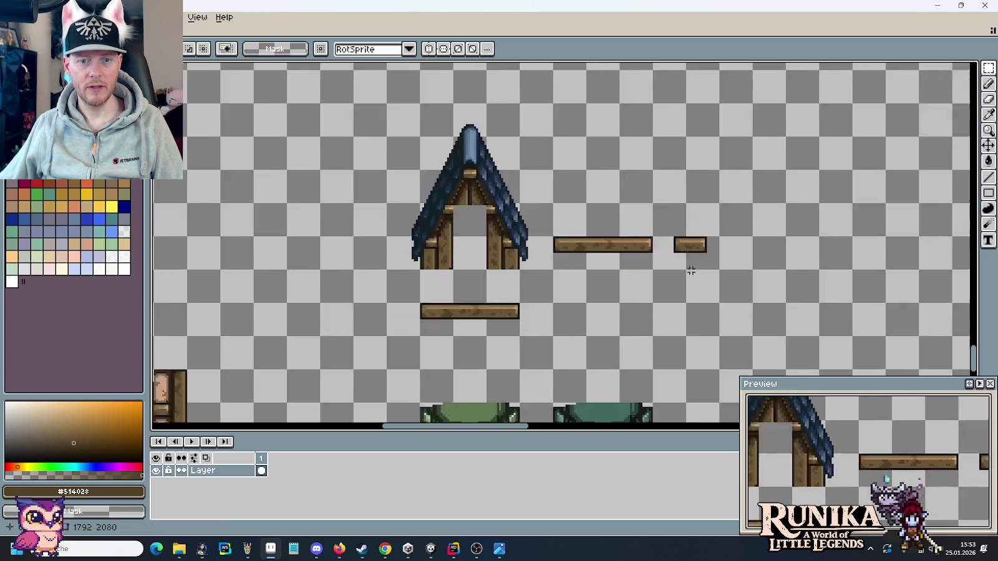
scroll(691, 270, "down", 2)
left_click_drag(673, 193, 518, 296)
scroll(519, 296, "up", 2)
left_click_drag(487, 216, 597, 322)
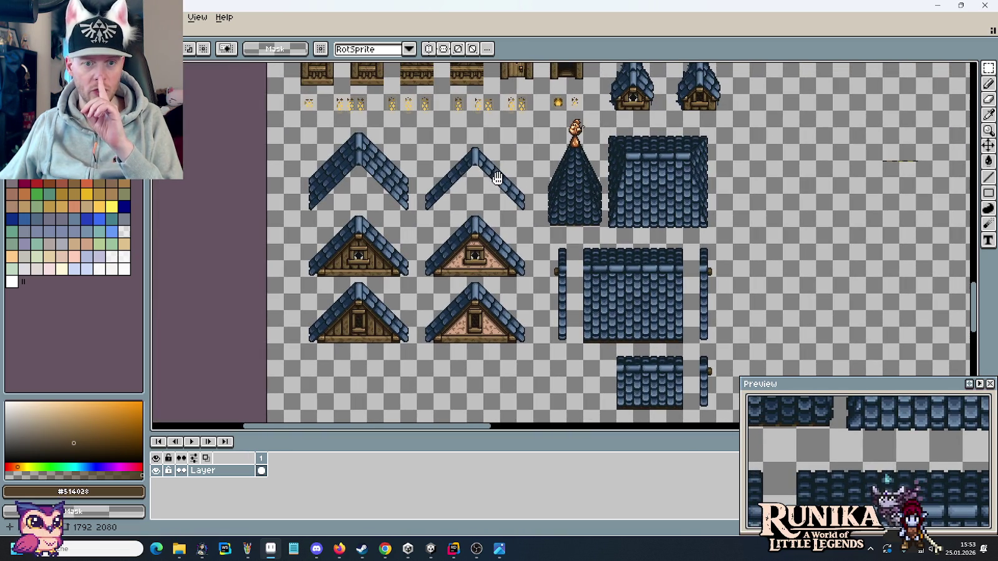
Pan to the pink-panelled wall tiles and marquee the 32×16 top beam of one panel.
left_click_drag(485, 328, 574, 509)
left_click_drag(557, 194, 557, 249)
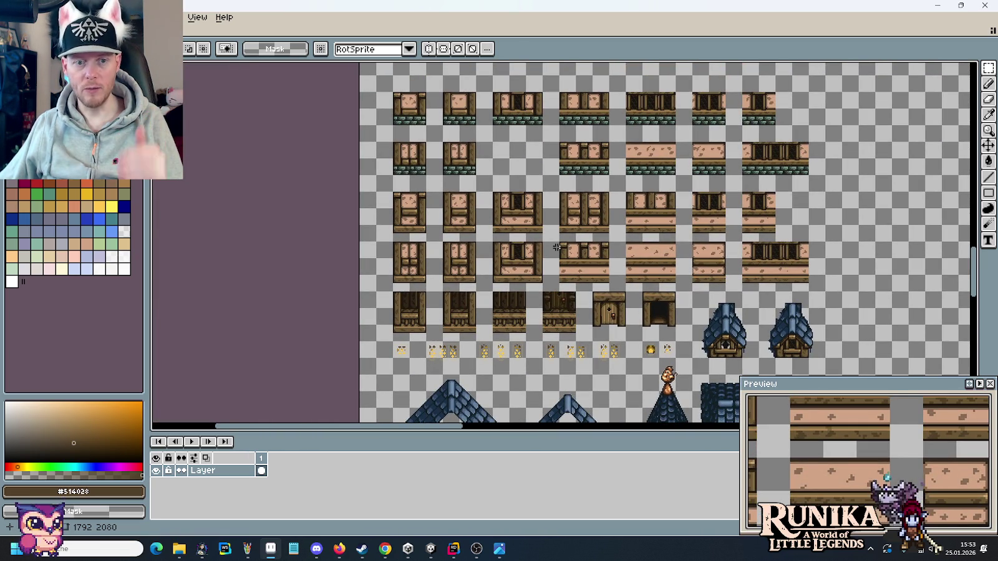
scroll(662, 179, "down", 1)
scroll(663, 178, "up", 3)
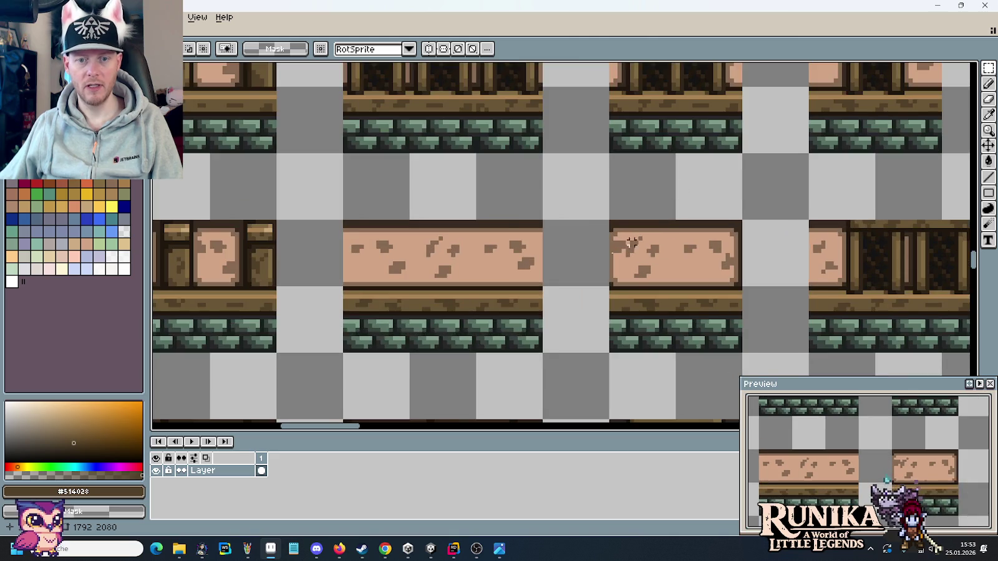
scroll(864, 189, "down", 2)
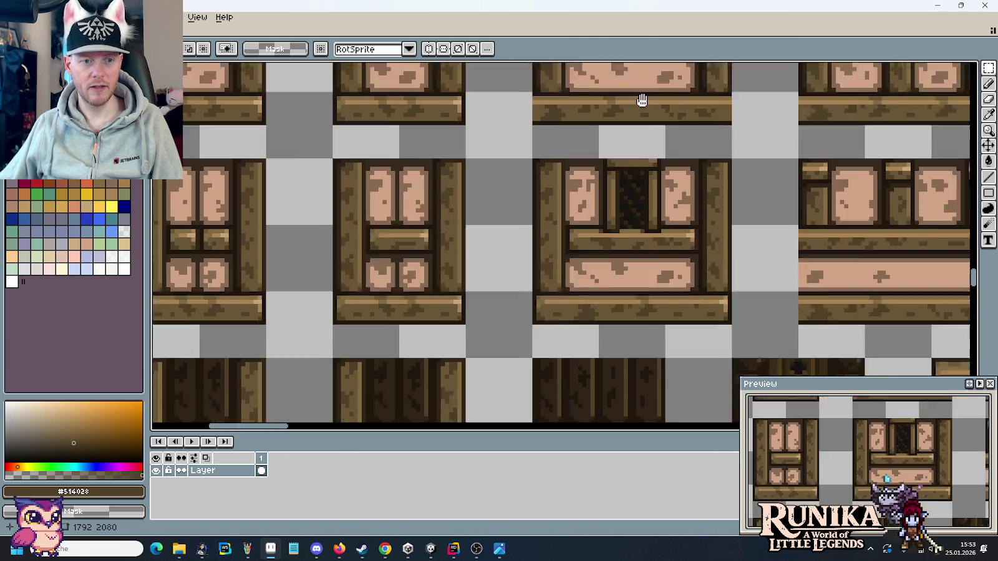
left_click_drag(641, 100, 658, 247)
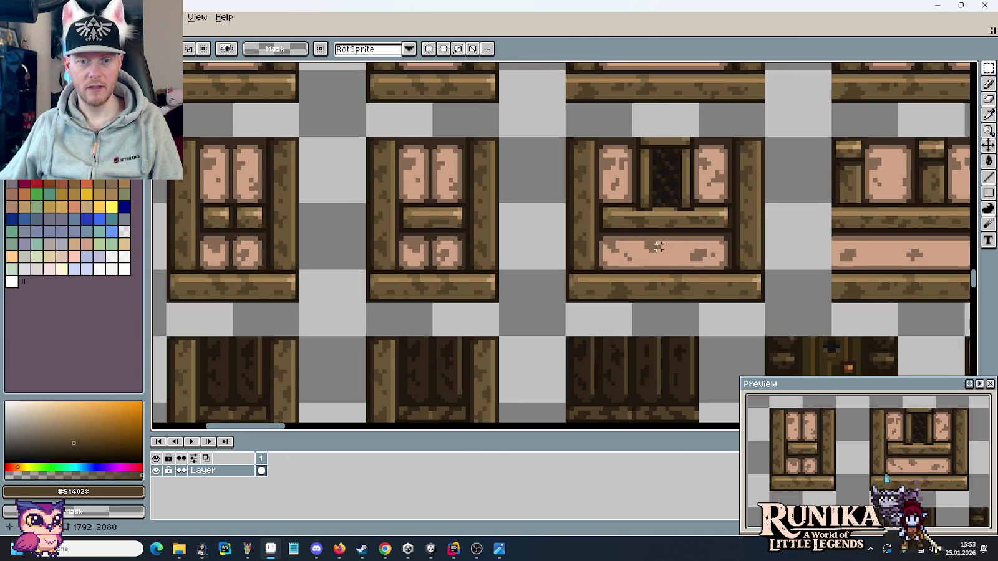
left_click(476, 304)
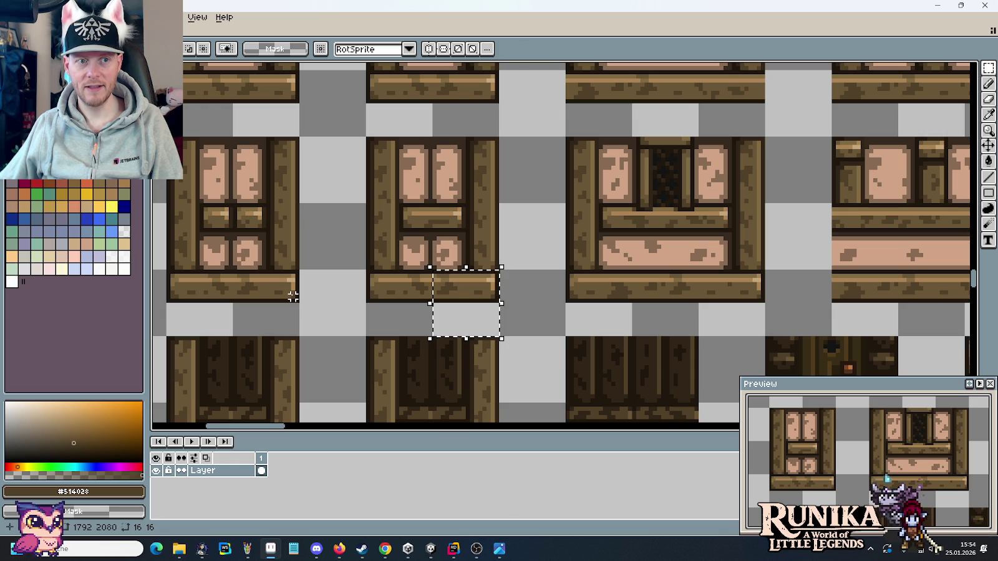
left_click_drag(401, 96, 476, 103)
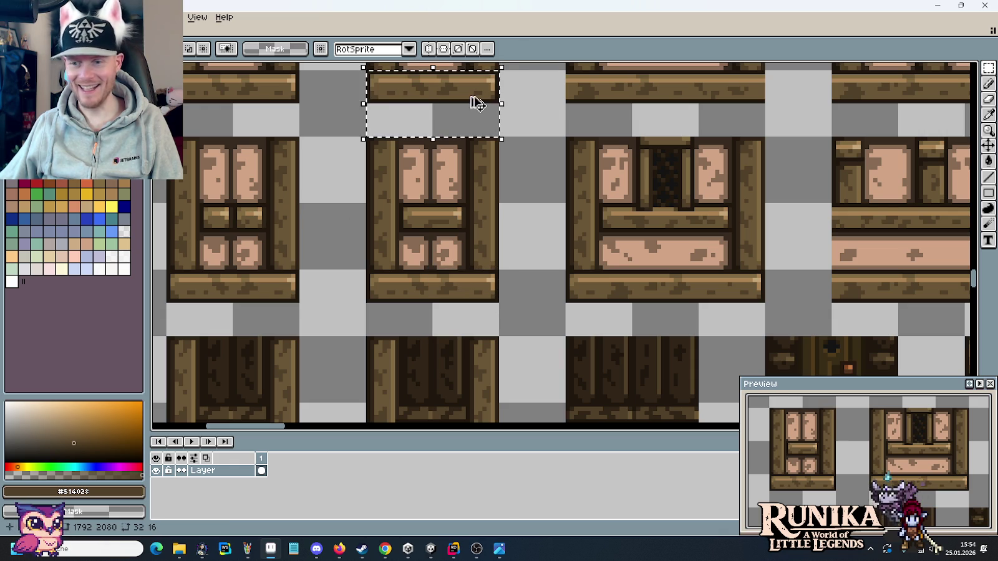
Duplicate the short beam piece and place the copy further to the right.
scroll(477, 104, "down", 3)
scroll(626, 182, "up", 2)
scroll(627, 182, "up", 1)
scroll(626, 181, "up", 1)
scroll(726, 223, "up", 1)
scroll(815, 222, "down", 1)
left_click_drag(761, 175, 878, 272)
mouse_move(842, 238)
left_mouse_down()
mouse_move(896, 245)
mouse_move(661, 258)
mouse_move(813, 261)
left_mouse_up()
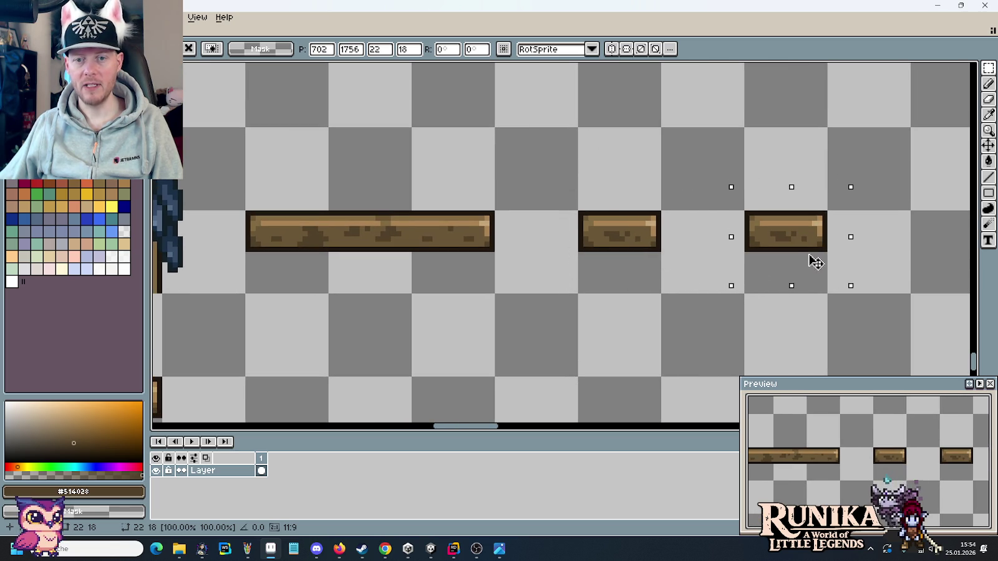
key("ctrl+d")
Repaint the copy's dark grain using the colour sampled from the left beam.
scroll(754, 243, "up", 2)
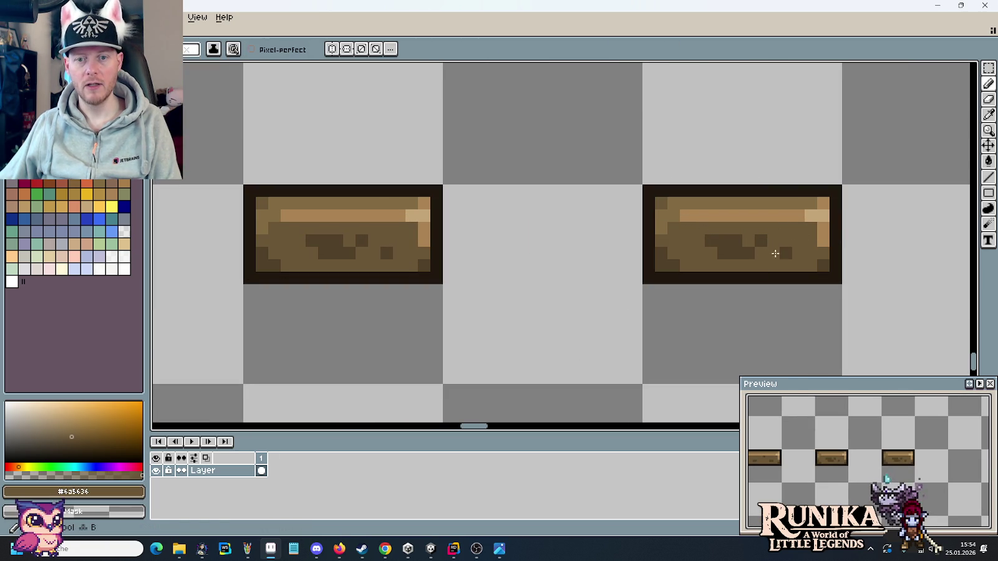
left_click(334, 241, "alt")
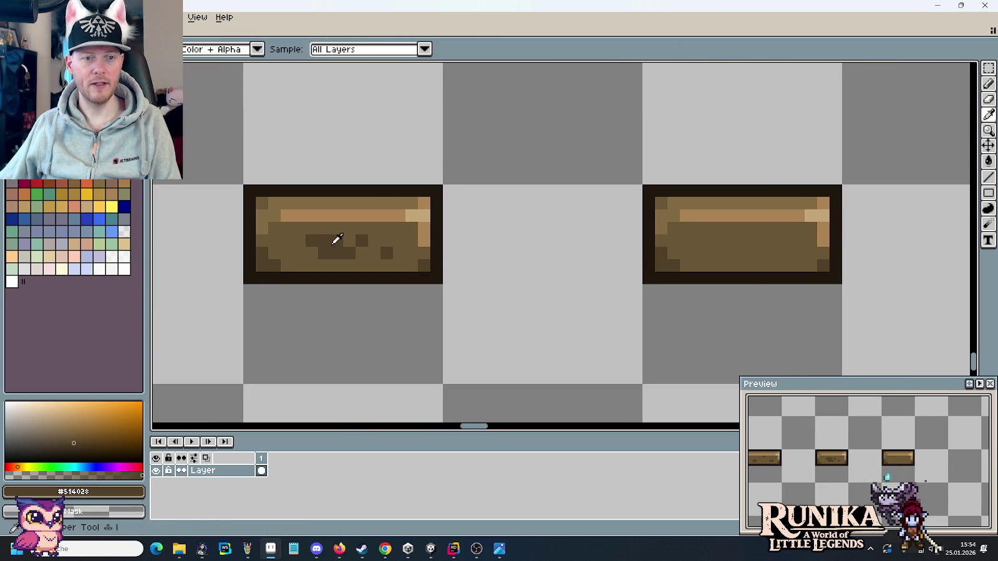
left_click(711, 266)
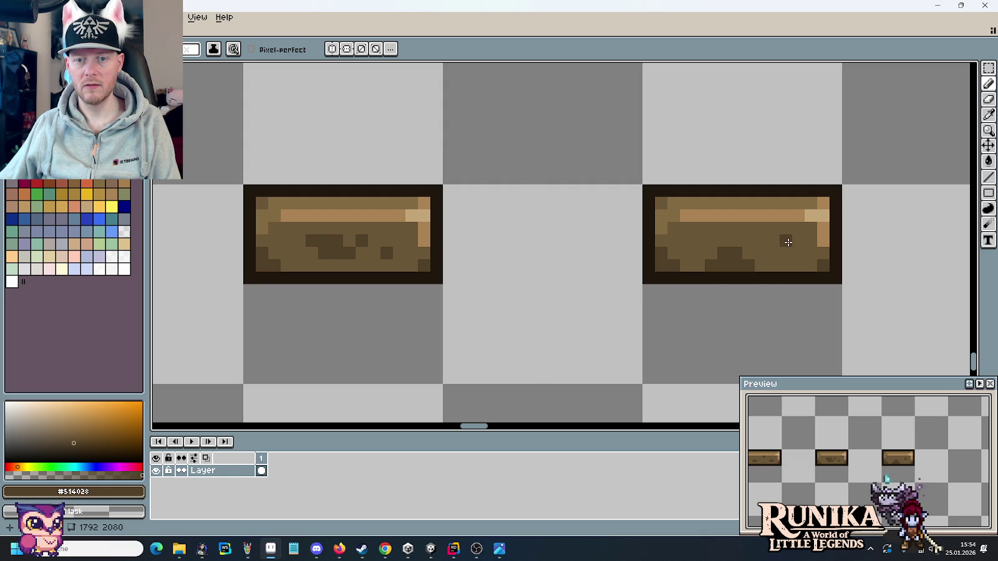
scroll(796, 250, "down", 2)
scroll(717, 262, "down", 3)
scroll(633, 269, "up", 3)
scroll(623, 256, "up", 1)
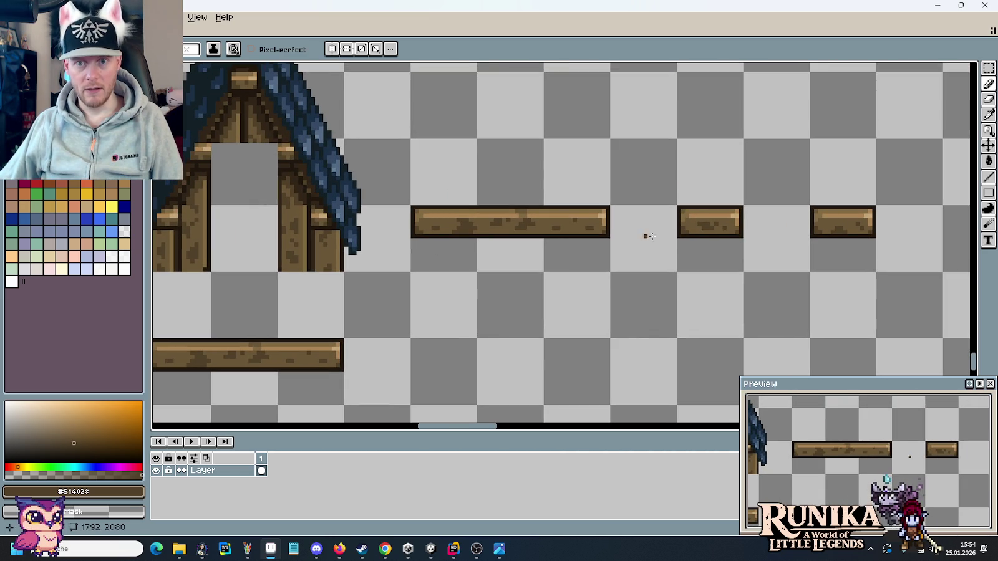
scroll(428, 278, "down", 2)
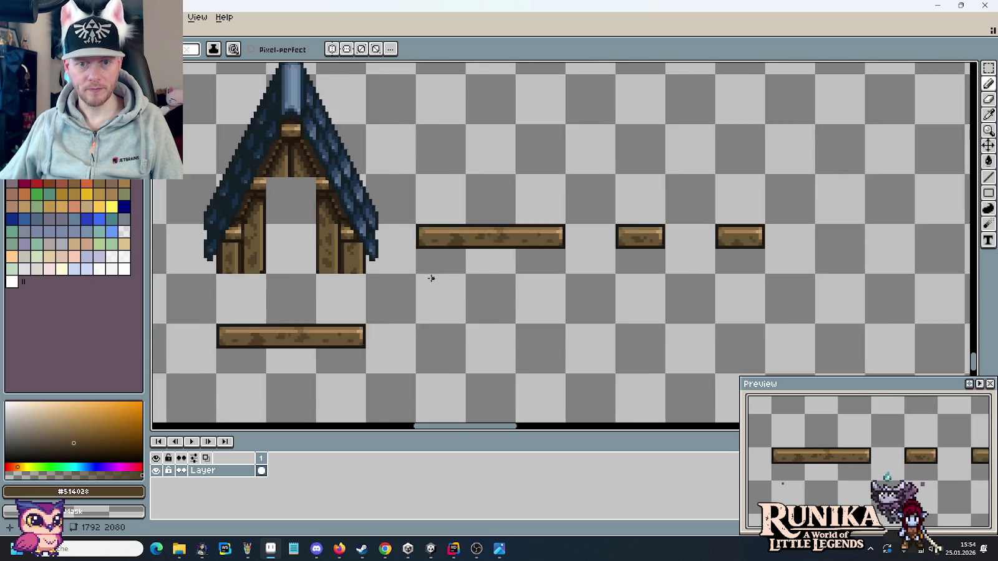
scroll(532, 245, "down", 2)
Select a short beam piece from the well tile's timber frame.
left_click_drag(530, 272, 627, 272)
scroll(628, 271, "up", 2)
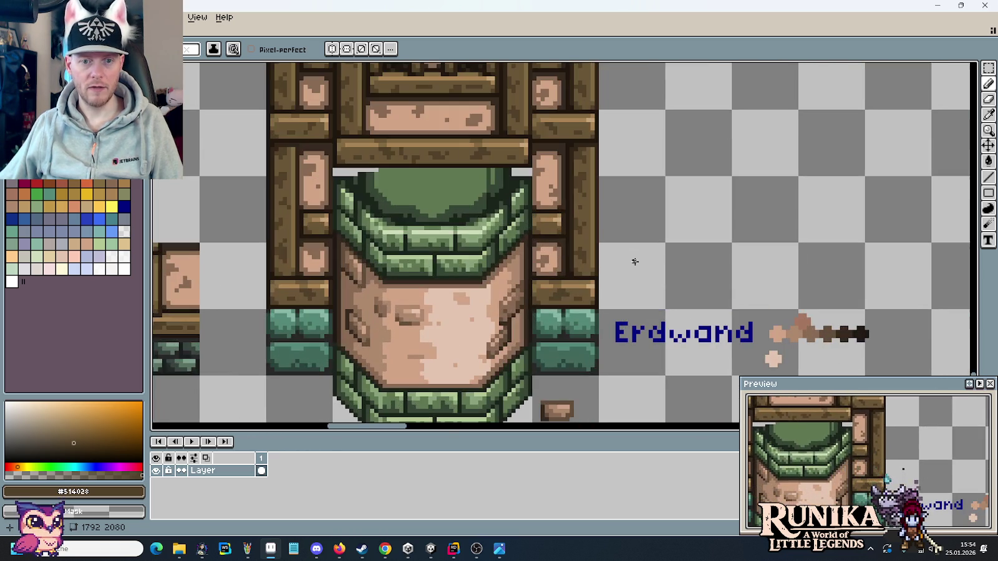
left_click_drag(566, 227, 778, 276)
scroll(610, 213, "up", 1)
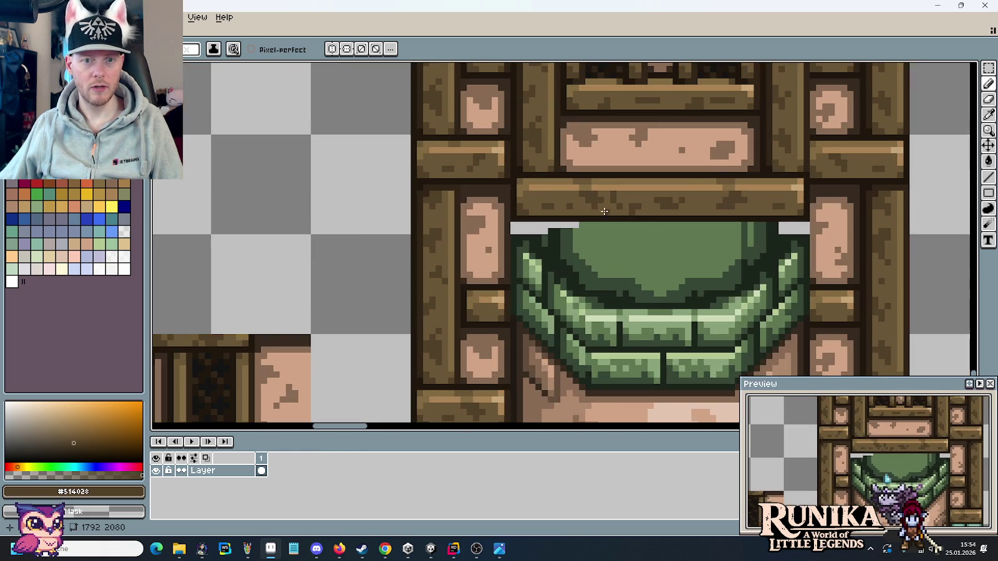
key("m")
scroll(431, 198, "up", 1)
scroll(431, 198, "up", 1)
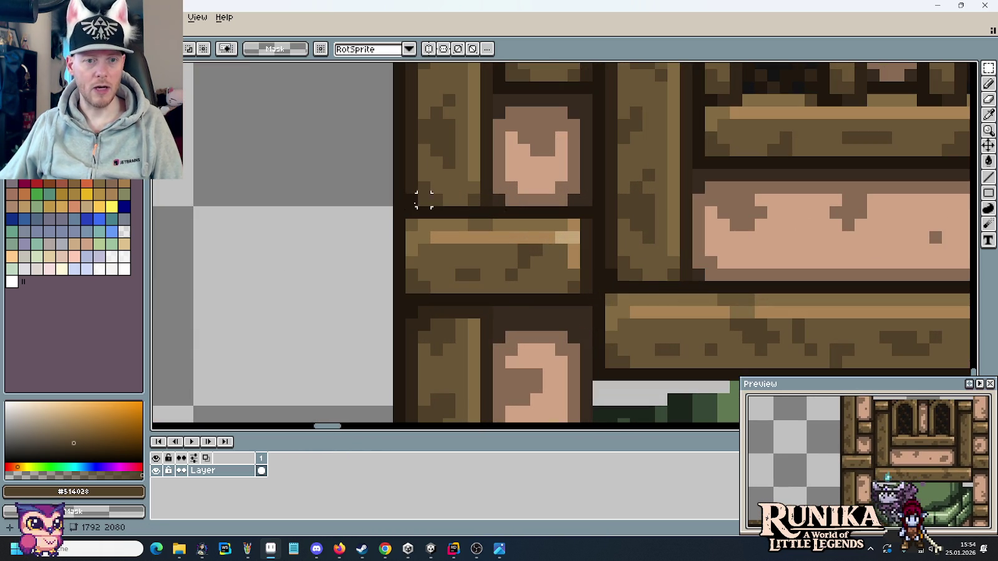
left_click_drag(399, 212, 586, 301)
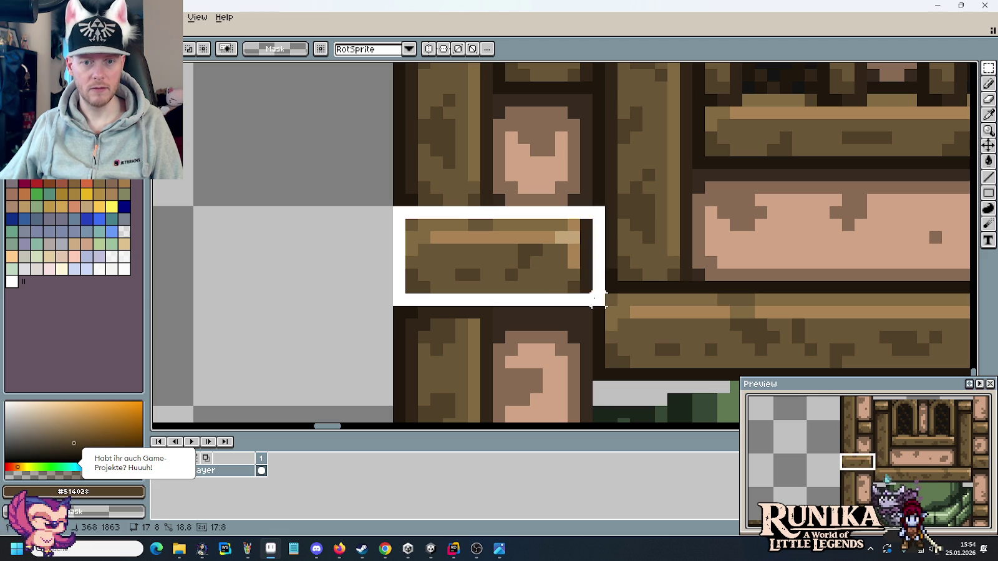
scroll(597, 301, "down", 1)
scroll(597, 301, "down", 1)
scroll(876, 209, "right", 5)
scroll(876, 209, "right", 5)
scroll(723, 189, "up", 2)
scroll(723, 189, "right", 3)
scroll(624, 205, "up", 2)
scroll(623, 204, "up", 2)
Paste the beam piece between the short beams, raised a few pixels, and nudge it into place.
key("ctrl+v")
left_click_drag(579, 245, 561, 223)
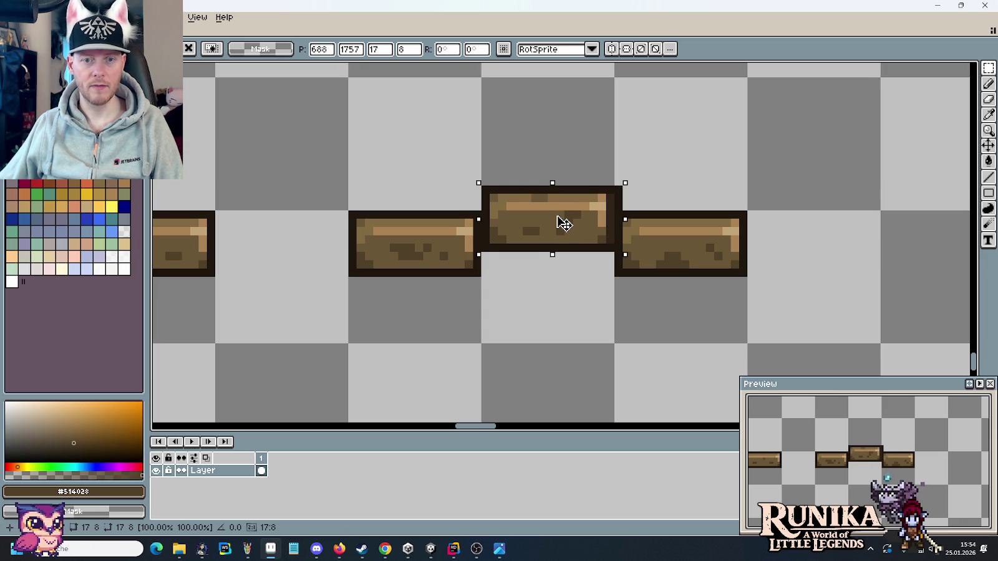
left_click_drag(562, 224, 565, 224)
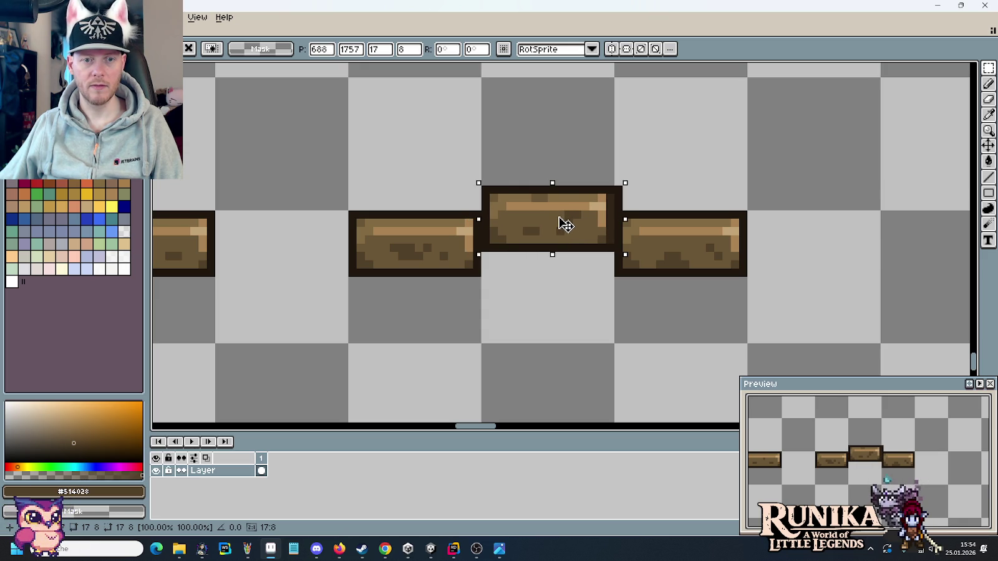
left_click(535, 305)
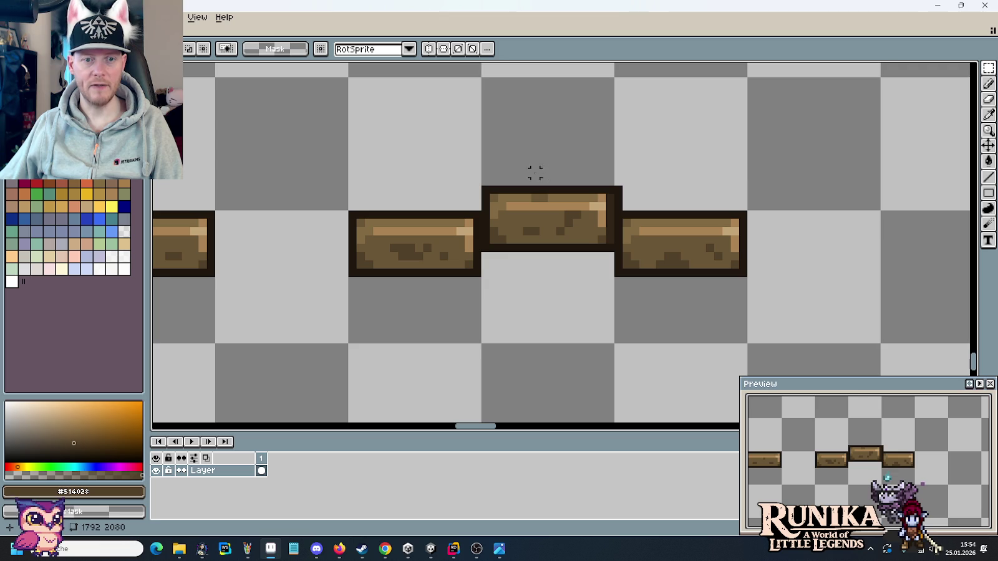
mouse_move(510, 179)
left_mouse_down()
mouse_move(510, 169)
mouse_move(483, 250)
left_mouse_up()
key("Left")
left_click(568, 256)
Return to the gable beam row and compare it with the house reference image.
scroll(568, 256, "down", 3)
scroll(566, 261, "down", 1)
left_click_drag(545, 274, 644, 273)
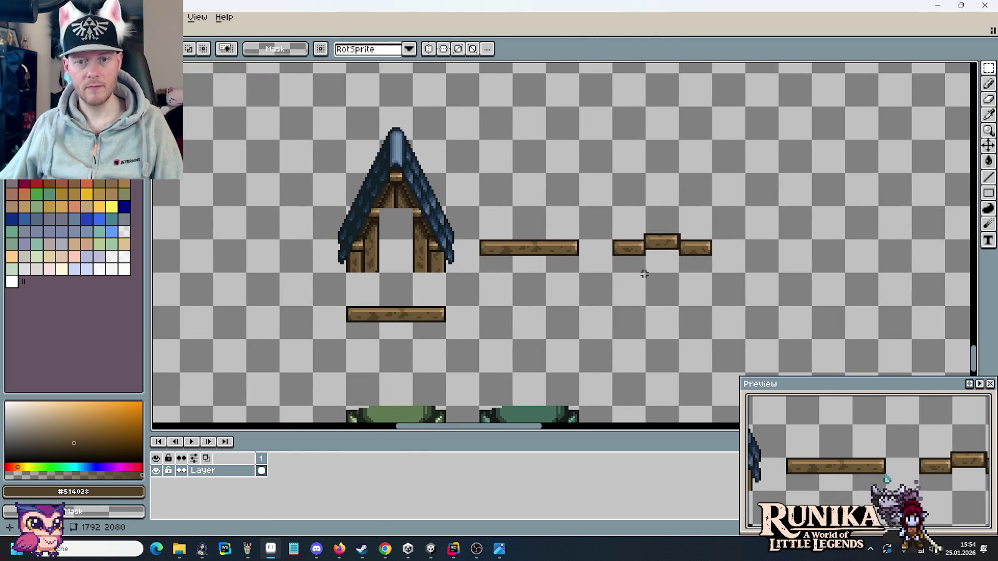
key("alt+Tab")
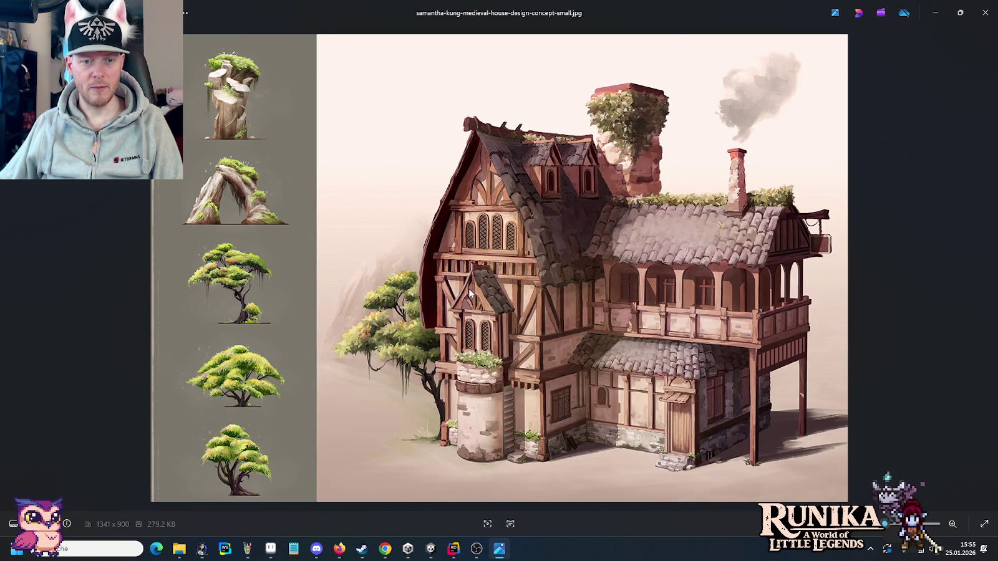
key("alt+Tab")
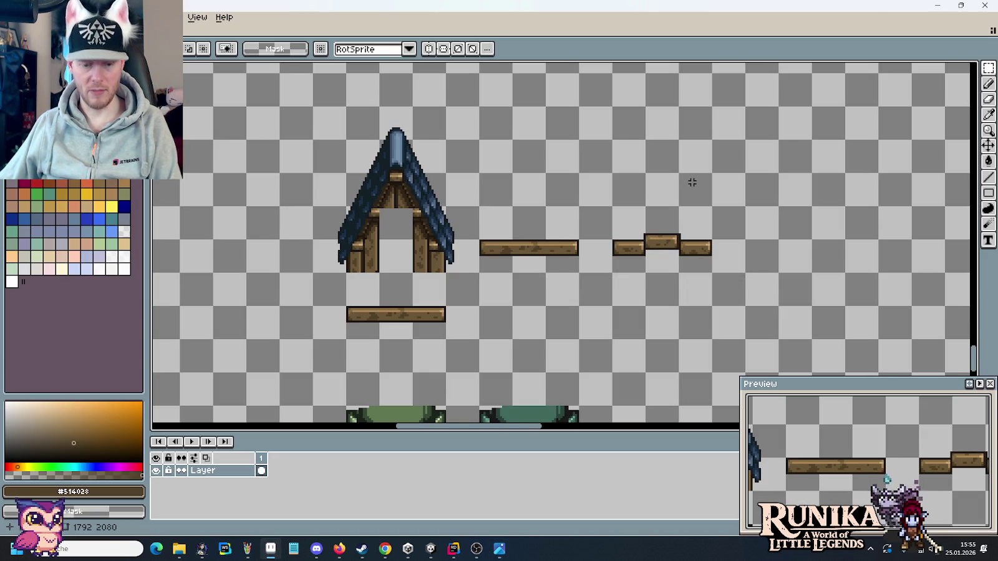
Draw a mid-brown line along the lower beam's top row beside the raised joint.
scroll(692, 184, "up", 2)
left_click_drag(592, 238, 713, 141)
scroll(655, 245, "up", 2)
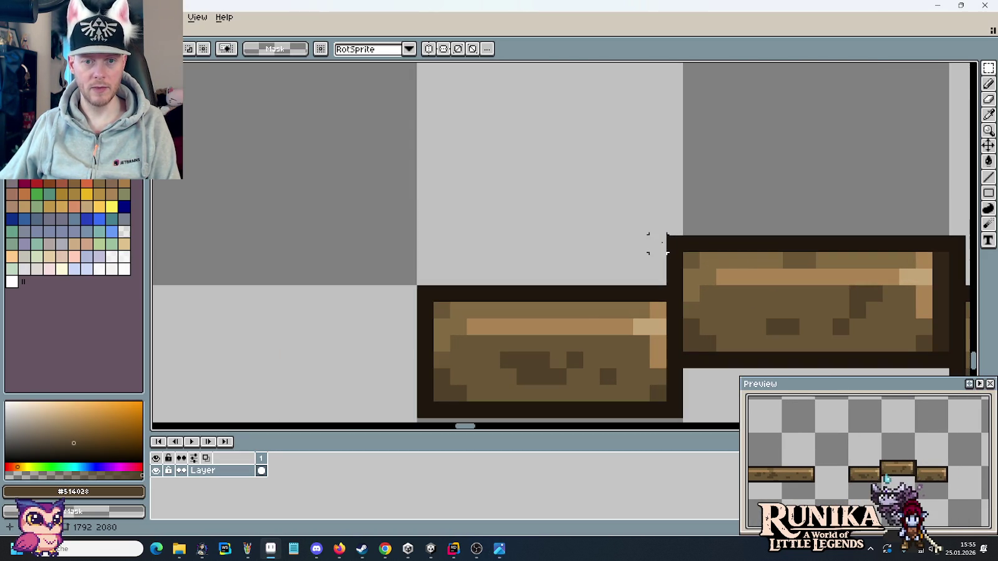
scroll(667, 252, "down", 1)
key("i")
left_click(873, 280)
key("b")
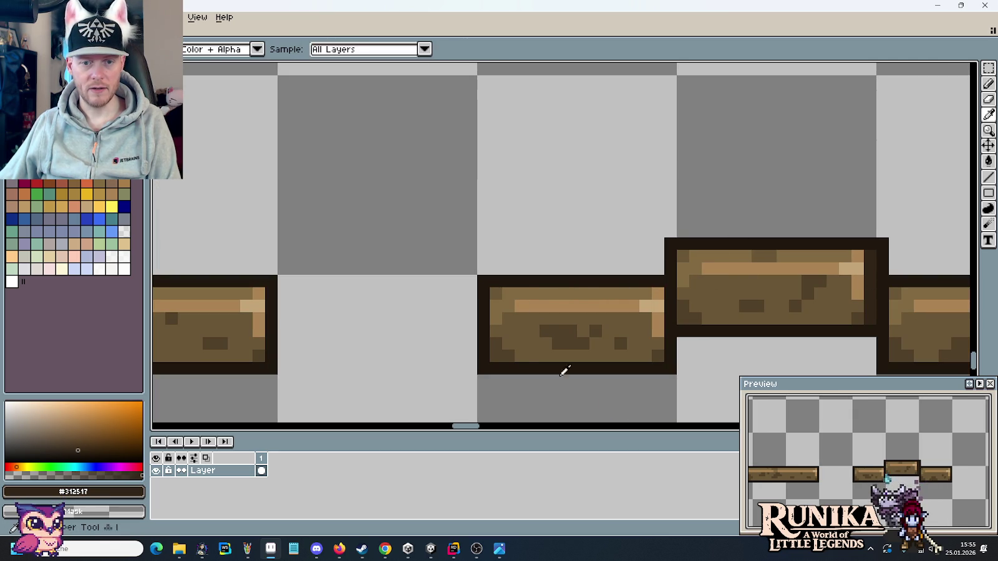
left_click(501, 350, "alt")
left_click_drag(543, 298, 638, 293)
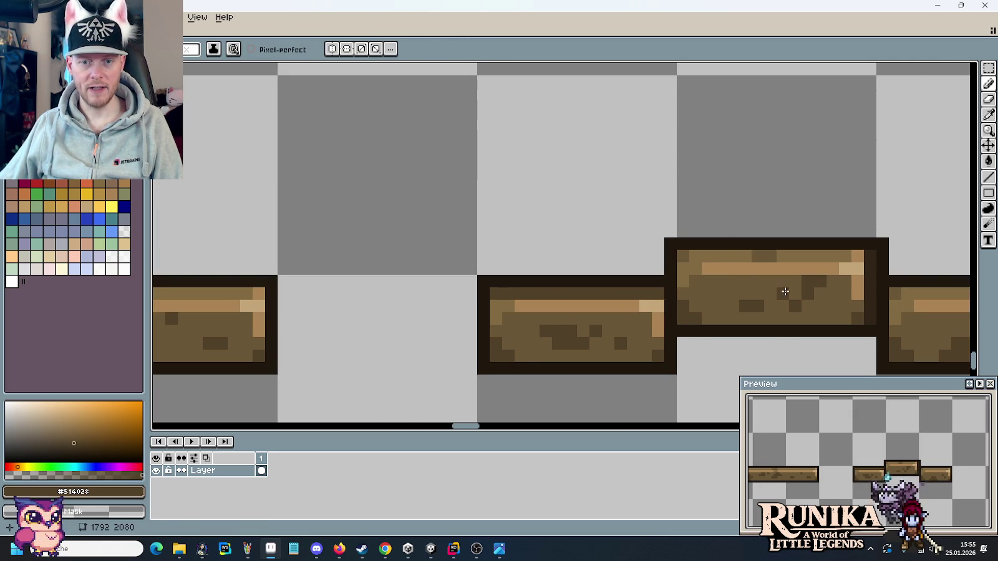
Sample the dark brown from the wooden wall and zoom out to the full sheet.
scroll(686, 284, "left", 3)
scroll(723, 274, "down", 4)
scroll(712, 274, "down", 2)
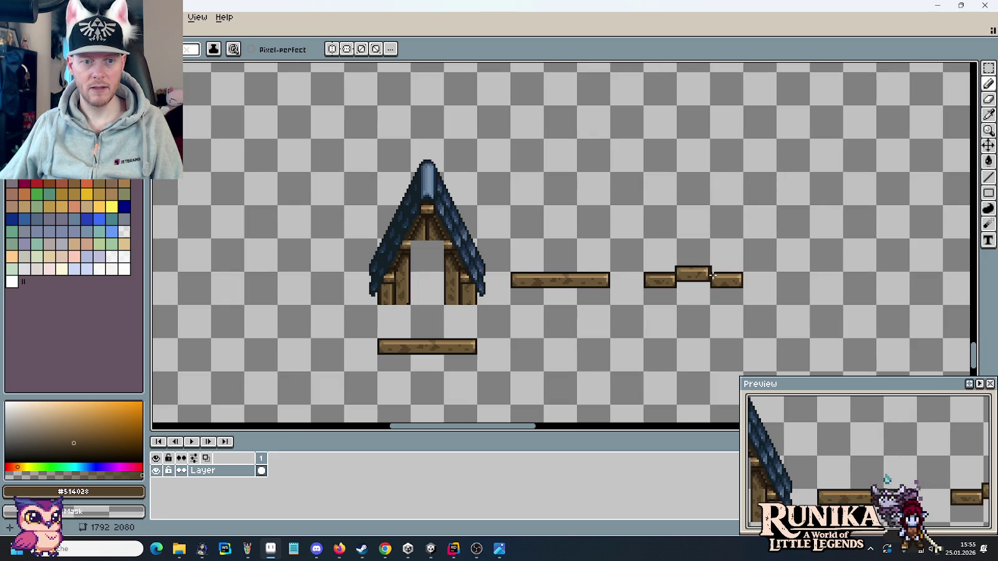
scroll(356, 294, "up", 3)
scroll(487, 295, "up", 2)
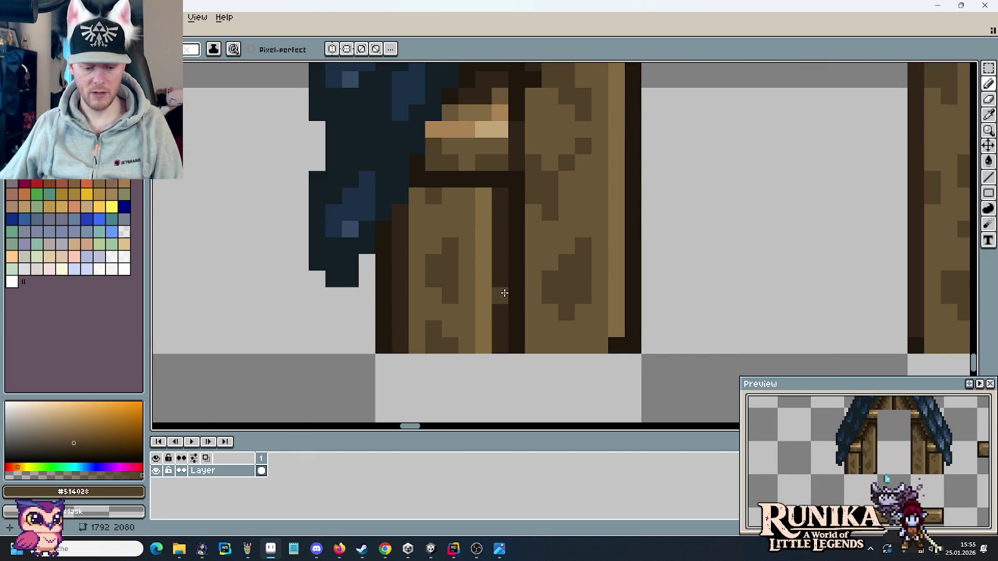
key("i")
left_click(503, 292)
scroll(505, 290, "down", 2)
scroll(506, 288, "down", 1)
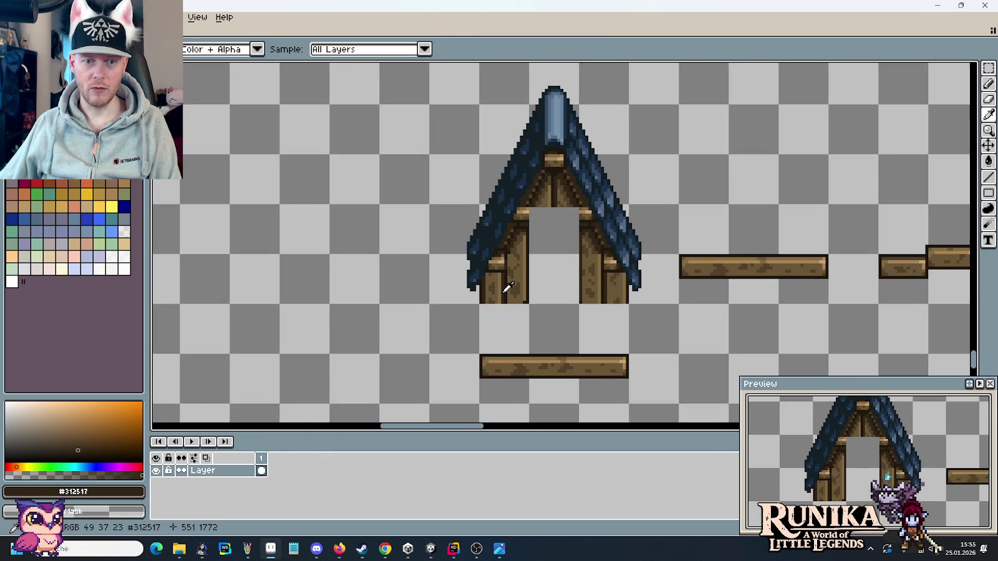
scroll(508, 284, "down", 2)
scroll(480, 235, "up", 1)
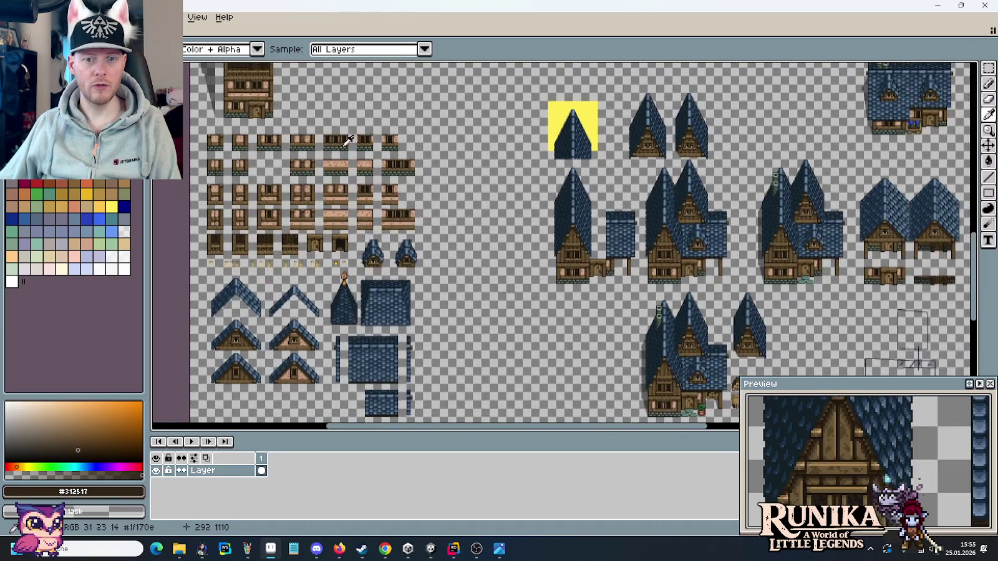
Marquee-select a short section of the house gable's upright post, then return to the beams.
scroll(552, 240, "up", 4)
scroll(698, 241, "up", 2)
scroll(711, 218, "up", 1)
left_click_drag(739, 233, 639, 231)
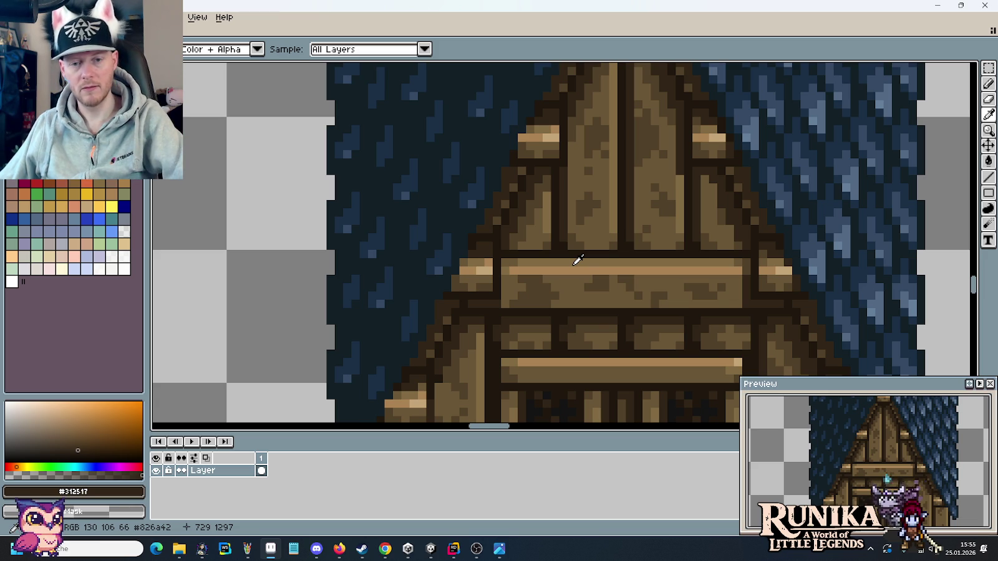
scroll(597, 312, "down", 3)
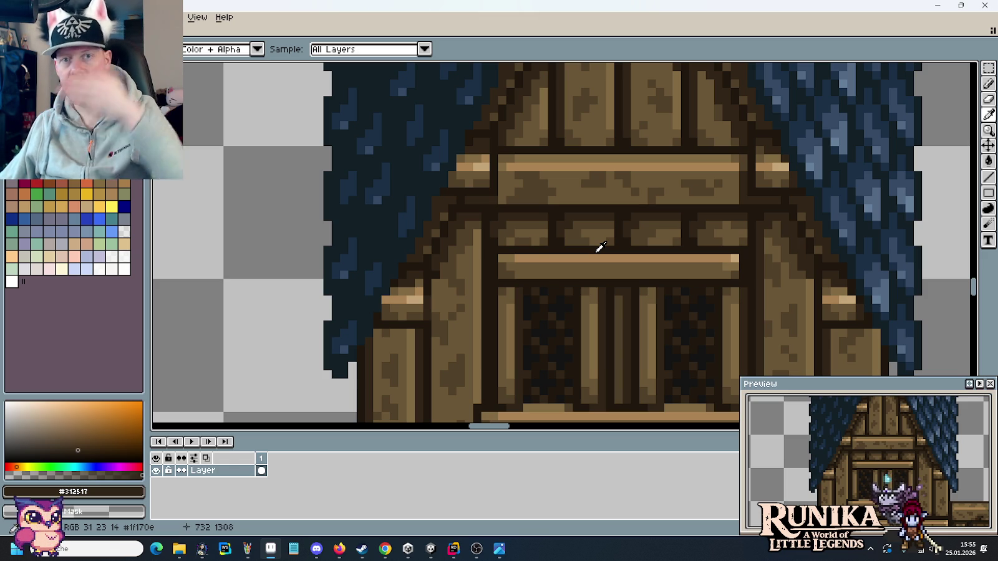
key("m")
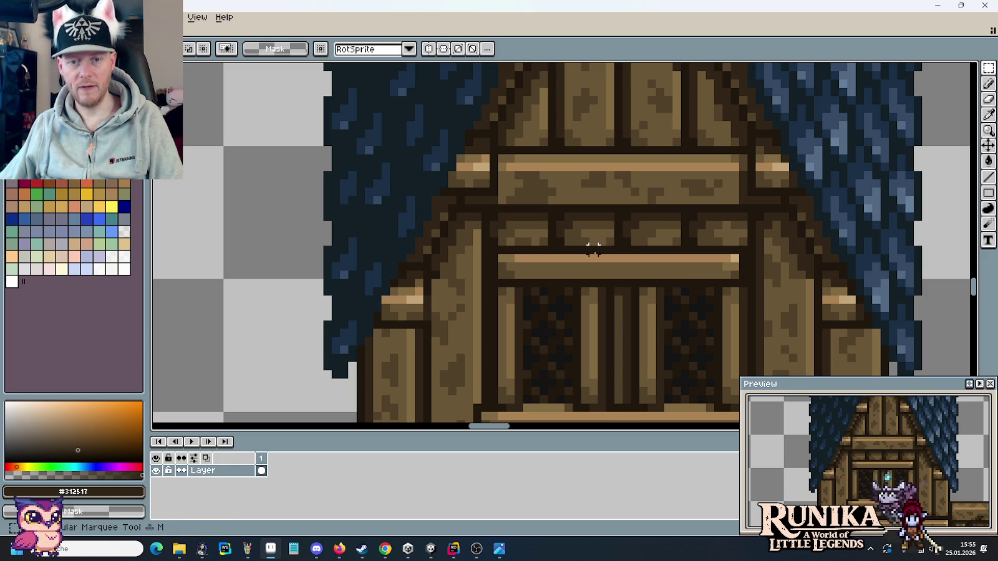
scroll(612, 212, "up", 2)
scroll(612, 273, "up", 2)
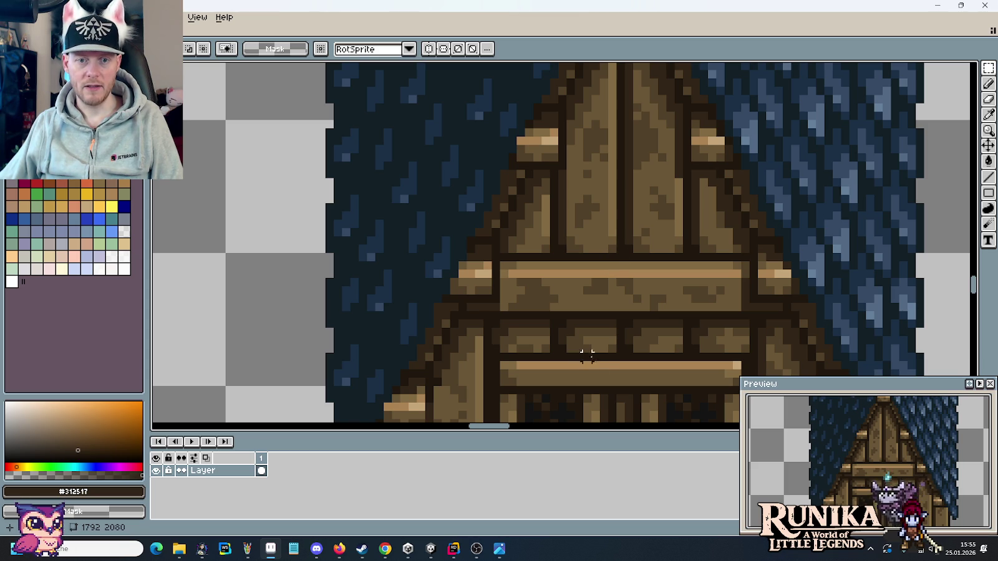
left_click_drag(611, 257, 557, 176)
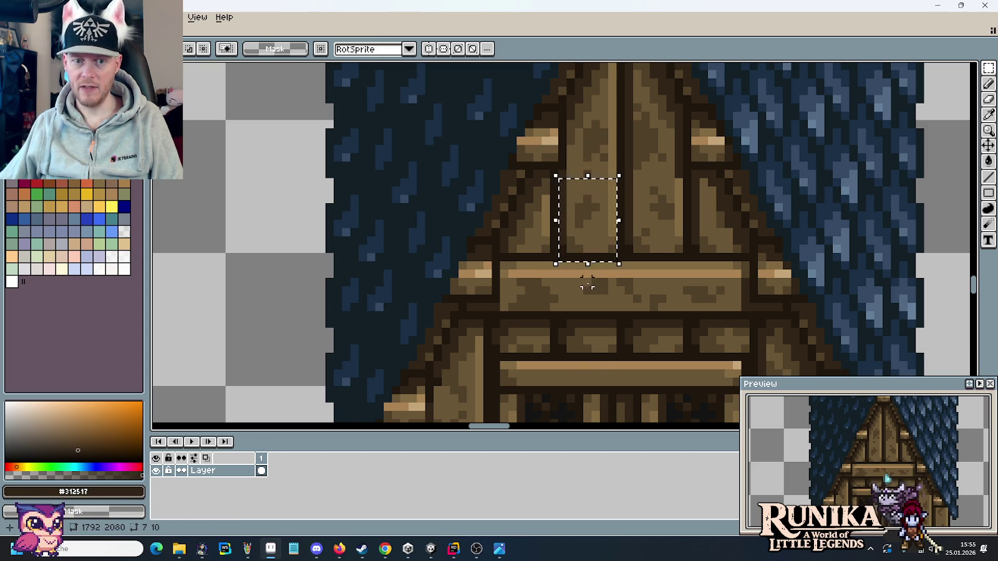
scroll(583, 262, "down", 1)
scroll(587, 290, "down", 1)
scroll(593, 299, "down", 1)
mouse_move(595, 302)
left_mouse_down()
mouse_move(594, 258)
mouse_move(501, 161)
mouse_move(514, 124)
left_mouse_up()
scroll(514, 124, "up", 3)
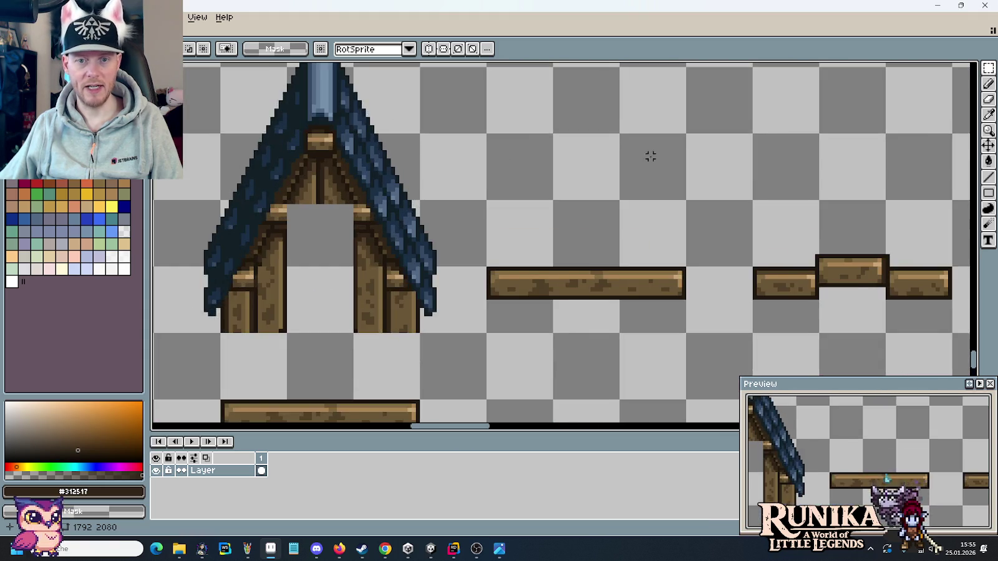
Paste the copied post section and drop it near the left beam.
scroll(651, 153, "up", 1)
scroll(601, 189, "up", 1)
key("ctrl+v")
mouse_move(858, 239)
left_mouse_down()
mouse_move(521, 258)
mouse_move(509, 237)
left_mouse_up()
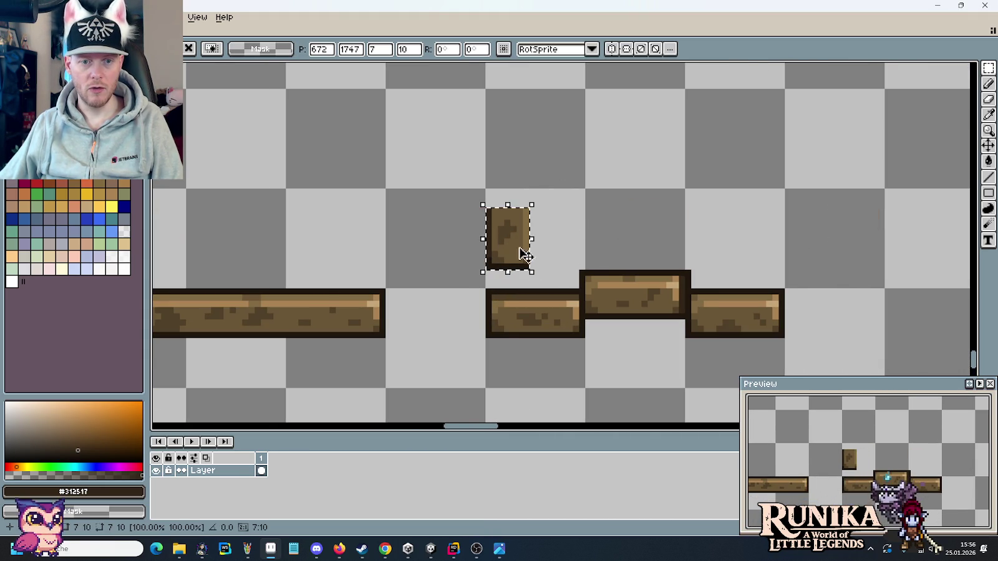
scroll(564, 262, "up", 1)
left_click(437, 143)
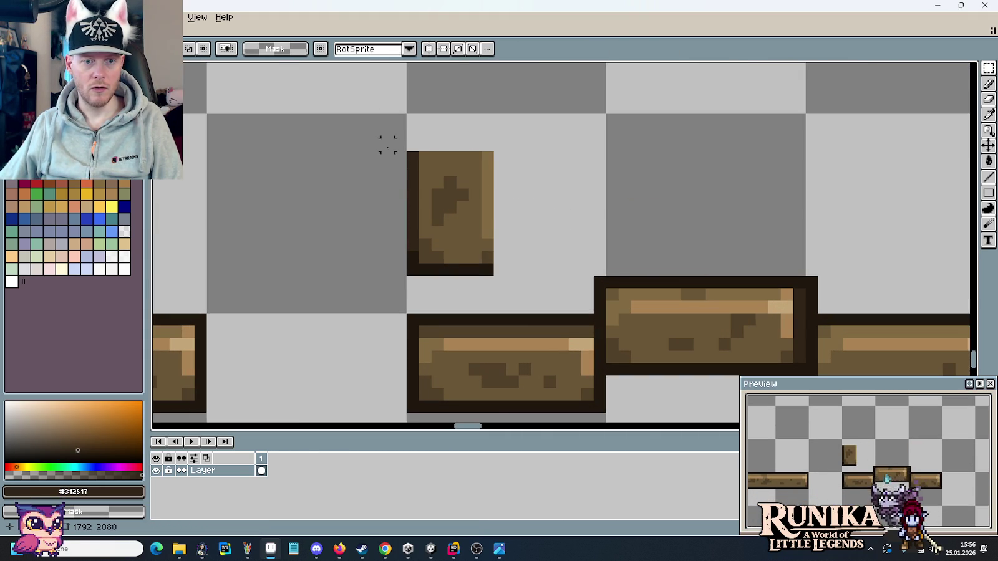
Erase the post's dark bottom row and move the post down onto the beam.
left_click_drag(374, 281, 507, 274)
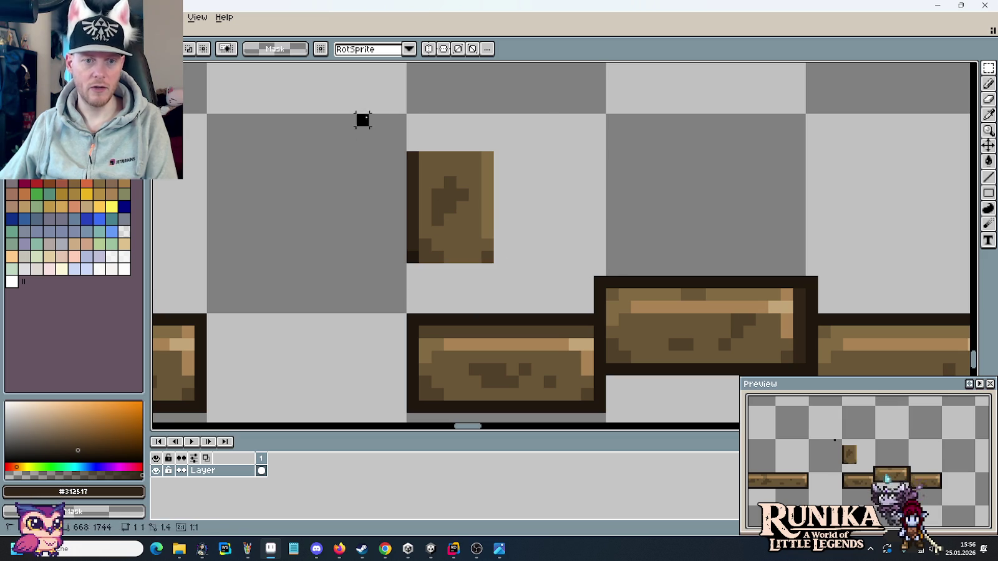
left_click_drag(356, 119, 545, 277)
left_click_drag(498, 210, 503, 262)
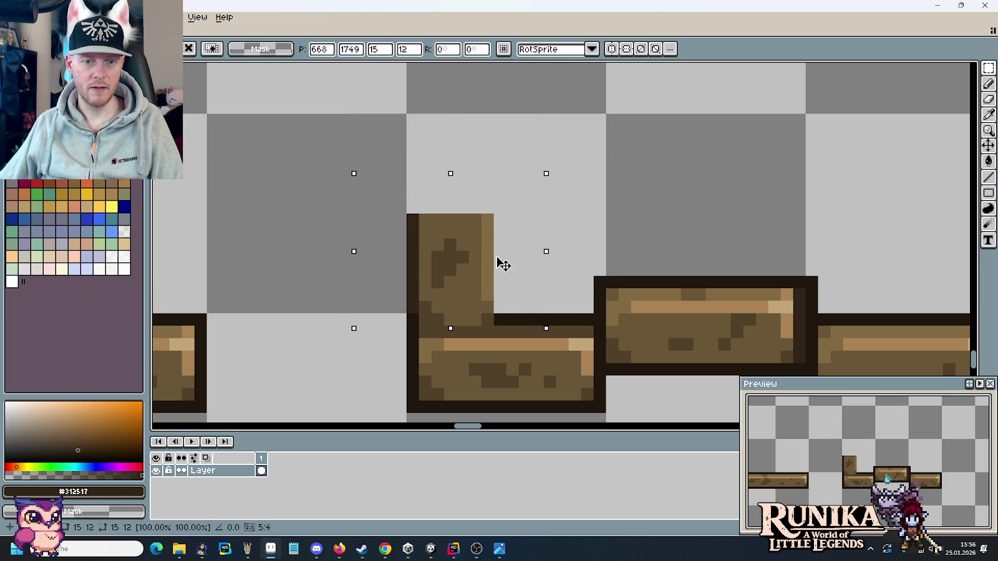
left_click_drag(503, 265, 503, 256)
key("Return")
key("ctrl+d")
Reselect the post and fine-tune its position by one pixel before committing.
left_click_drag(391, 148, 596, 328)
key("Down")
left_click_drag(546, 276, 545, 262)
key("Return")
key("ctrl+d")
Shift the combined post and beam joint down one pixel.
scroll(697, 282, "down", 4)
scroll(654, 290, "down", 2)
scroll(654, 290, "up", 5)
scroll(523, 376, "right", 2)
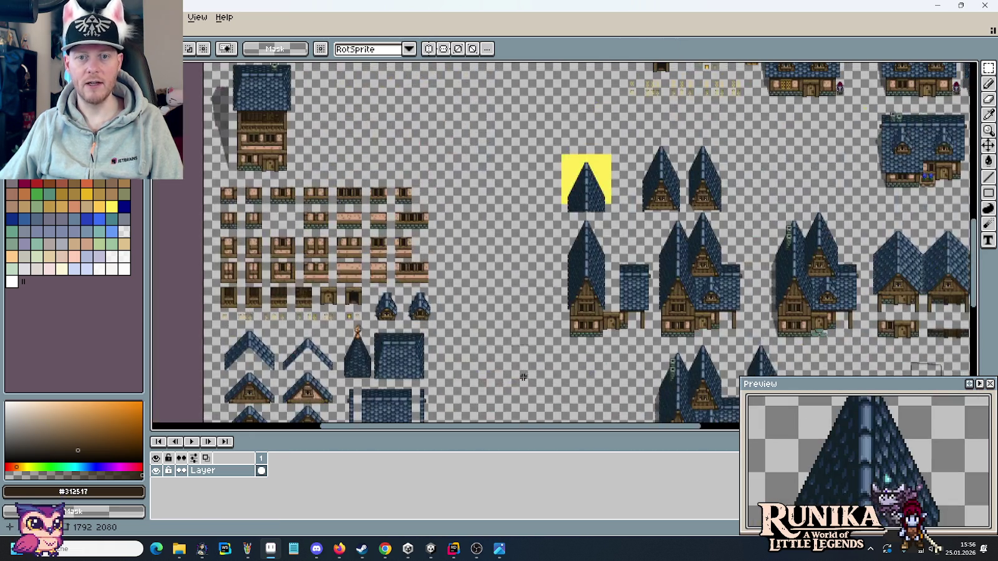
scroll(587, 292, "up", 2)
scroll(567, 327, "up", 2)
scroll(605, 243, "up", 1)
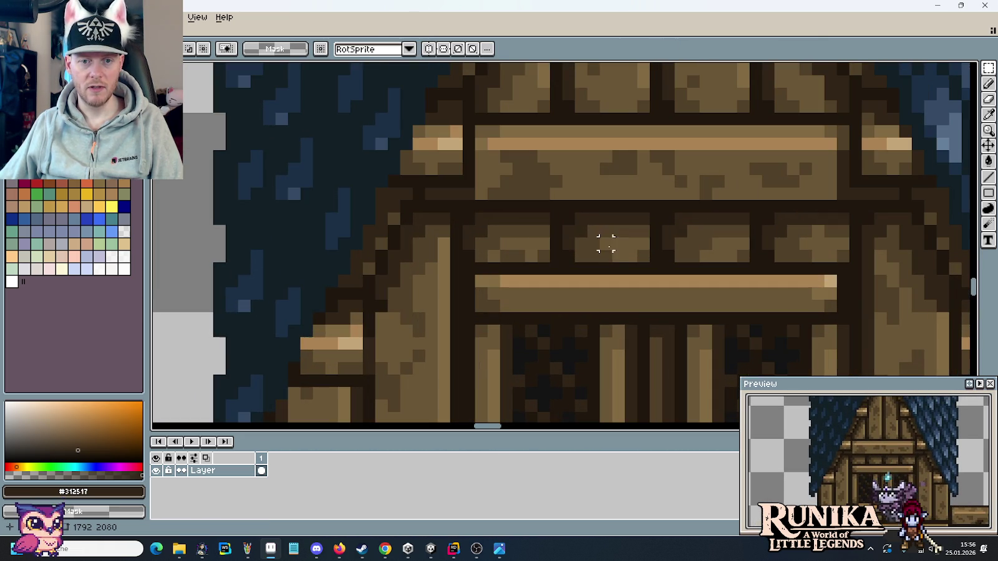
scroll(692, 280, "down", 4)
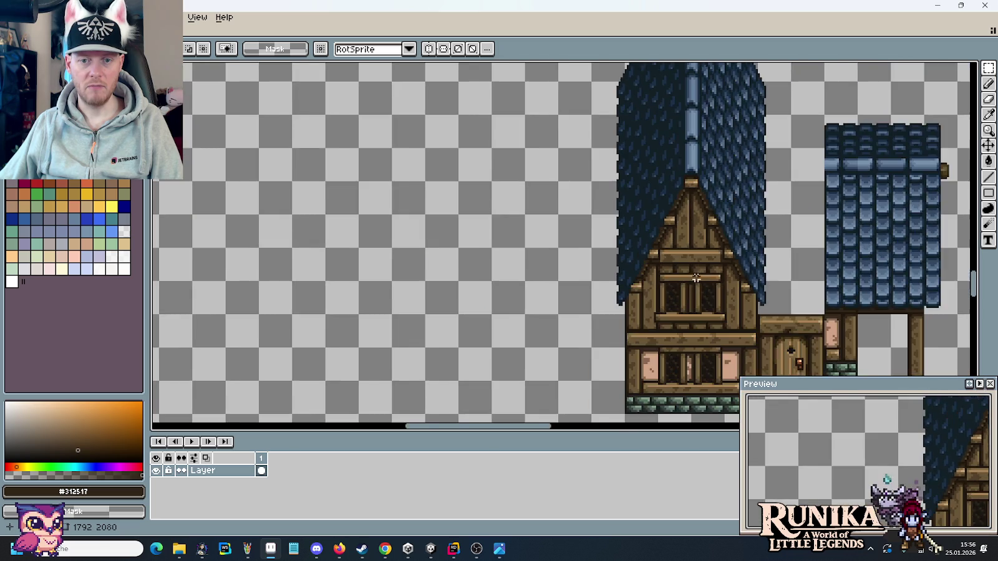
scroll(661, 318, "down", 2)
scroll(654, 321, "down", 1)
scroll(579, 307, "down", 3)
scroll(580, 306, "down", 3)
scroll(628, 347, "up", 2)
scroll(597, 316, "up", 1)
scroll(457, 170, "up", 1)
left_click_drag(457, 170, 516, 302)
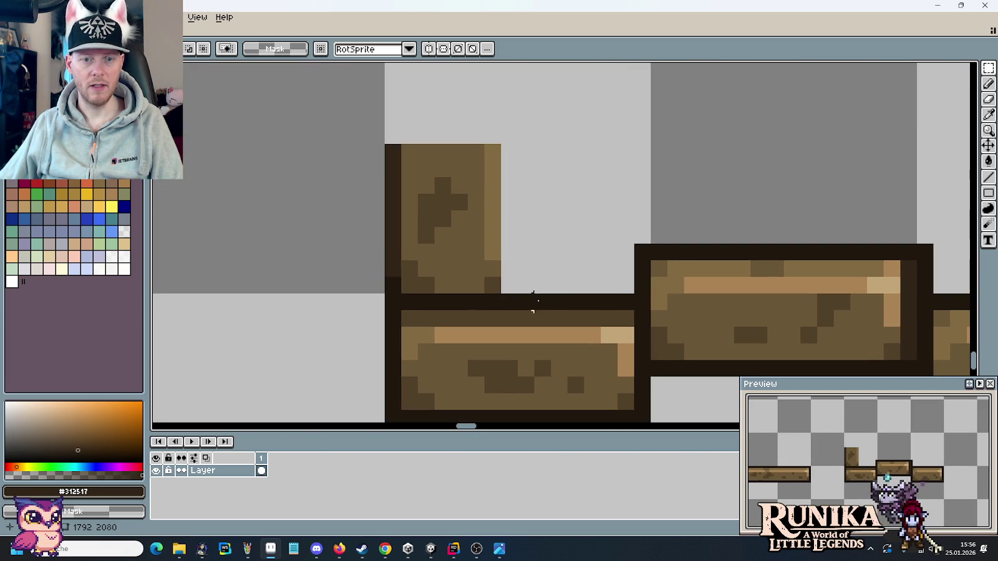
left_click_drag(635, 311, 382, 125)
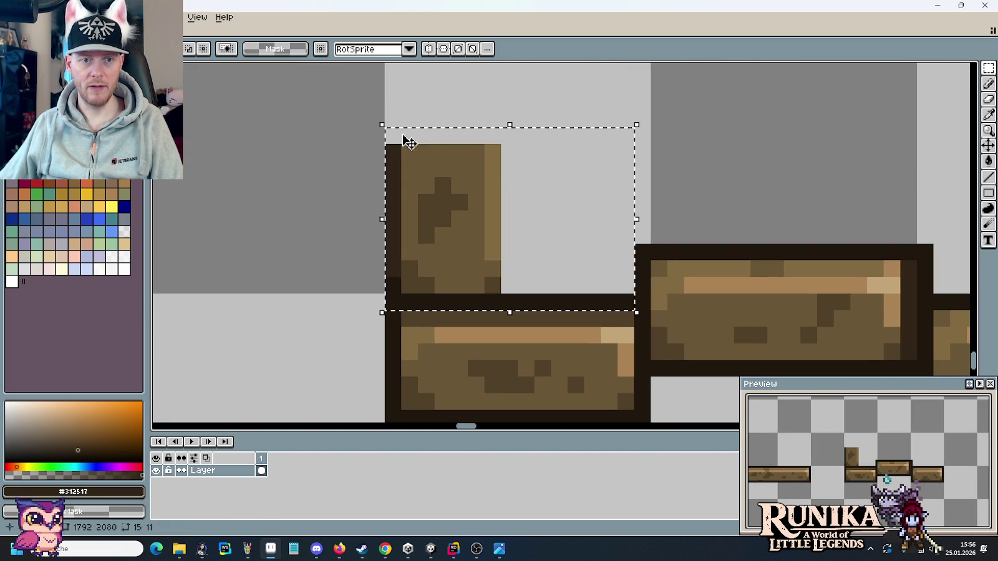
key("Down")
key("ctrl+d")
Draw a short darkest-brown outline above the plank of the corner joint.
scroll(680, 199, "down", 3)
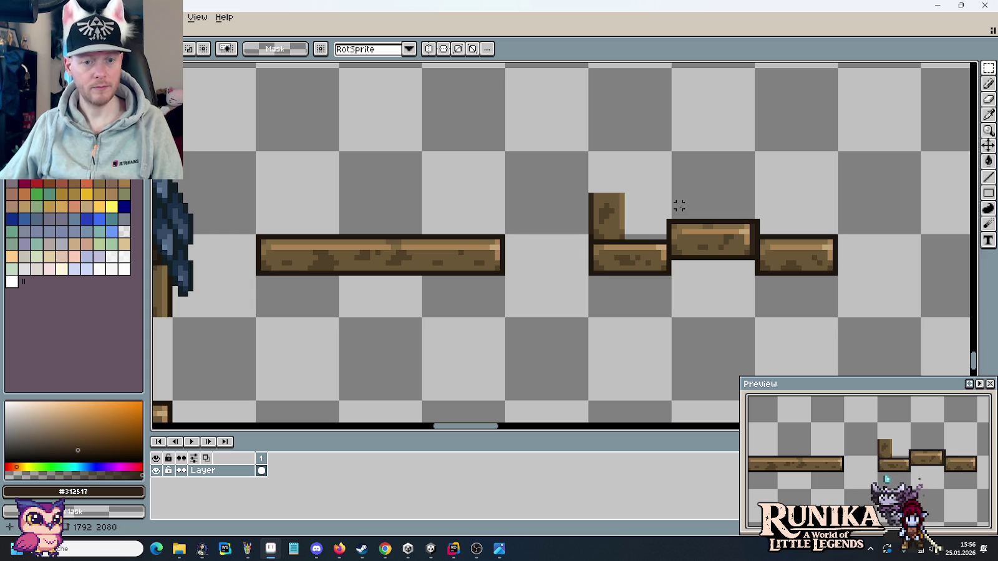
mouse_move(498, 207)
left_mouse_down()
mouse_move(775, 202)
mouse_move(499, 221)
left_mouse_up()
left_click_drag(713, 212, 651, 216)
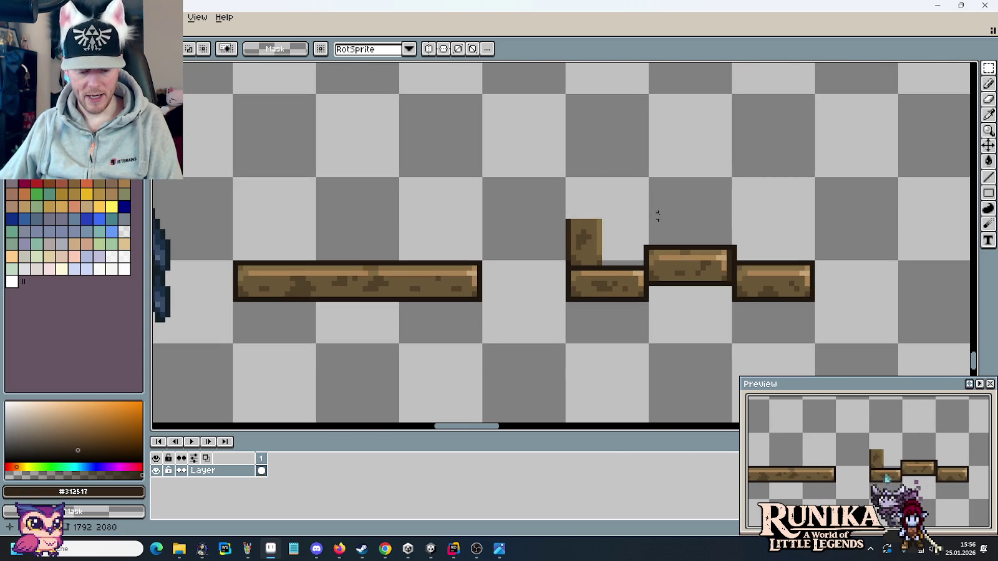
scroll(656, 216, "up", 1)
left_click(635, 292, "alt")
left_click_drag(641, 260, 635, 251)
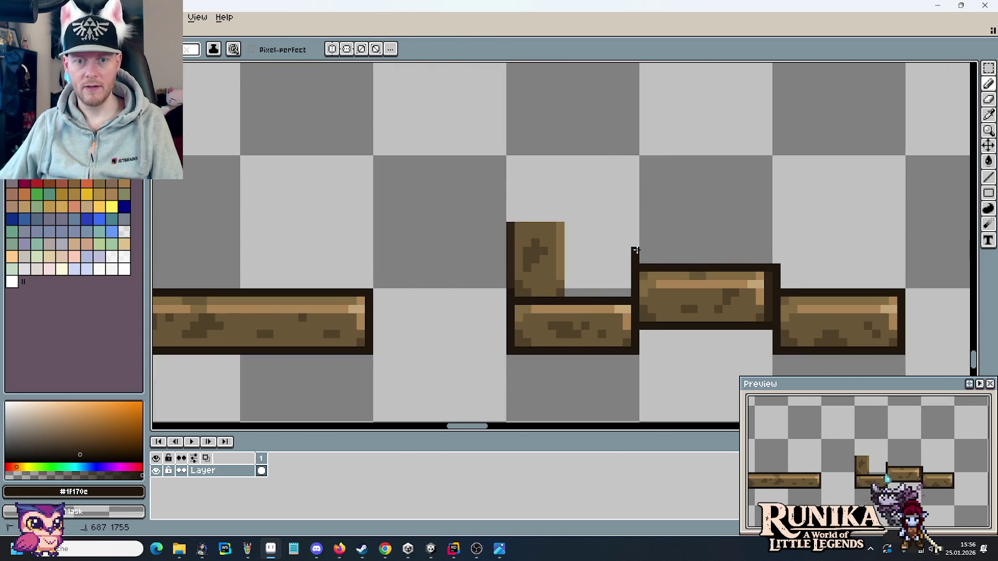
Check the medieval house reference photo, then return to the roof and beam pieces.
key("alt+Tab")
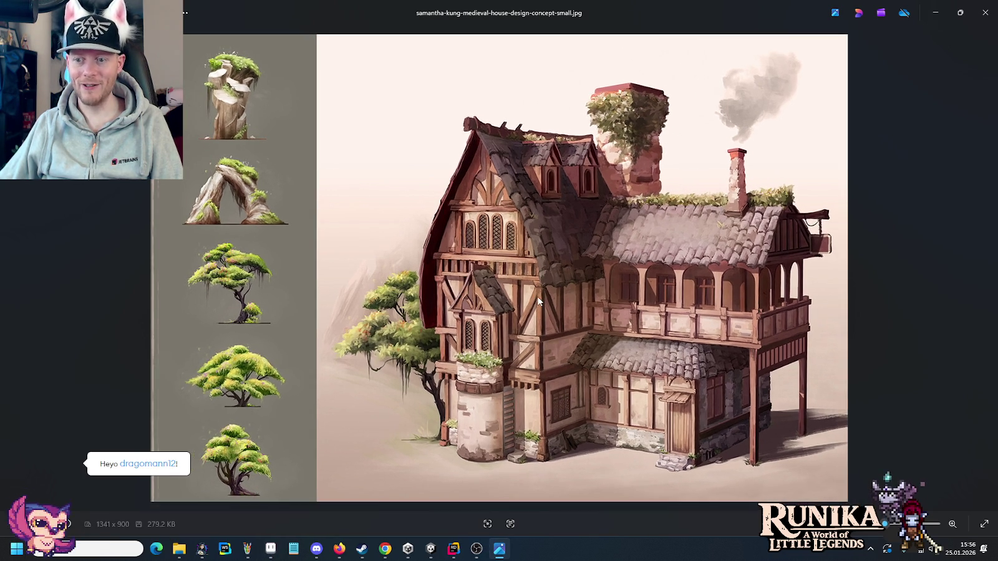
key("alt+Tab")
left_click_drag(512, 214, 734, 214)
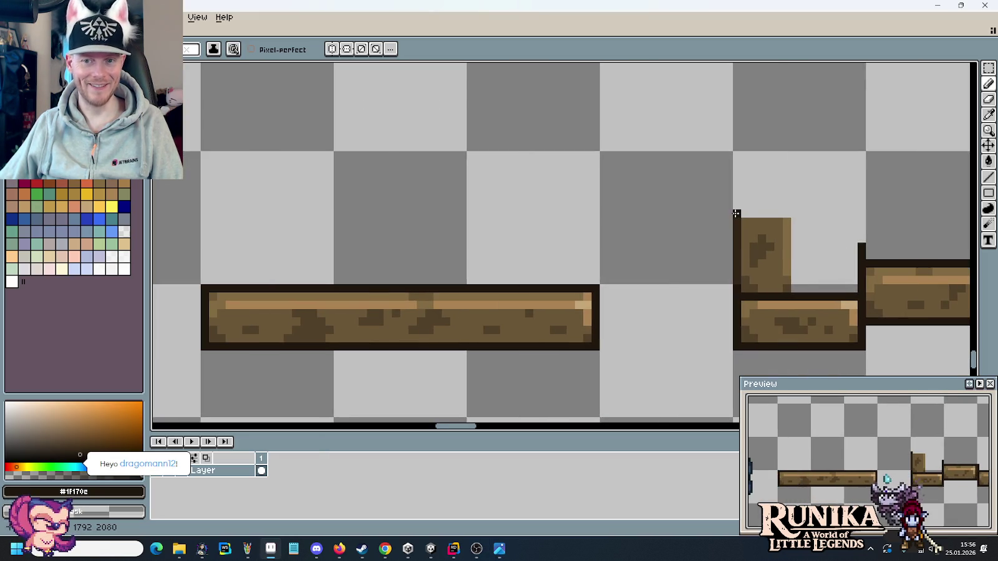
scroll(735, 214, "down", 2)
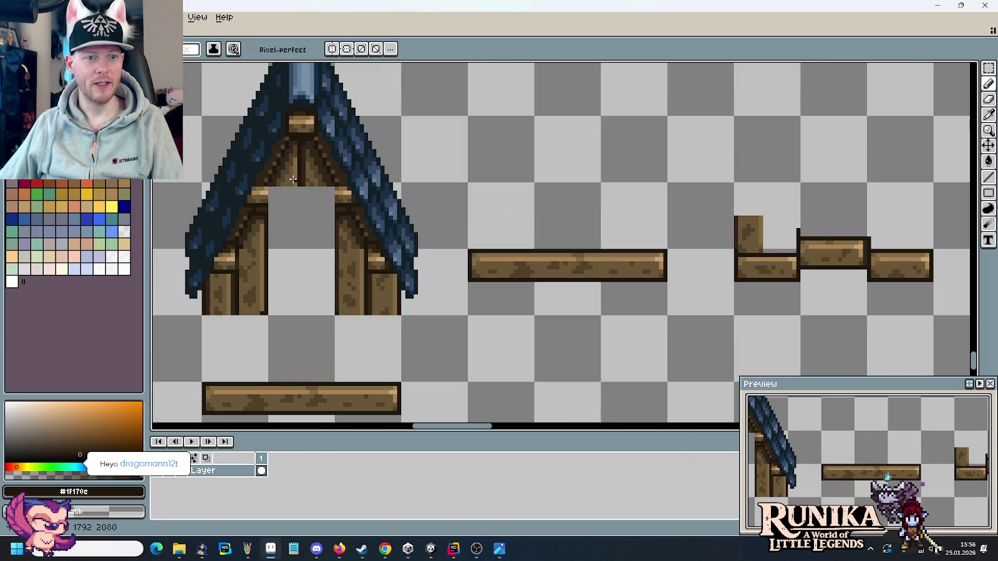